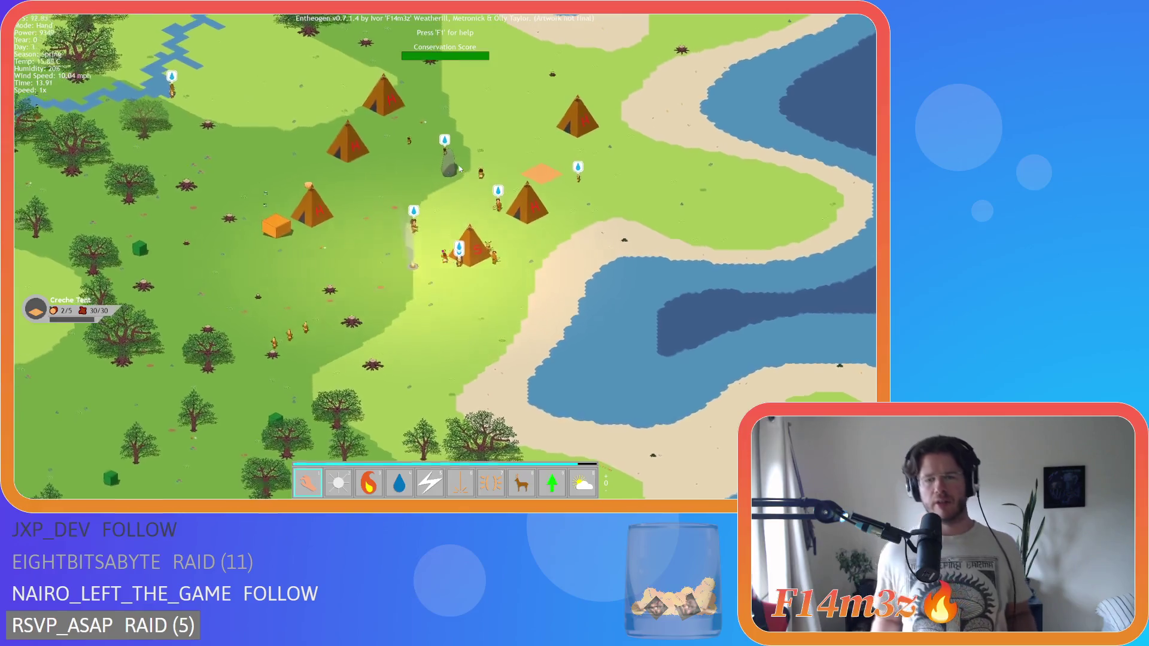
Pan the view north over the village toward the burning tent.
key("w")
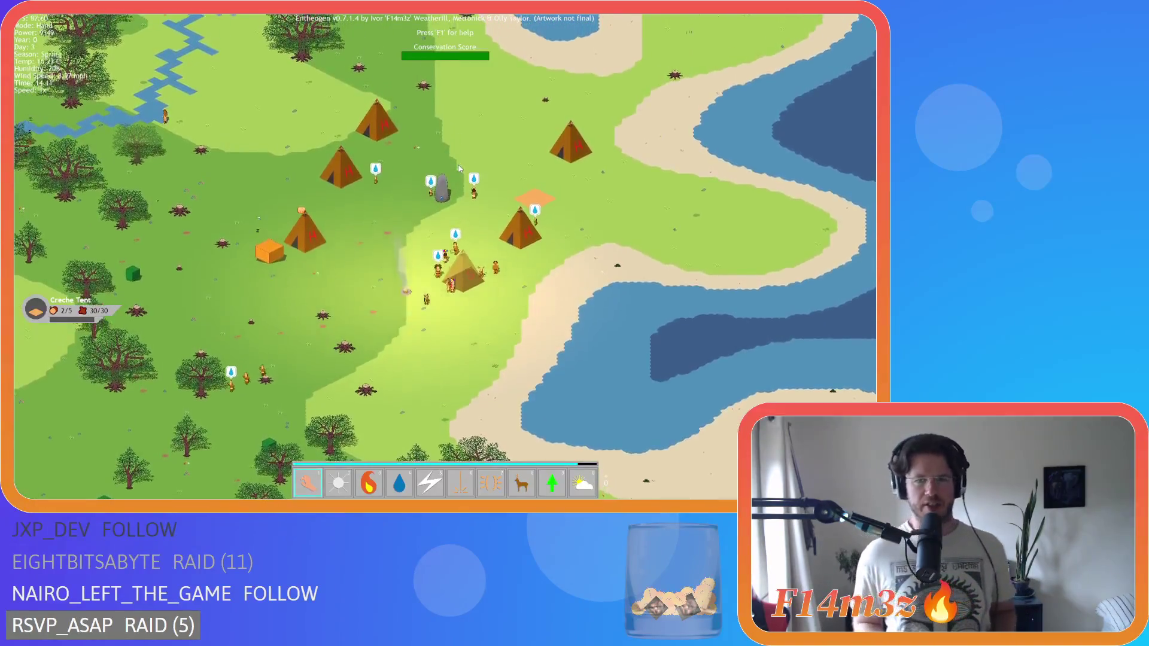
key("w")
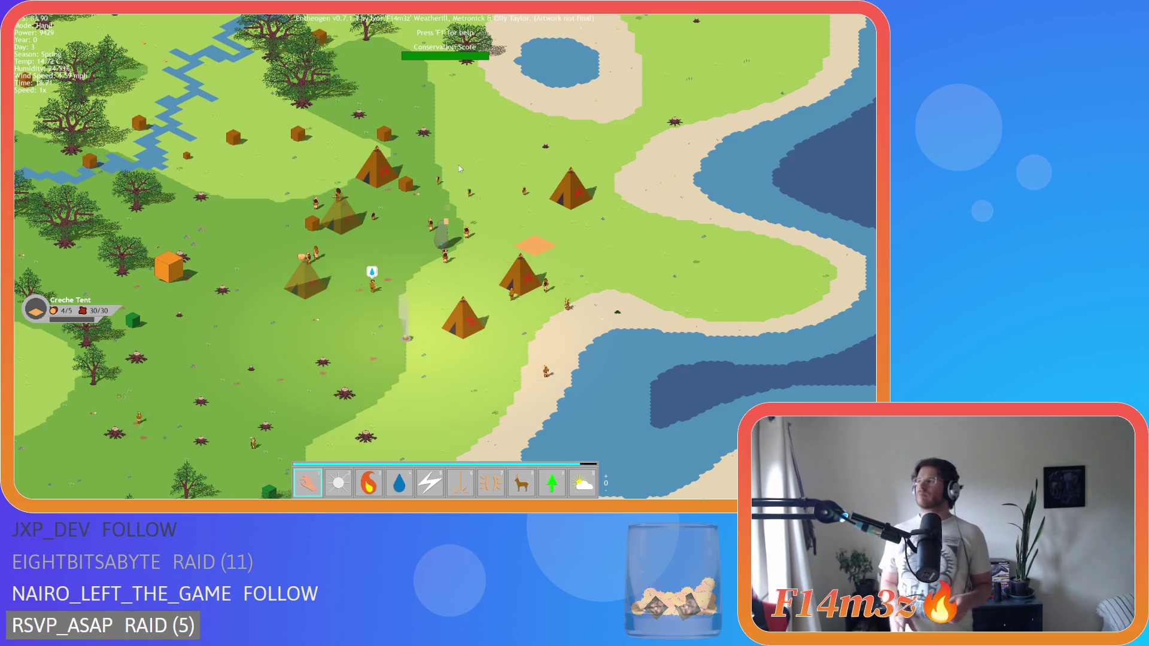
key("s")
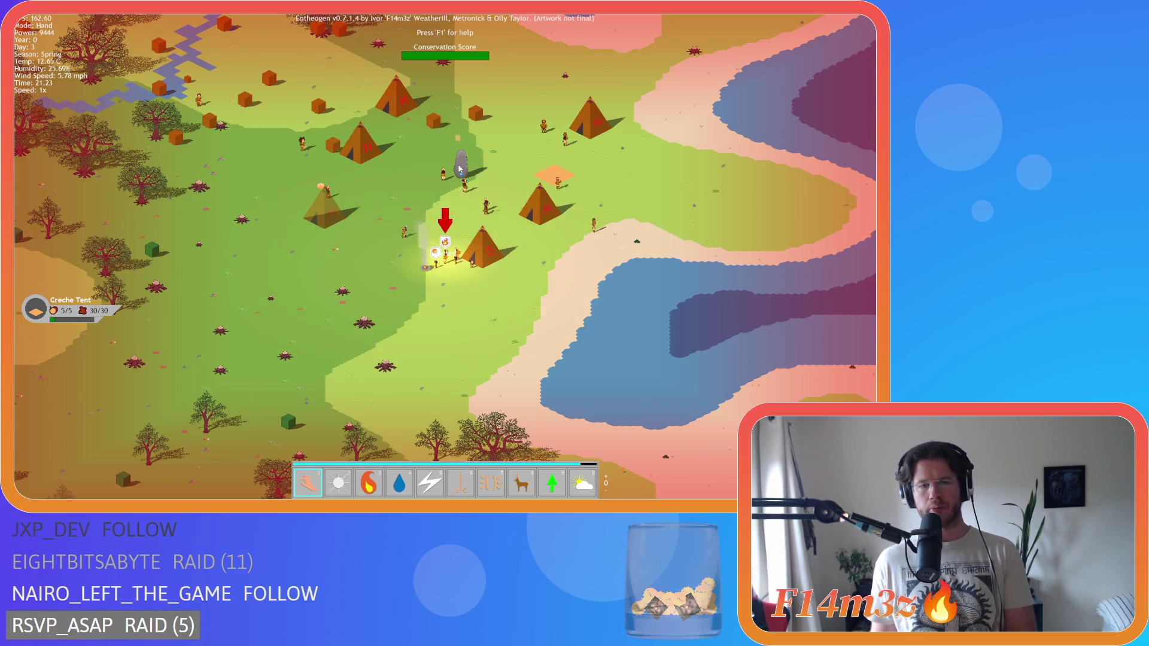
key("s")
key("d")
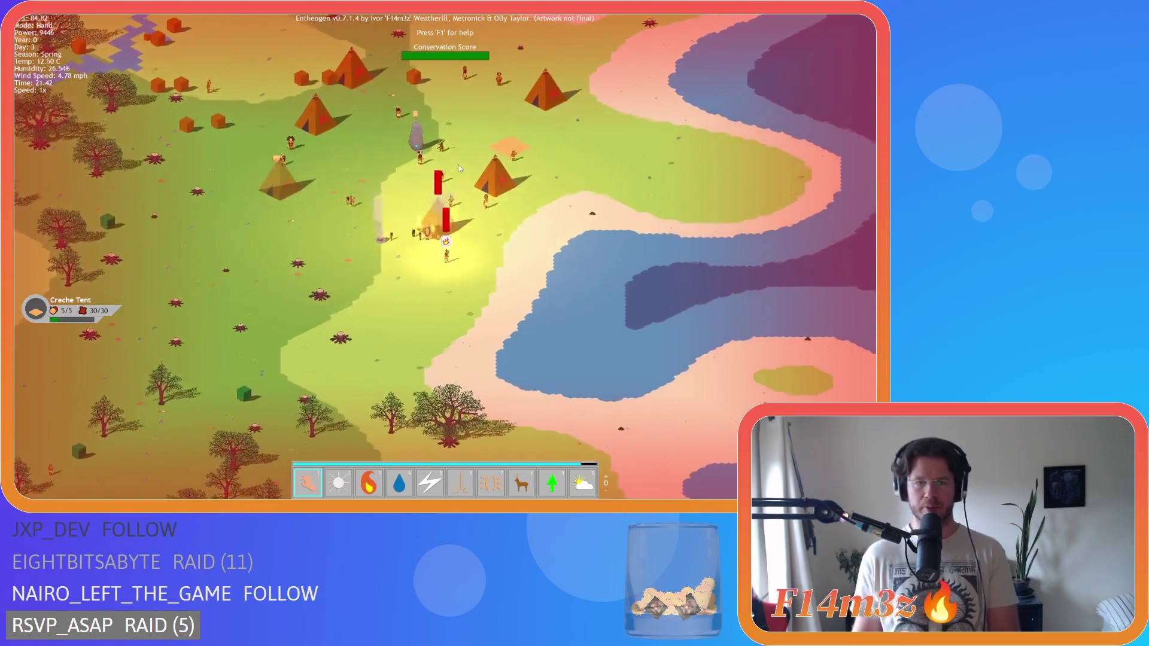
Douse the burning tent with the water power, then return to Hand mode.
key("4")
left_click(400, 240)
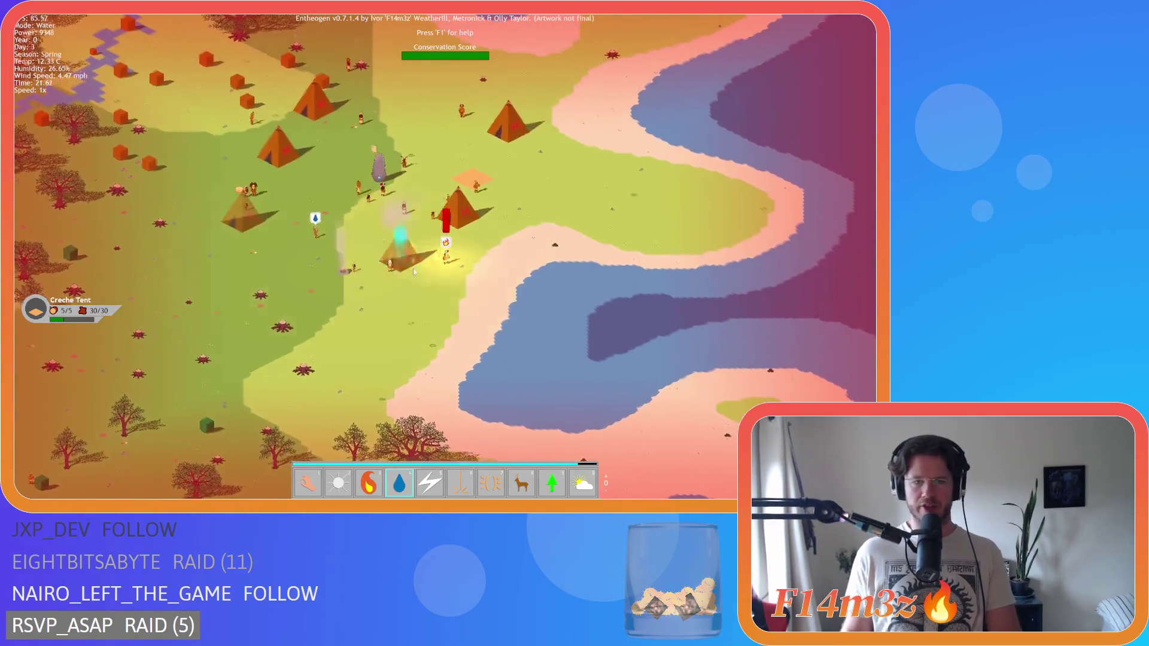
key("1")
key("w")
key("a")
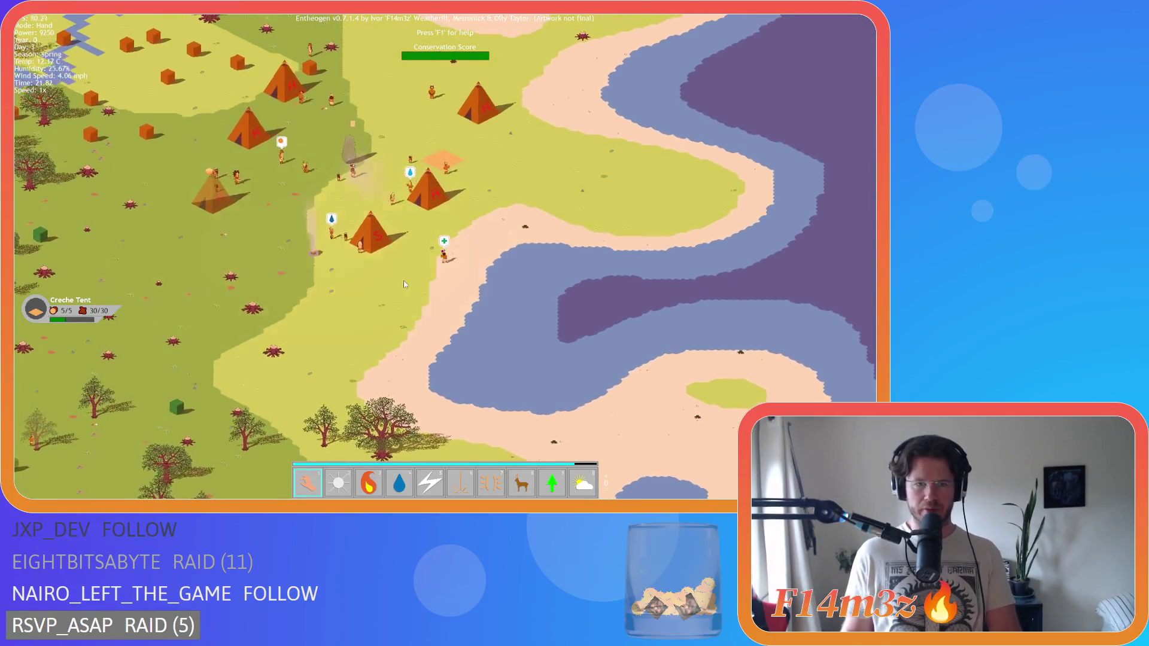
key("w")
key("a")
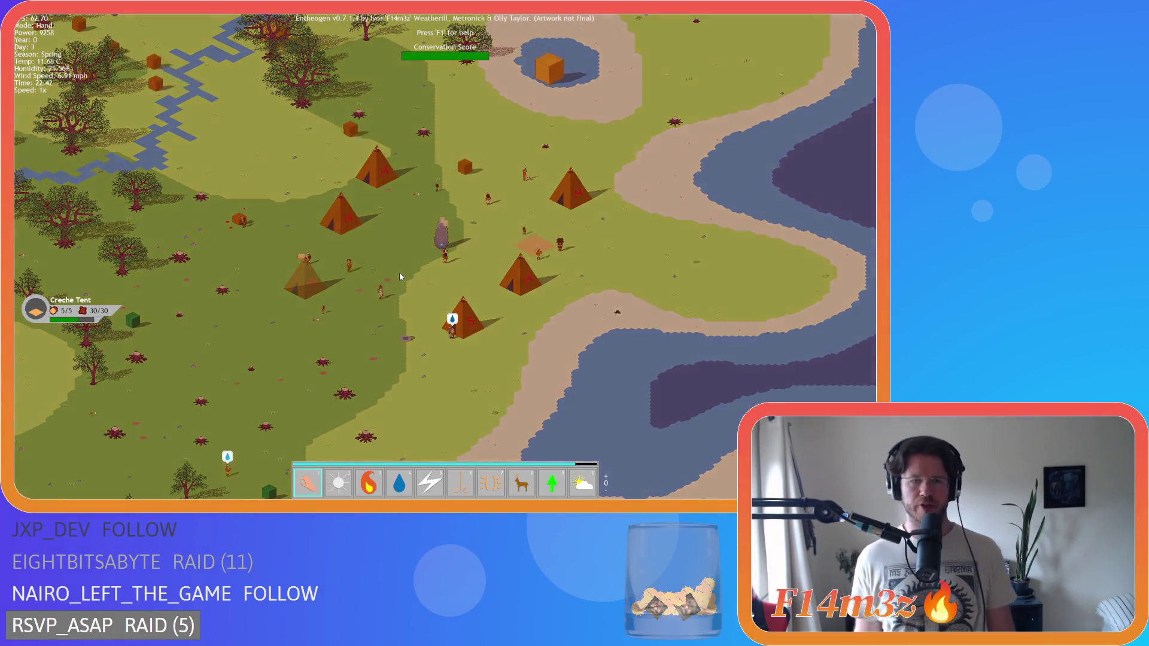
Pan around the darkening village, then press Escape to get the quit prompt.
key("w")
key("a")
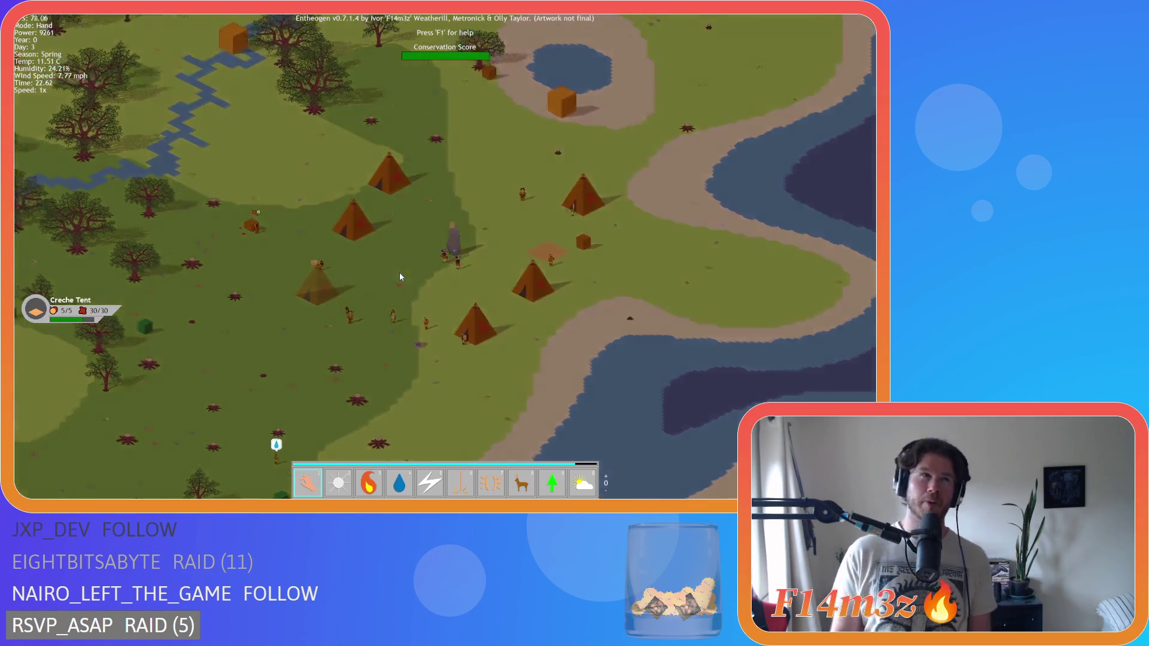
key("a")
key("w")
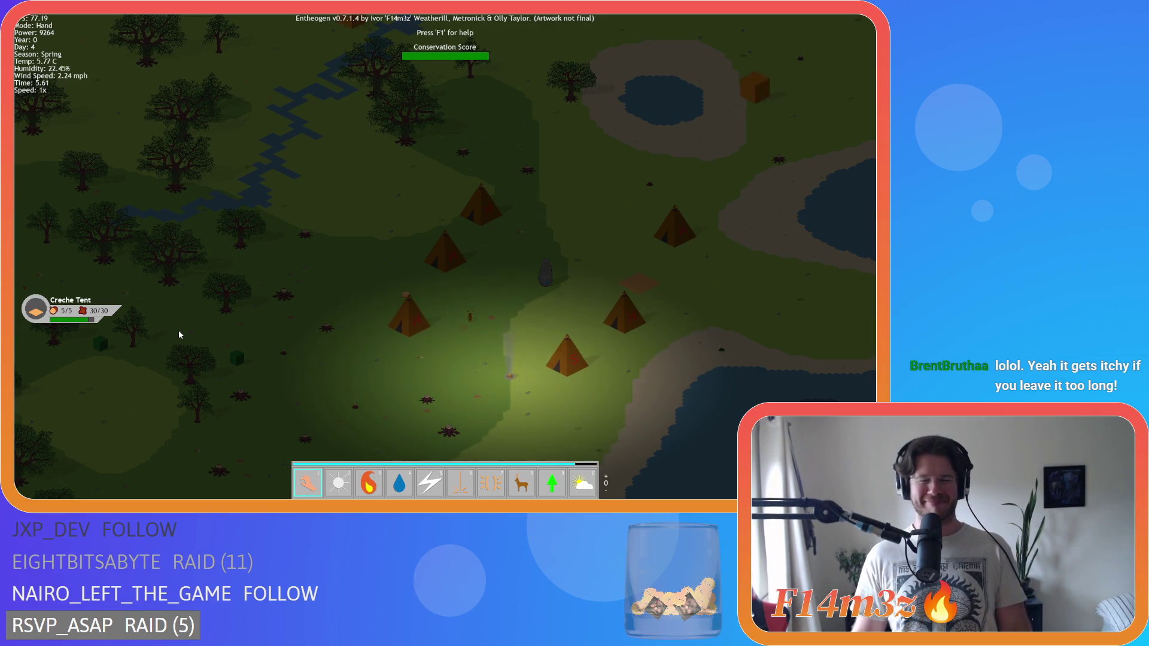
key("Down")
key("Right")
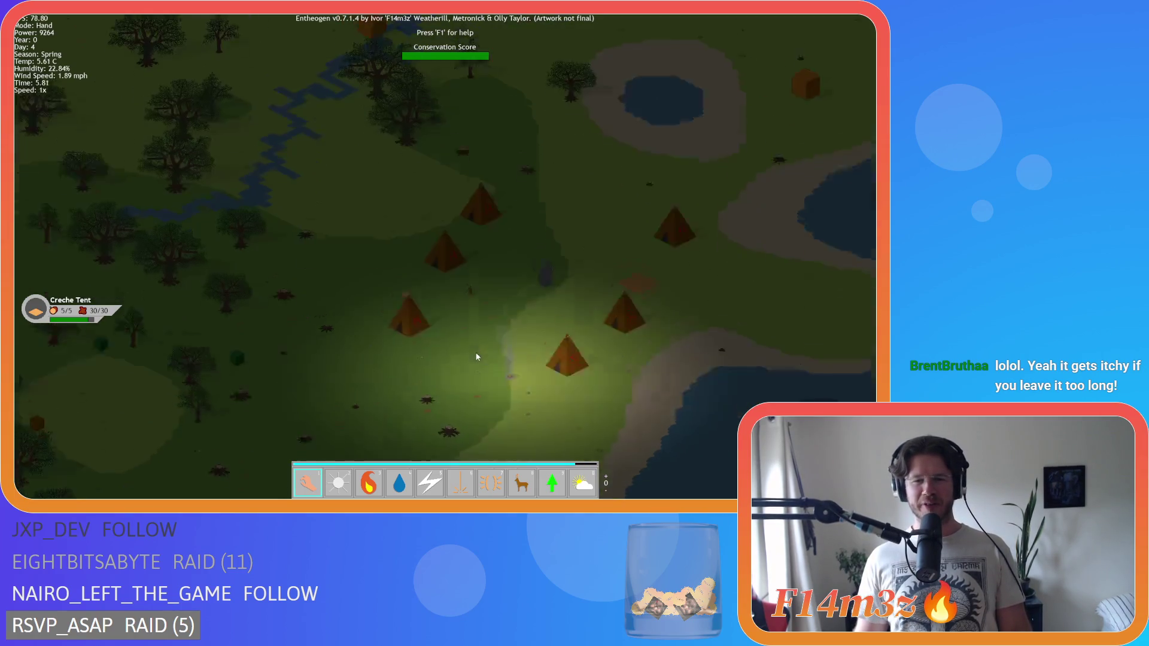
key("Right")
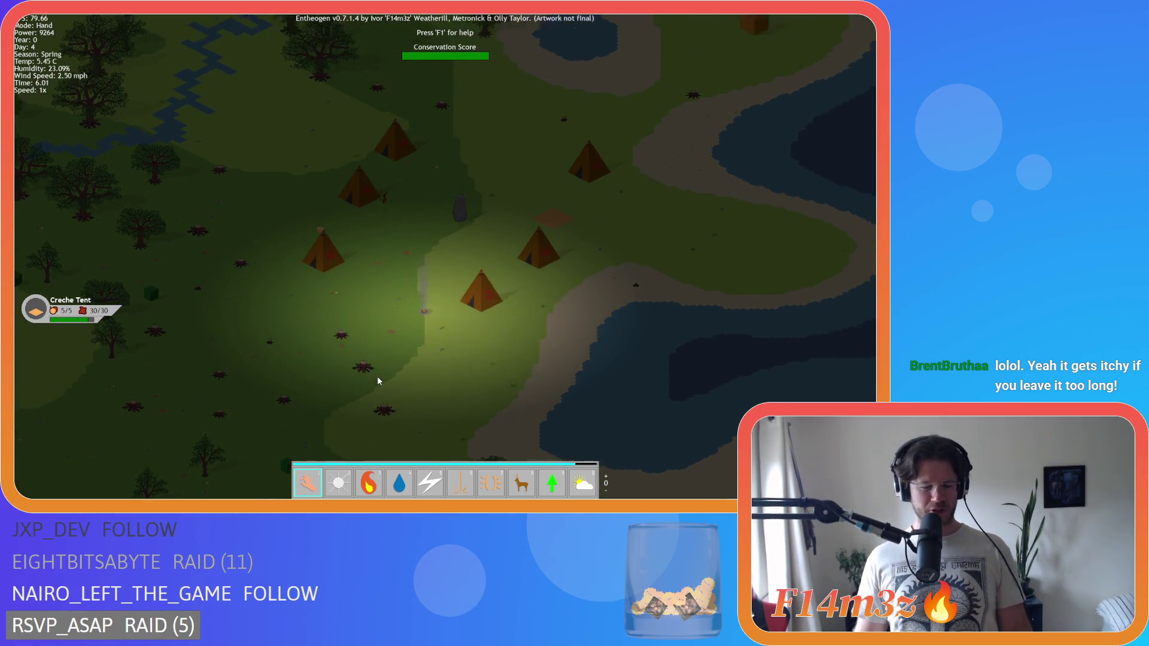
key("Up")
key("Left")
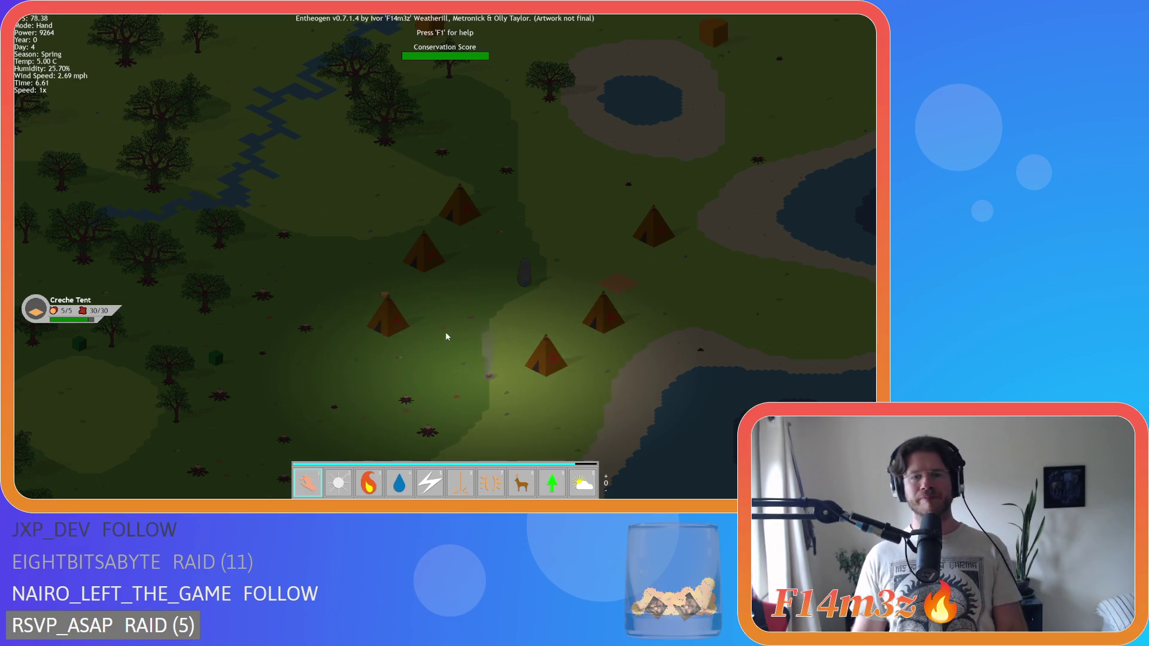
key("Up")
key("Right")
key("Escape")
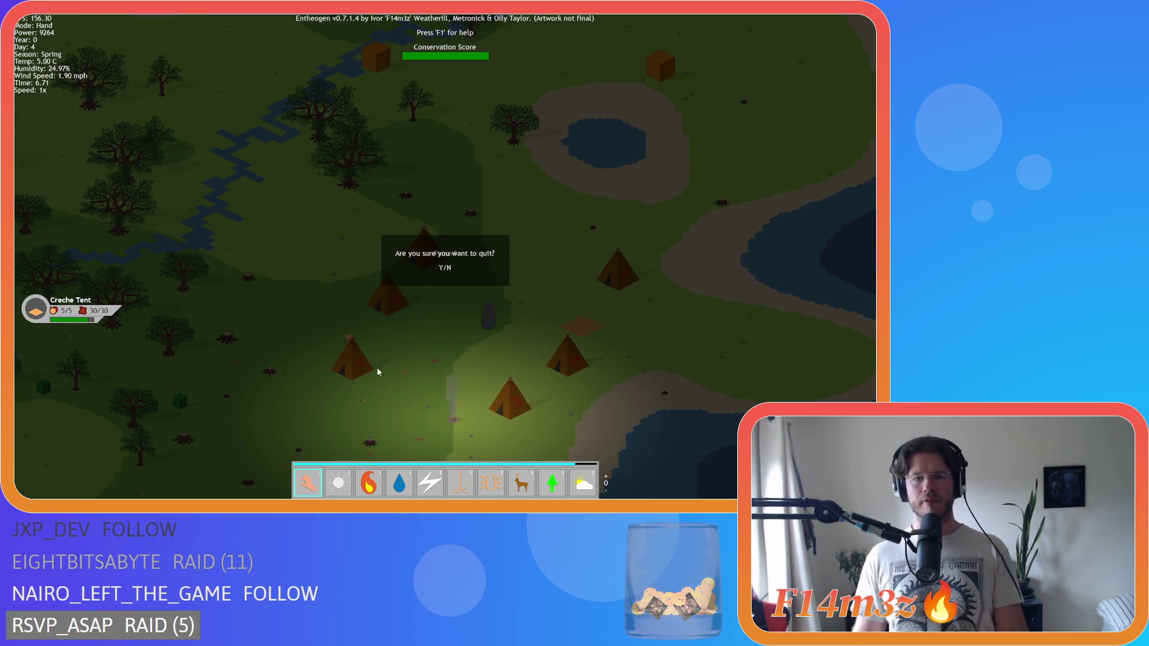
Answer Y to the 'Are you sure you want to quit?' prompt.
key("y")
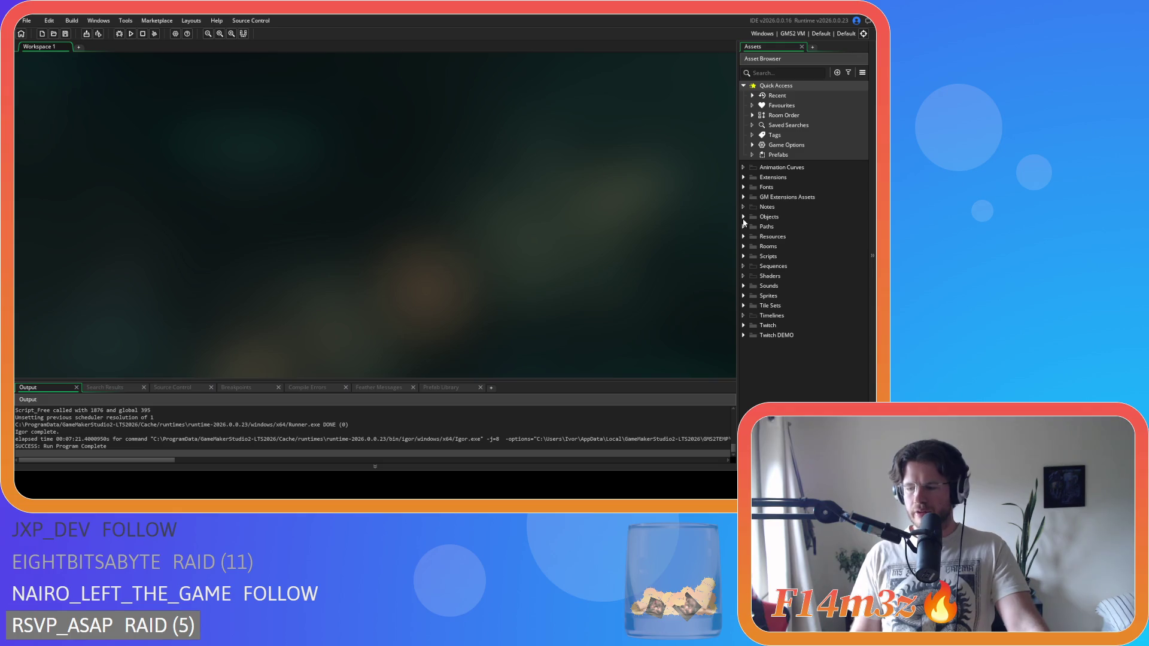
Expand the Objects folder to list subfolders Animal through Water.
left_click(742, 219)
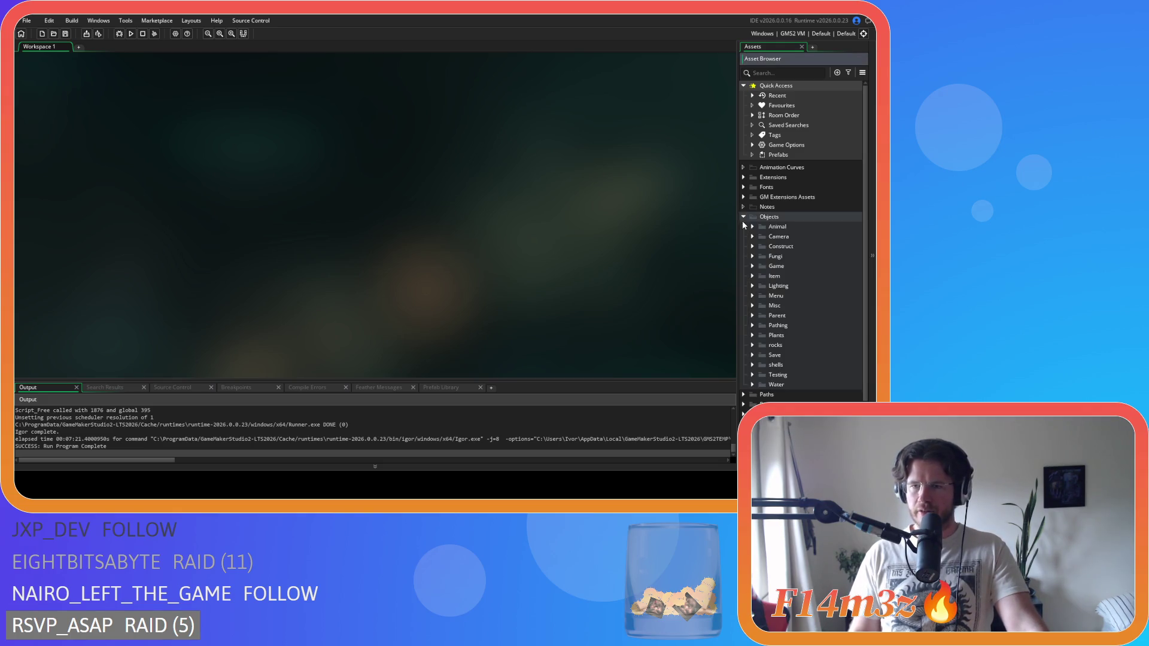
Expand Scripts and its Conditions subfolder, then select sc_stateConditions.
left_click(743, 256)
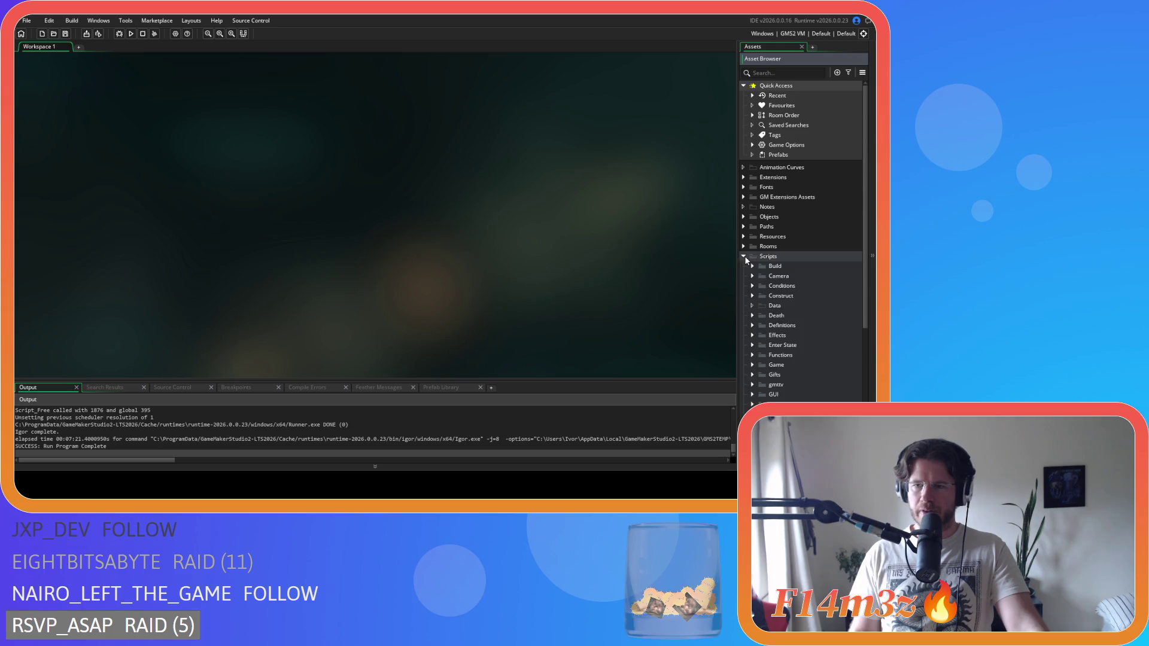
left_click(743, 256)
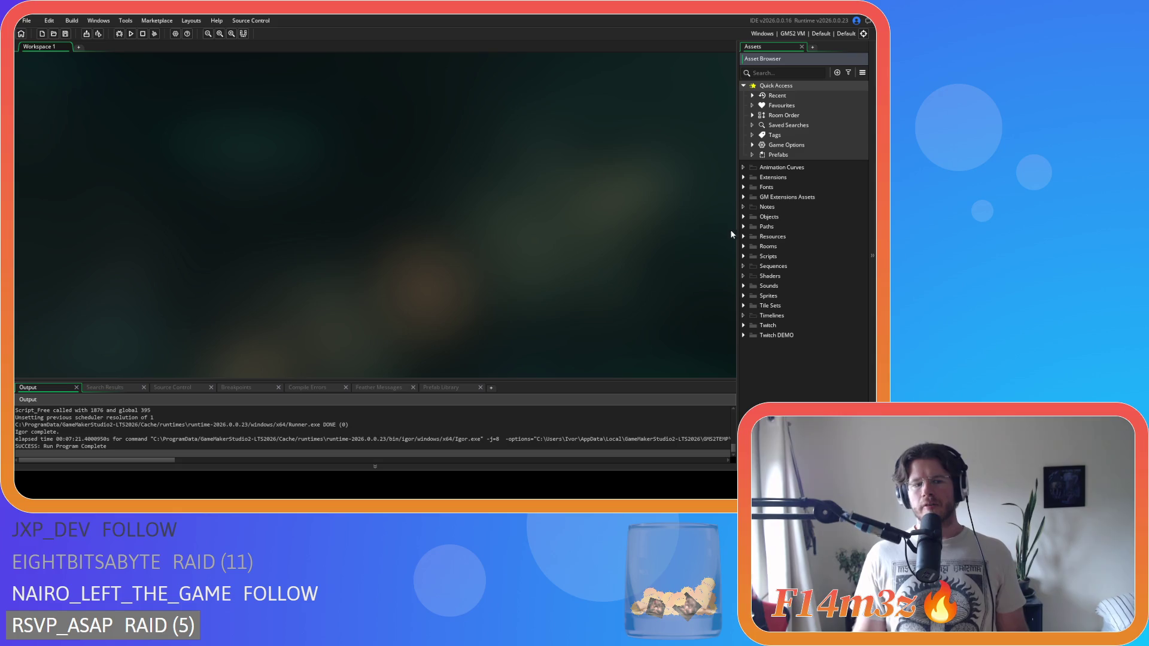
left_click(744, 257)
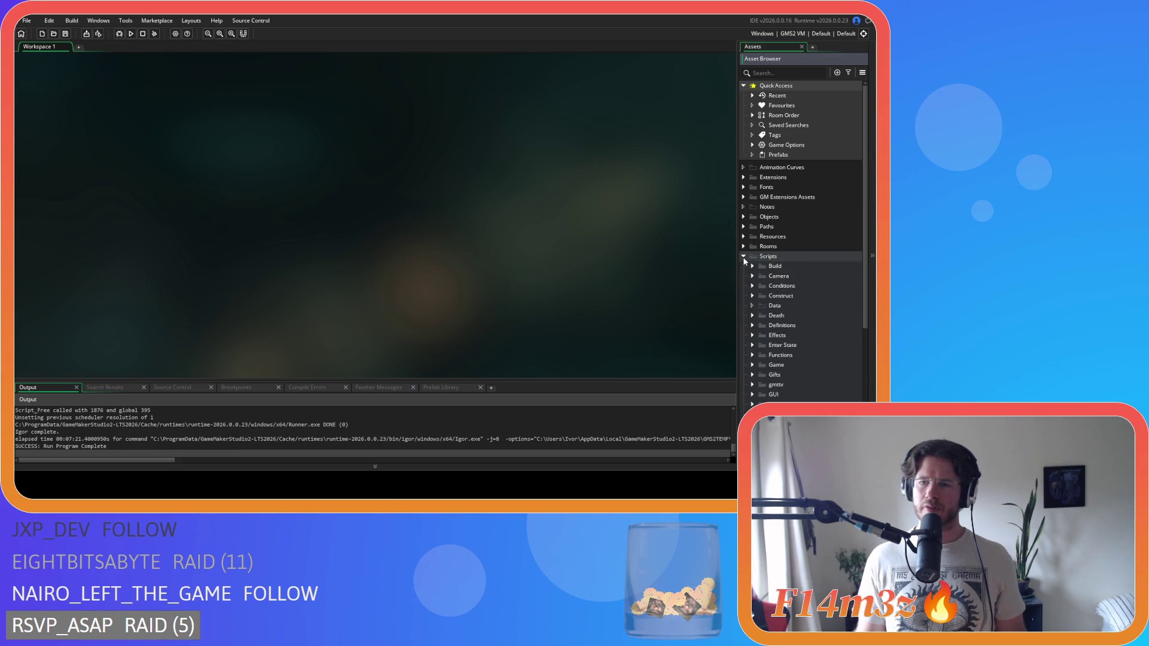
scroll(744, 258, "down", 3)
left_click(752, 214)
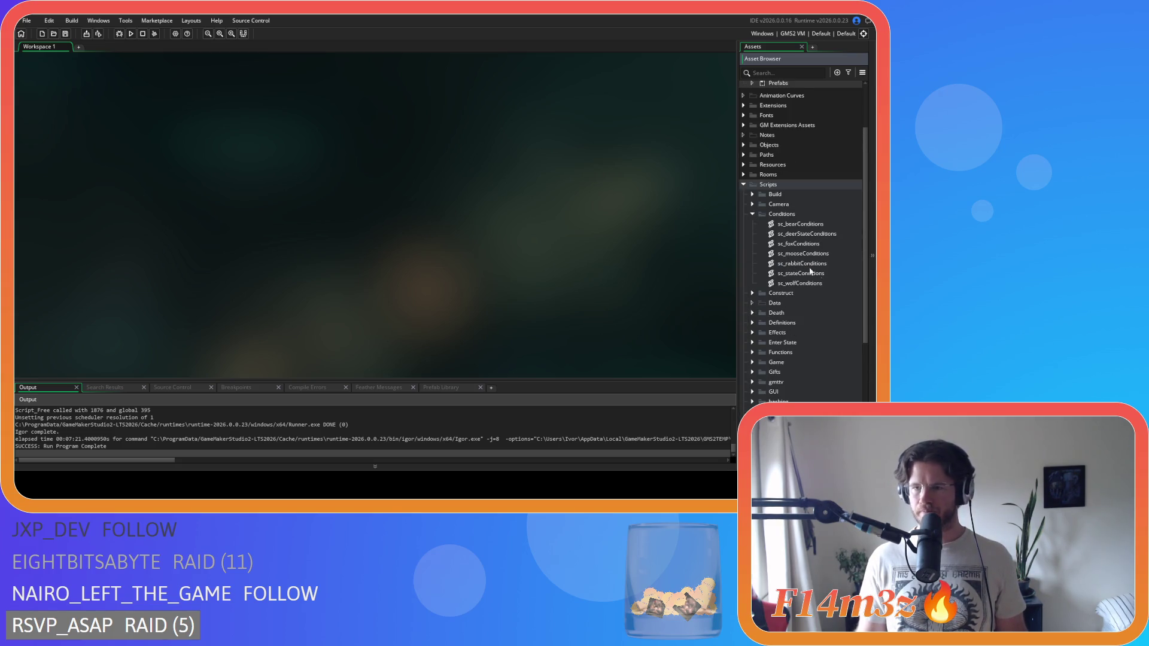
left_click(823, 274)
Open sc_stateConditions and inspect the worshipper hp>=100, hp<100 and nearestShaman conditions.
left_click(331, 183)
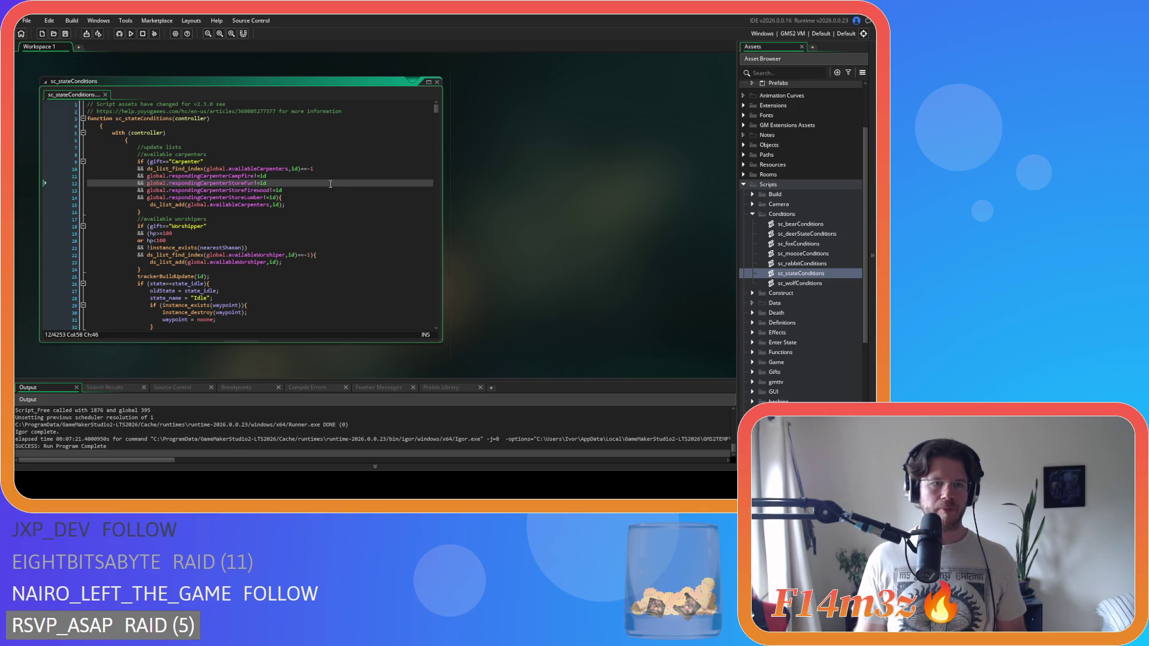
left_click(337, 256)
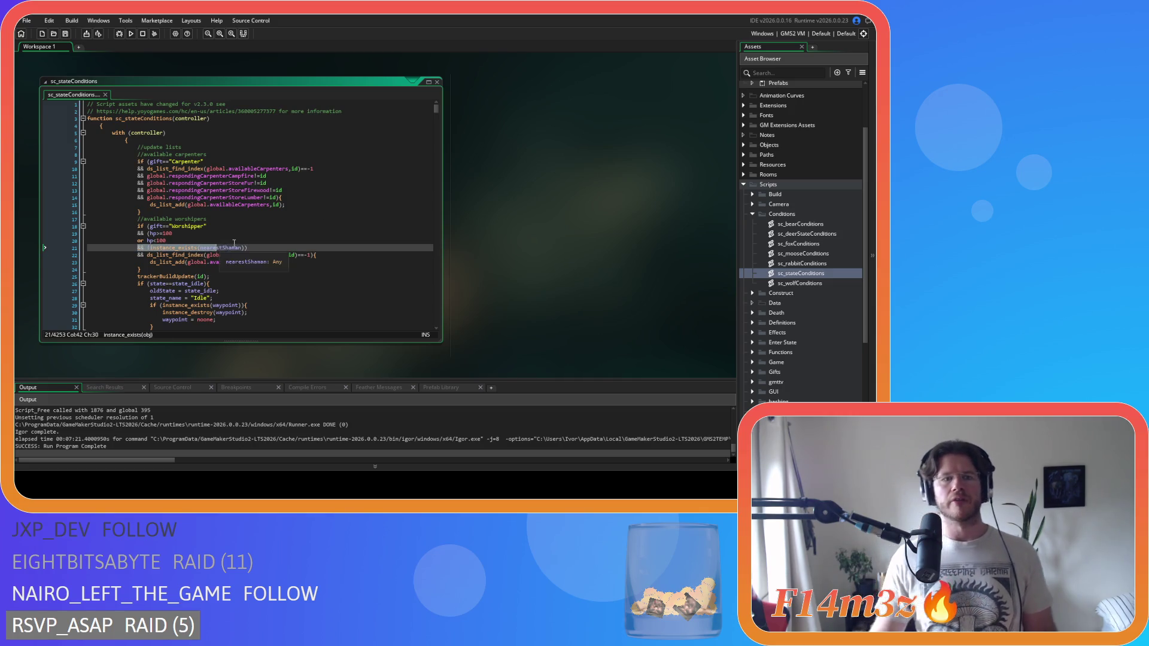
left_click(236, 242)
mouse_move(213, 248)
double_click(186, 234)
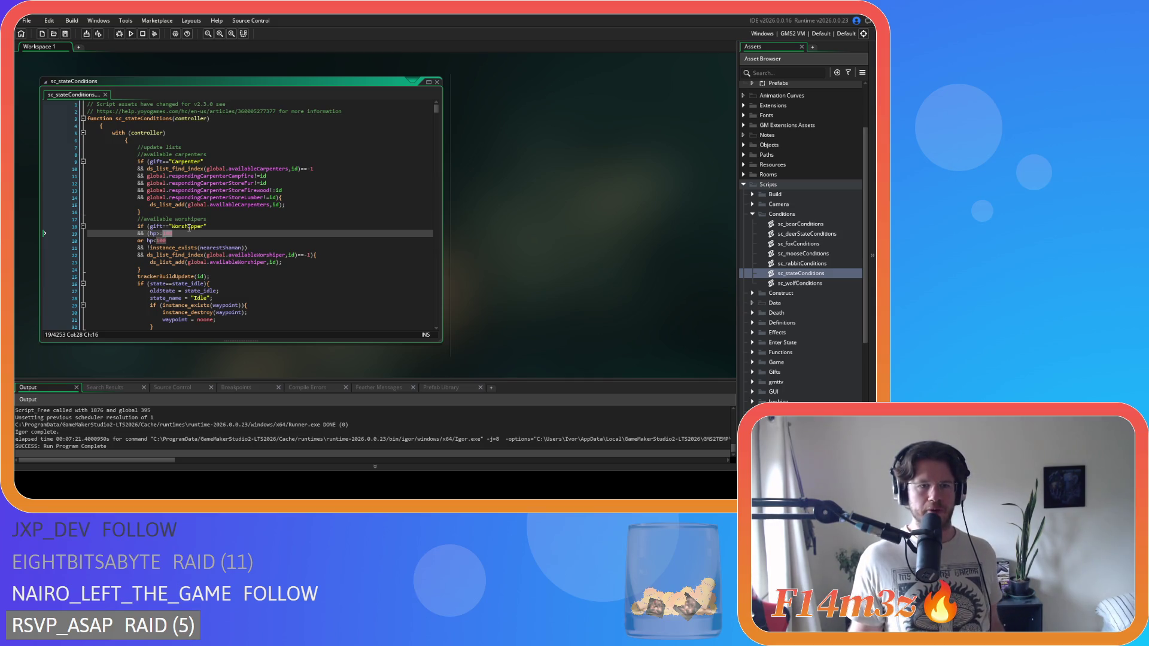
left_click_drag(146, 241, 247, 248)
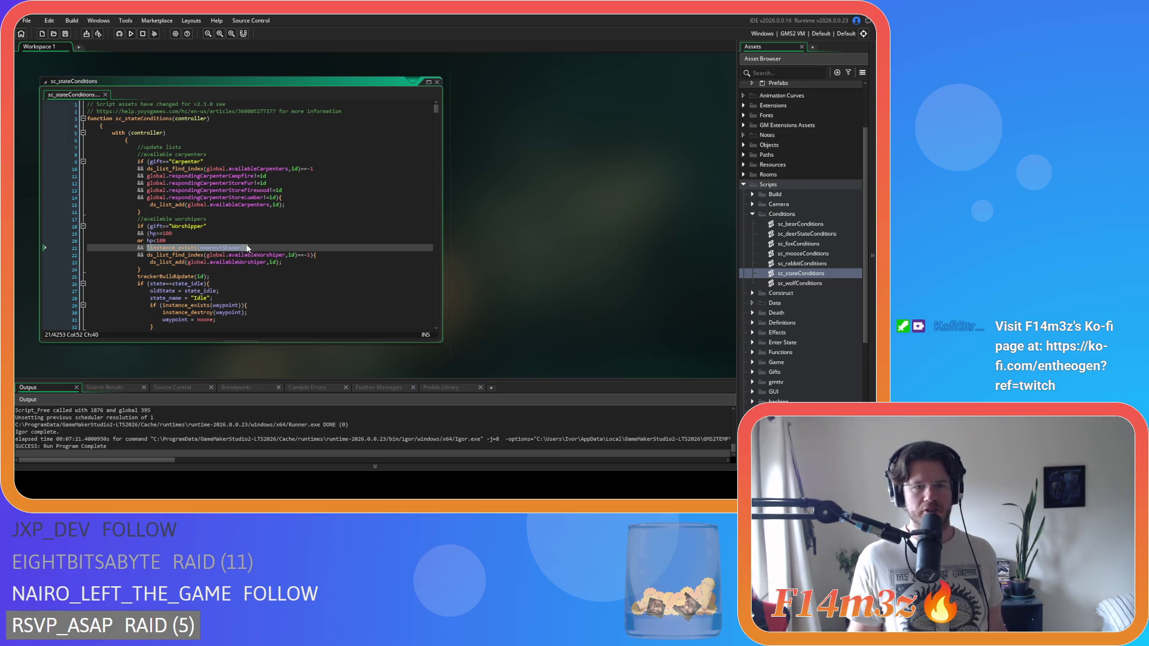
left_click(247, 248)
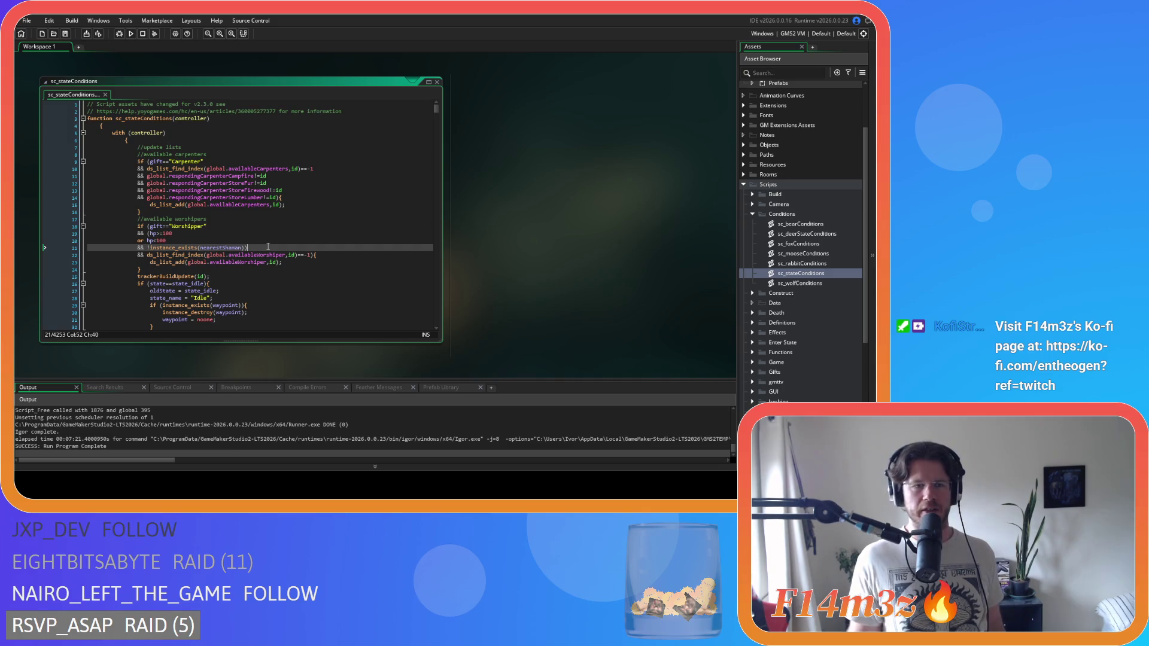
left_click(313, 266)
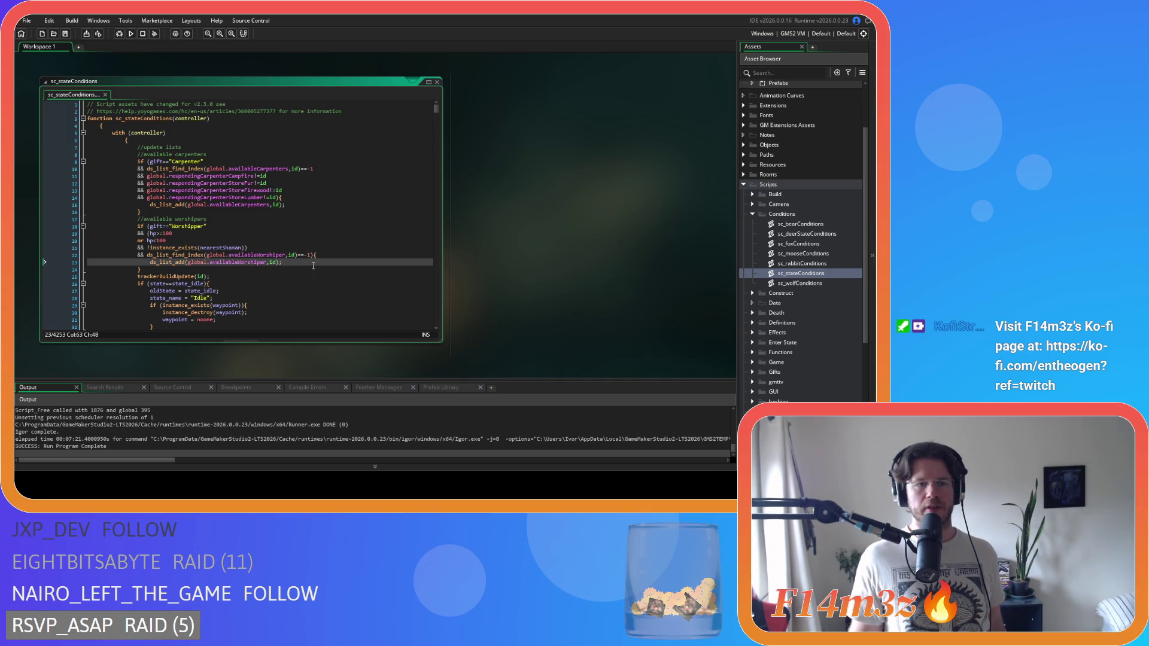
left_click(180, 241)
left_click(193, 234)
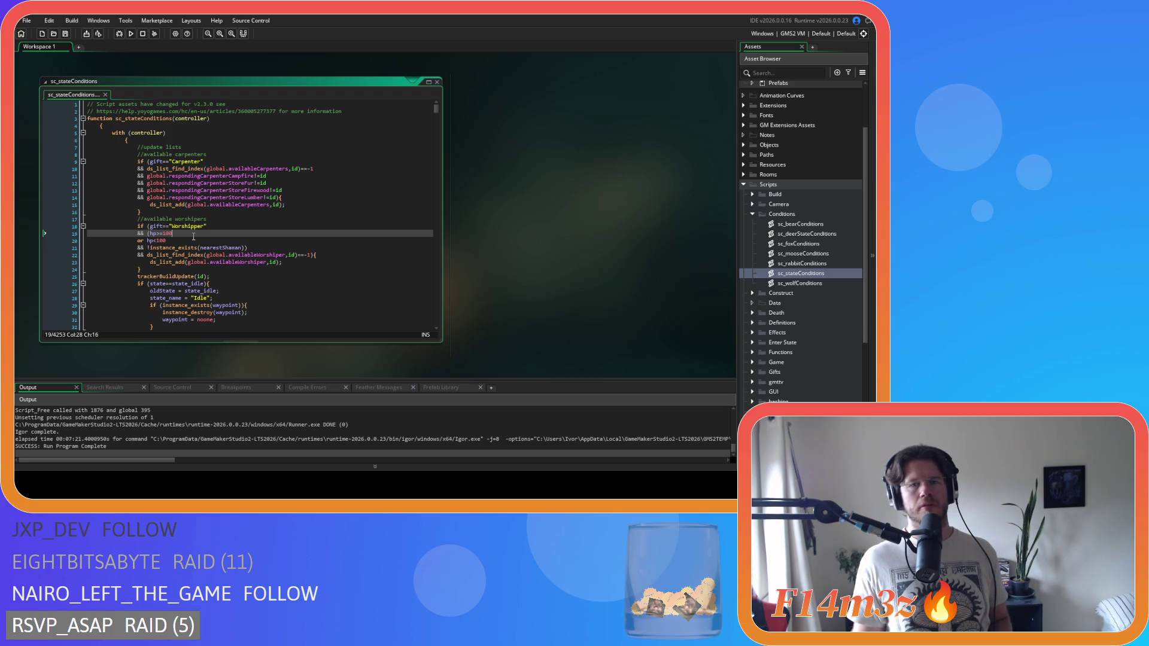
Open sc_bleedInterupt from the Interupts folder and scroll through its code.
scroll(809, 279, "down", 5)
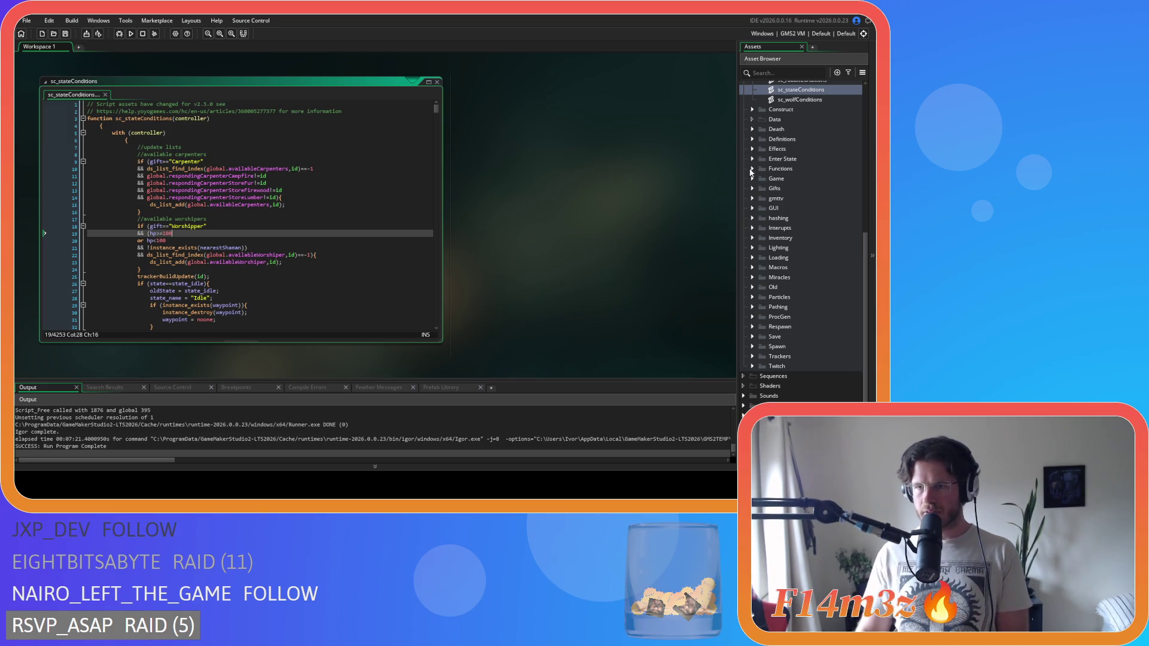
left_click(752, 228)
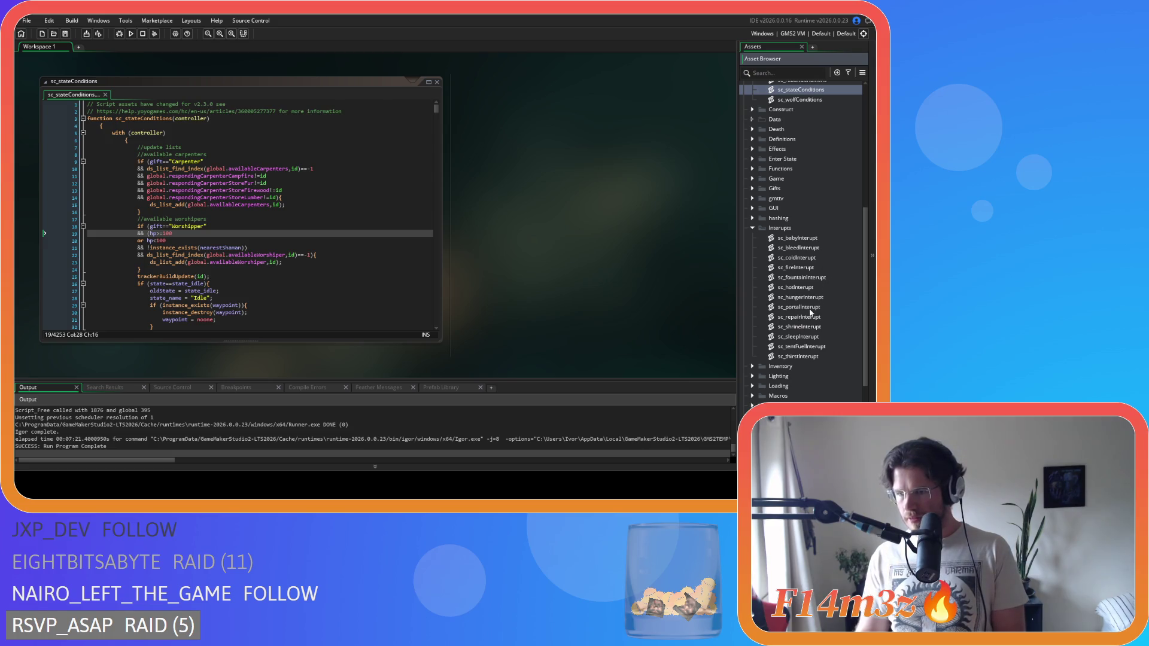
left_click(825, 227)
left_click(826, 247)
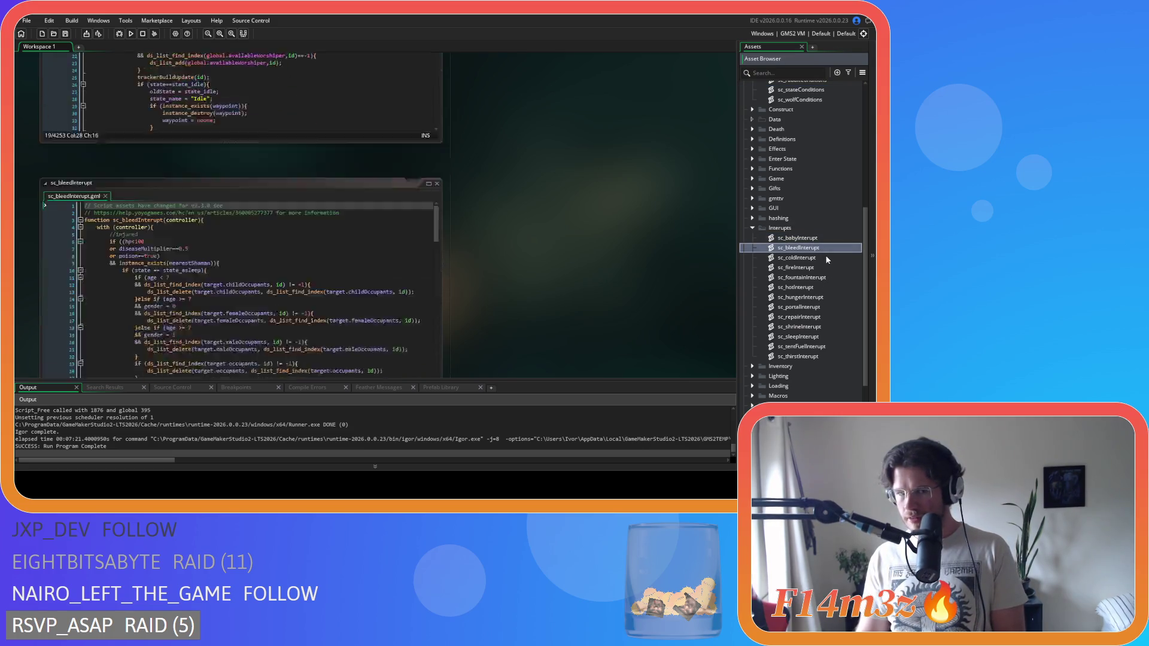
left_click(153, 140)
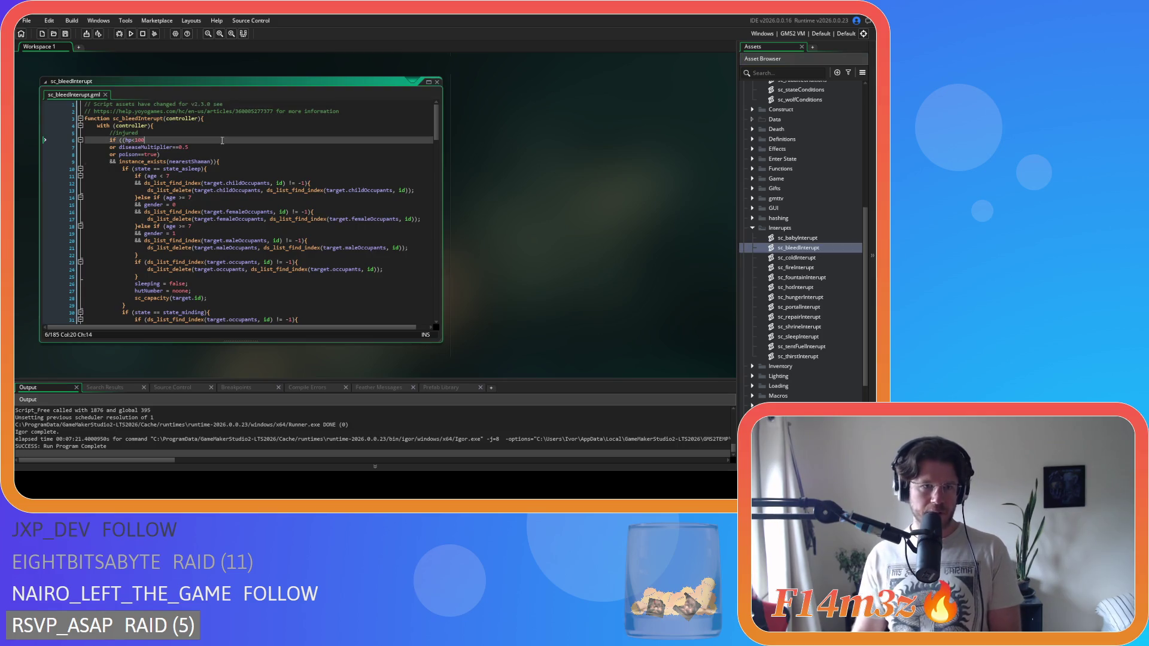
scroll(237, 161, "down", 4)
scroll(710, 253, "up", 4)
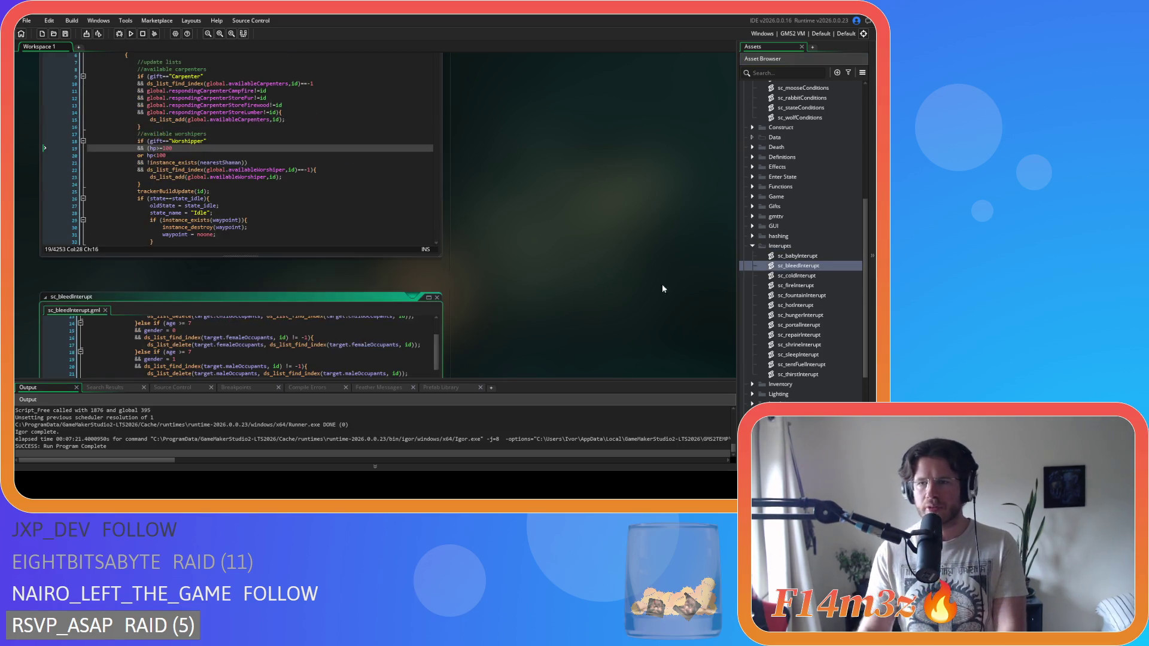
scroll(724, 239, "down", 3)
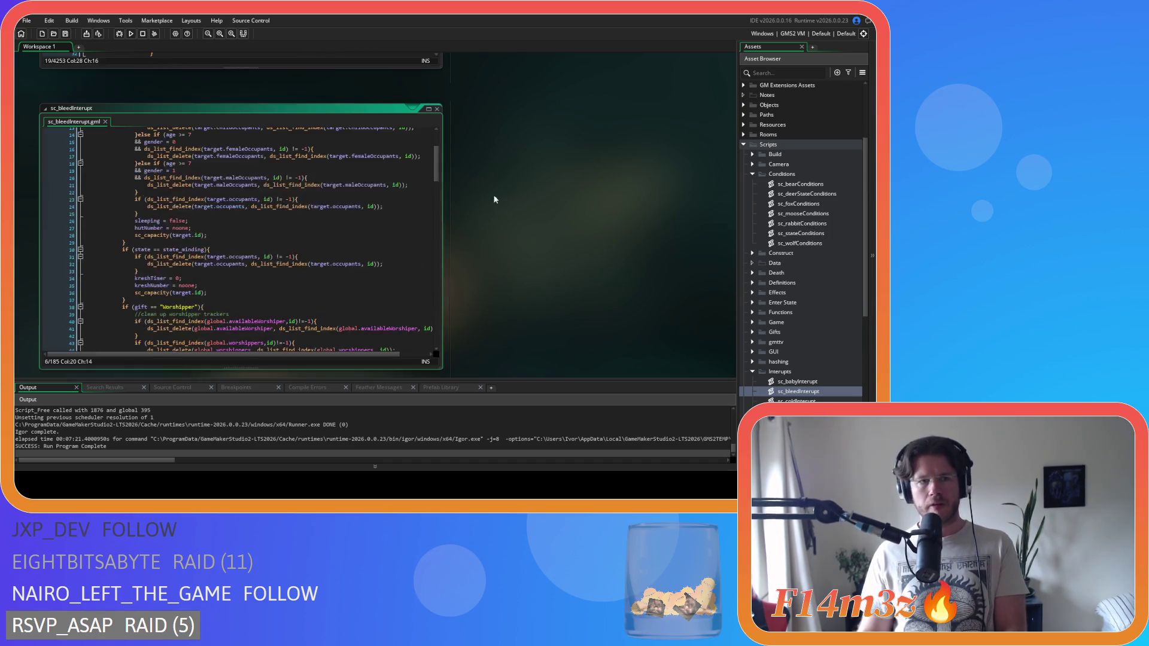
scroll(491, 195, "down", 2)
scroll(753, 214, "up", 4)
Open ob_human from Objects > Animal > Human and search its Create code for 'state_unlock'.
double_click(752, 216)
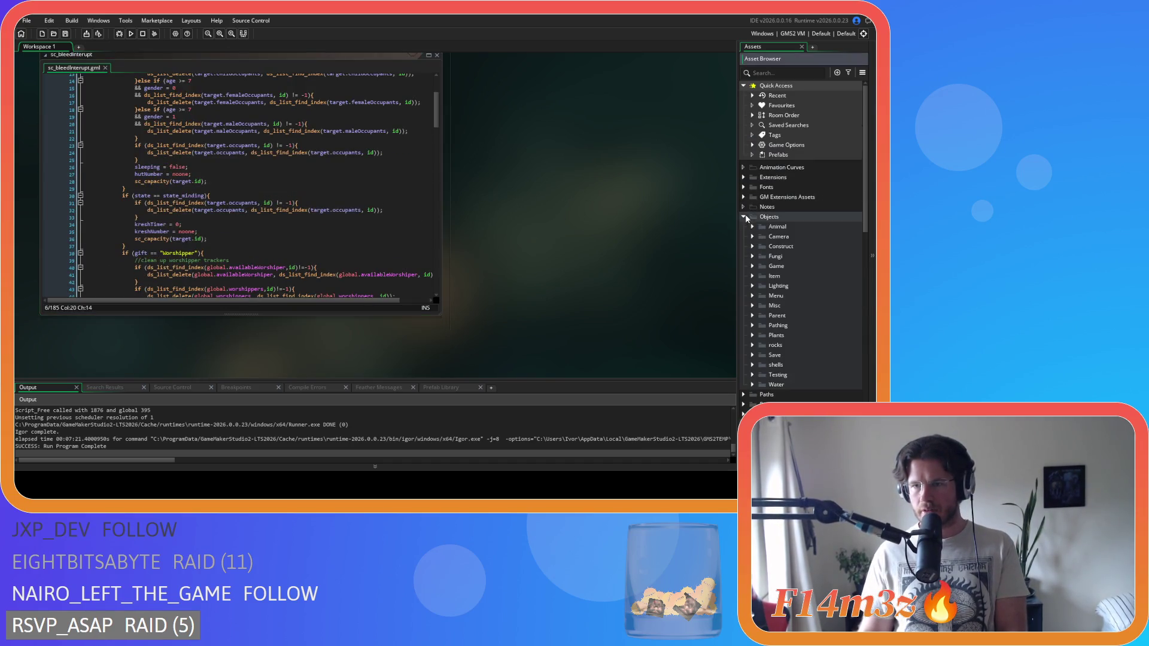
left_click(761, 236)
left_click(796, 246)
left_click_drag(784, 251, 482, 204)
left_click(388, 155)
key("ctrl+f")
type("state_")
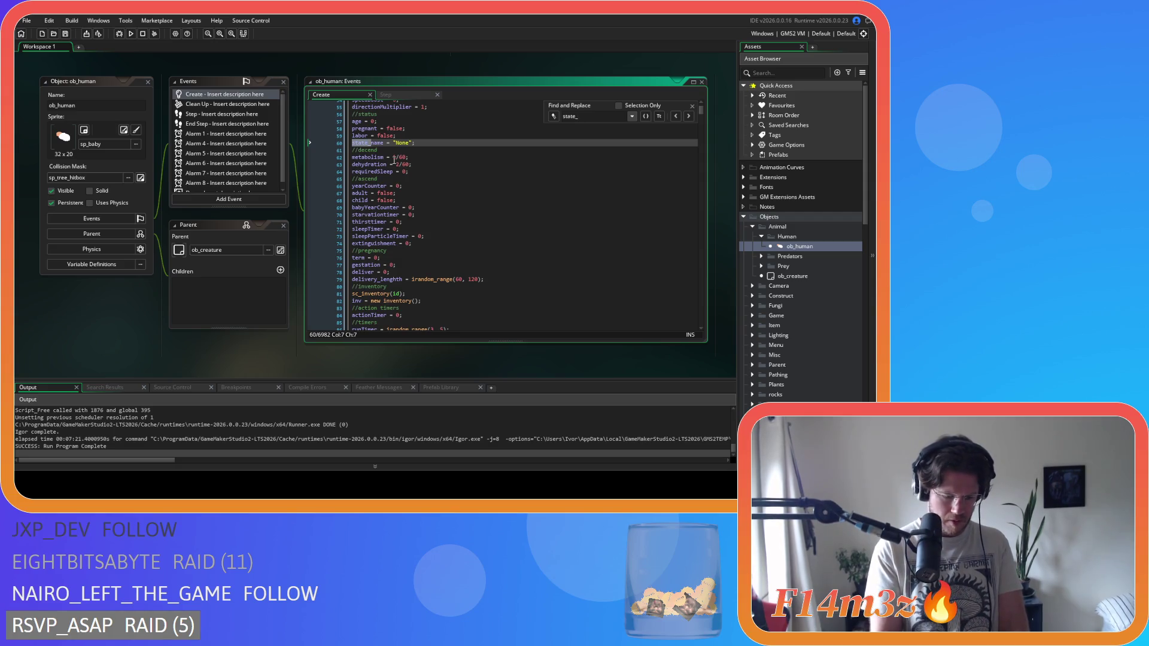
type("unlock")
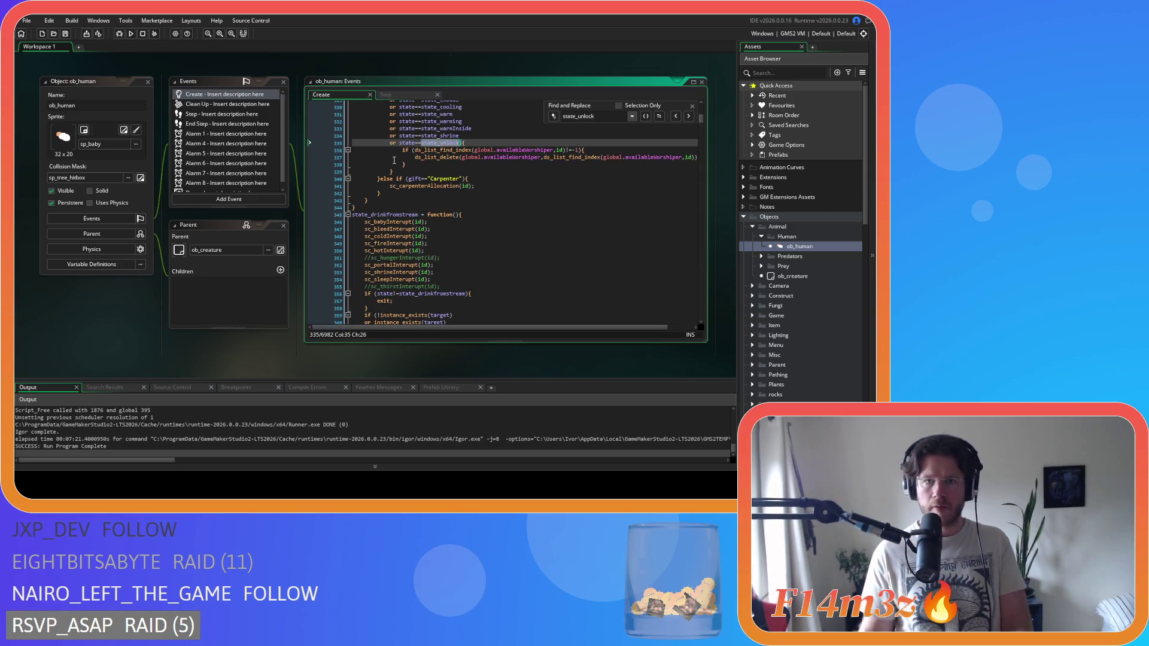
Jump to the state_unlock function and inspect its sc_bleedInterupt(id) call line.
left_click(688, 118)
left_click(689, 119)
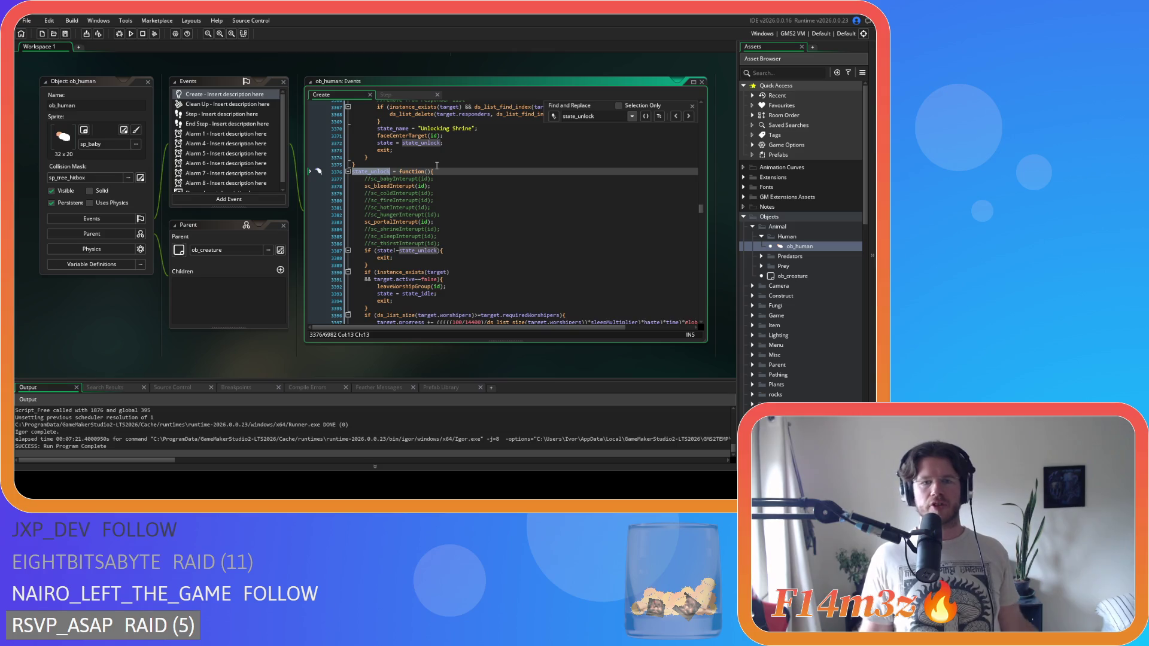
mouse_move(388, 187)
left_click_drag(388, 187, 406, 186)
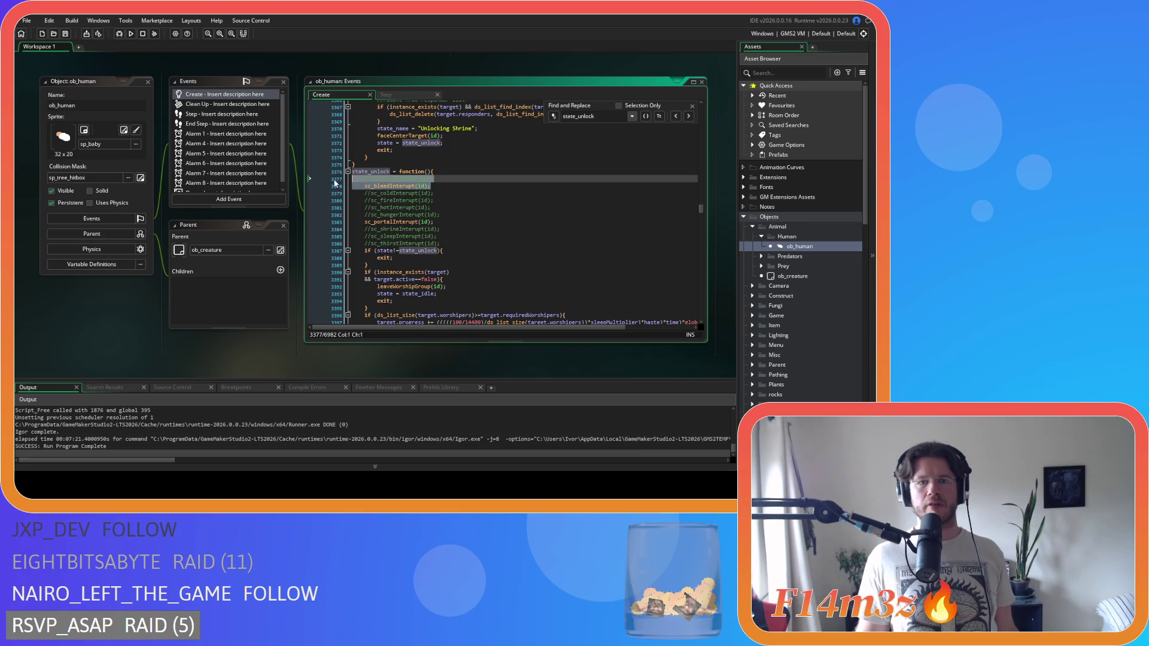
left_click(493, 187)
key("shift+Home")
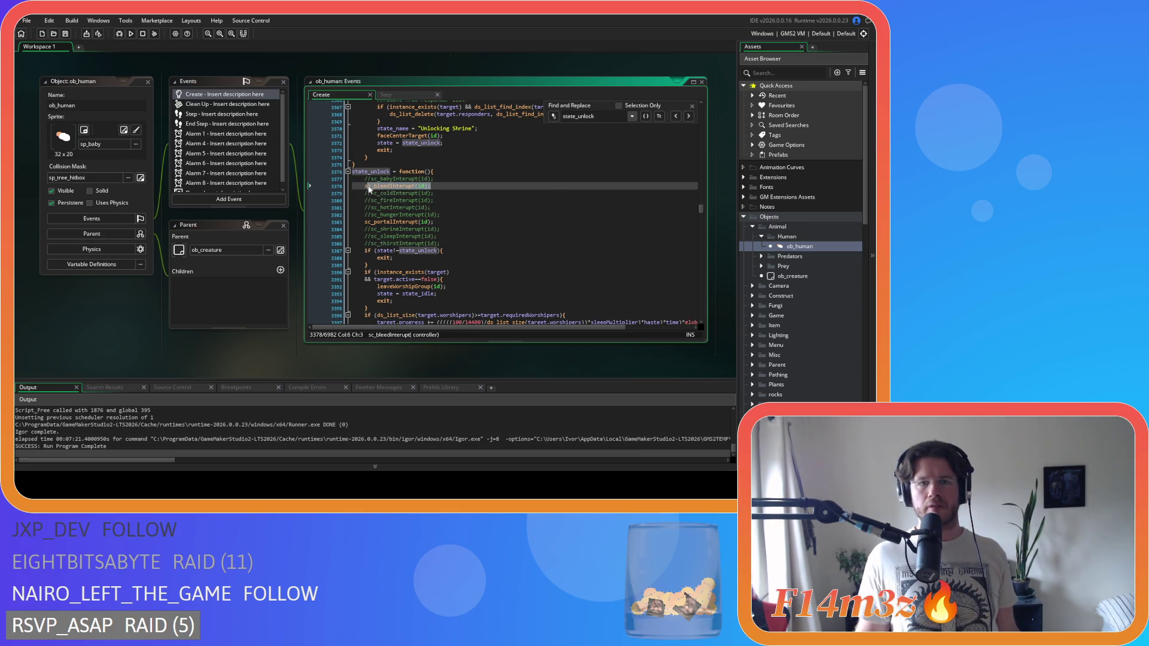
left_click(447, 186)
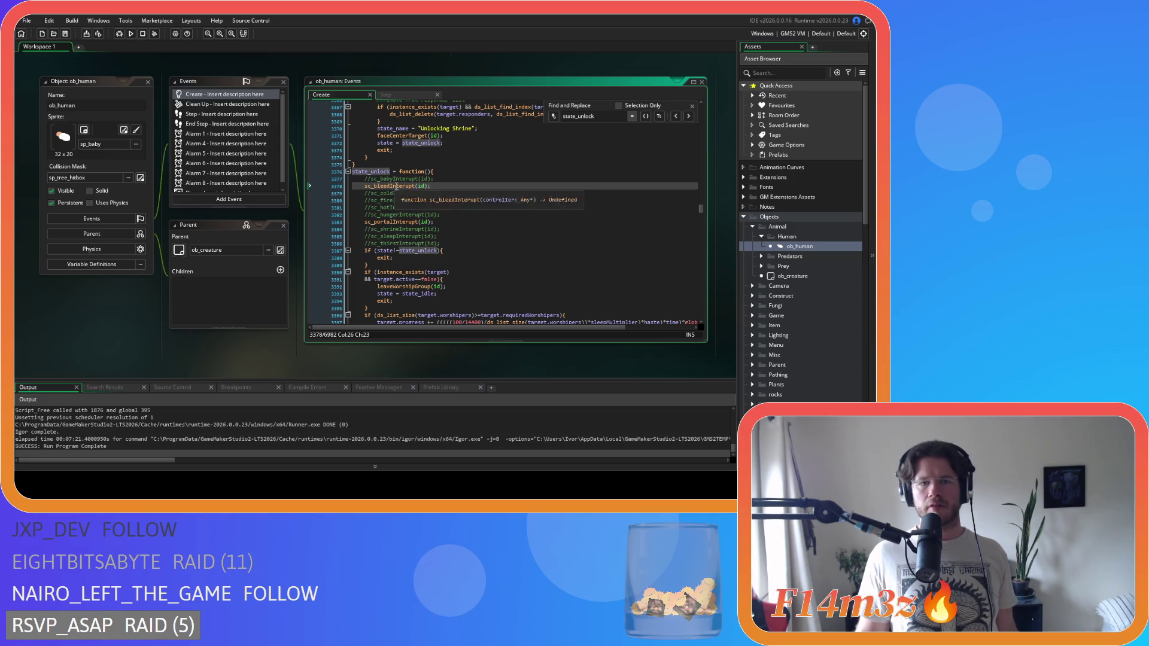
Reopen the sc_bleedInterupt script from the Asset Browser.
scroll(814, 292, "down", 10)
scroll(803, 289, "down", 4)
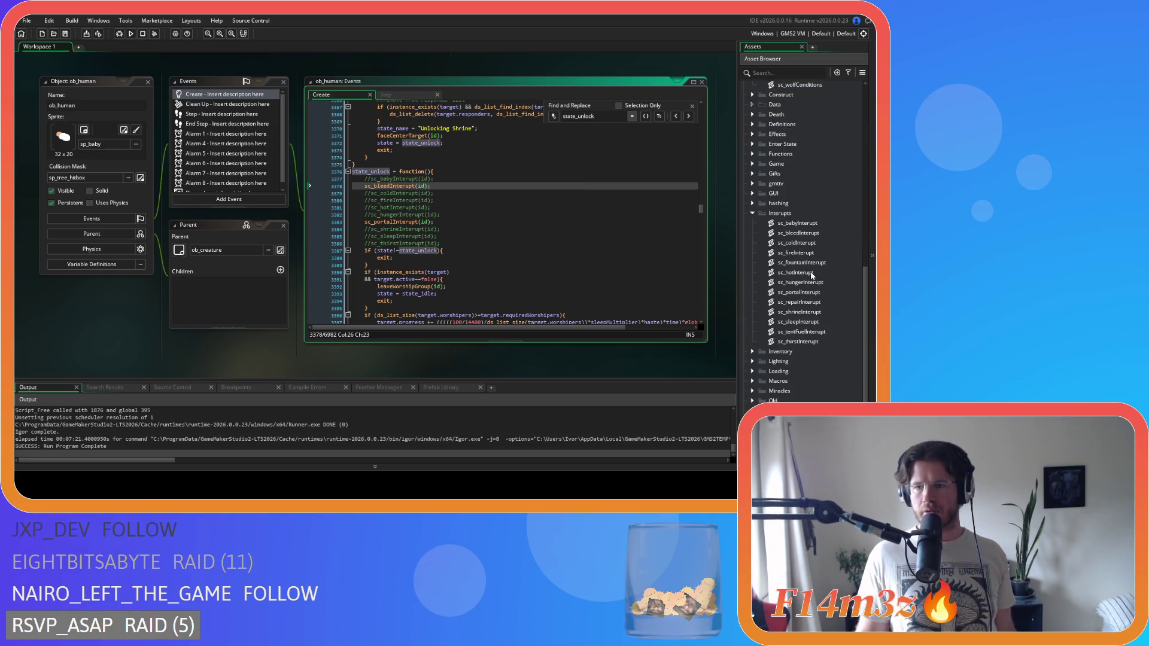
double_click(819, 232)
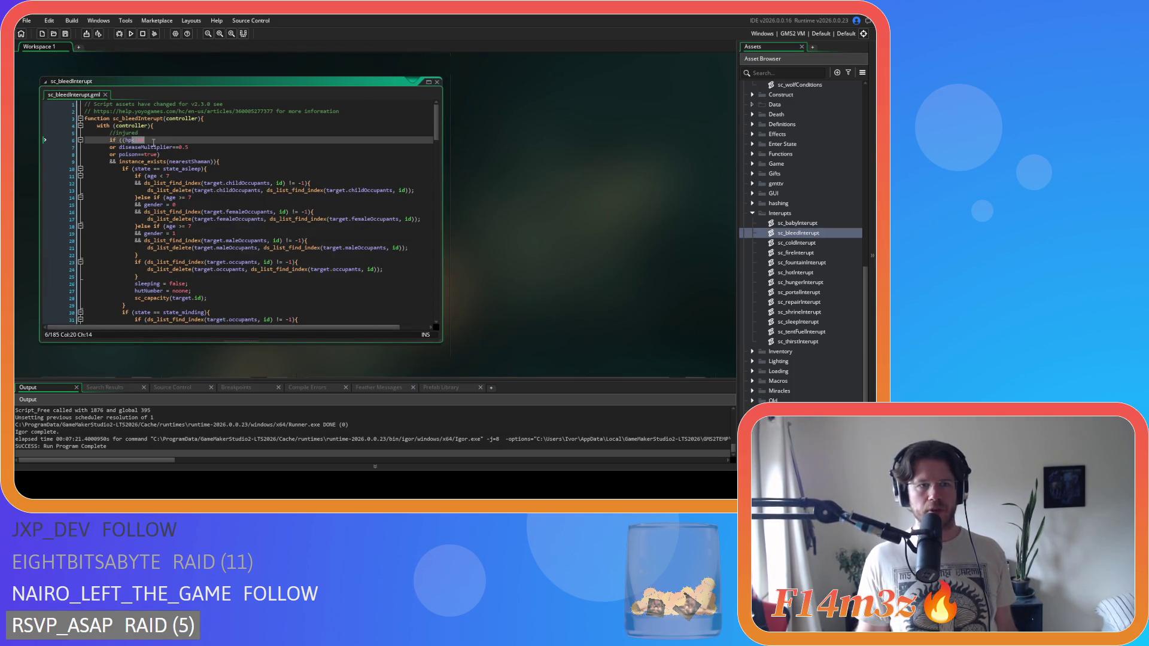
Check the poison==true condition on line 8, then scroll back to sc_stateConditions.
left_click_drag(118, 154, 149, 154)
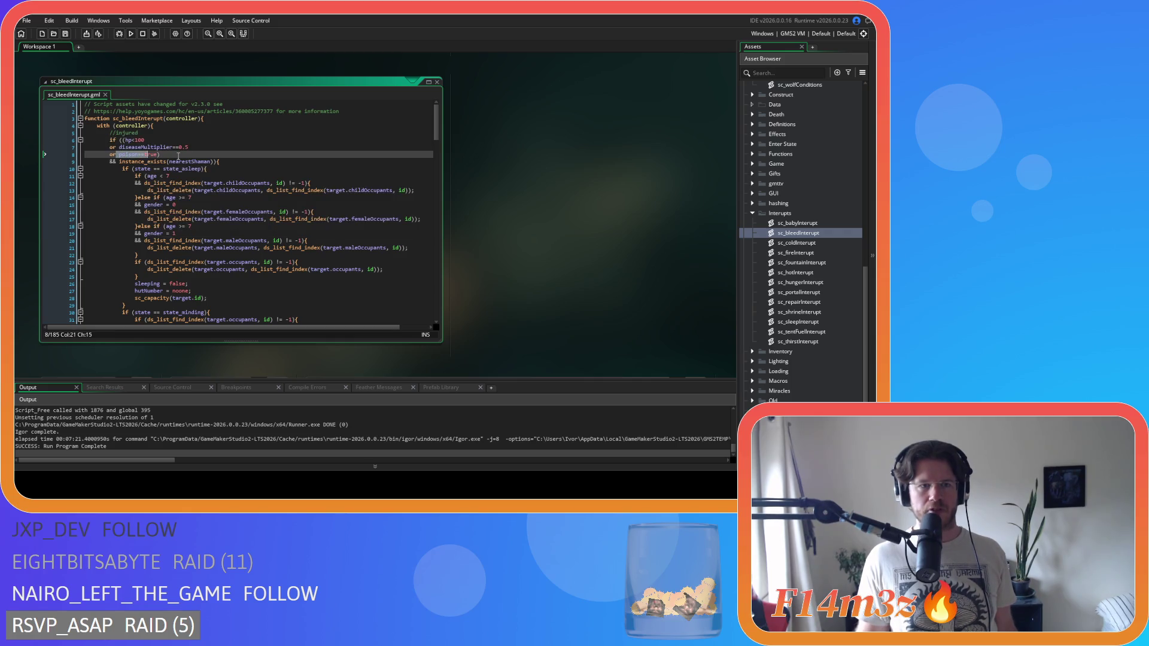
left_click(177, 156)
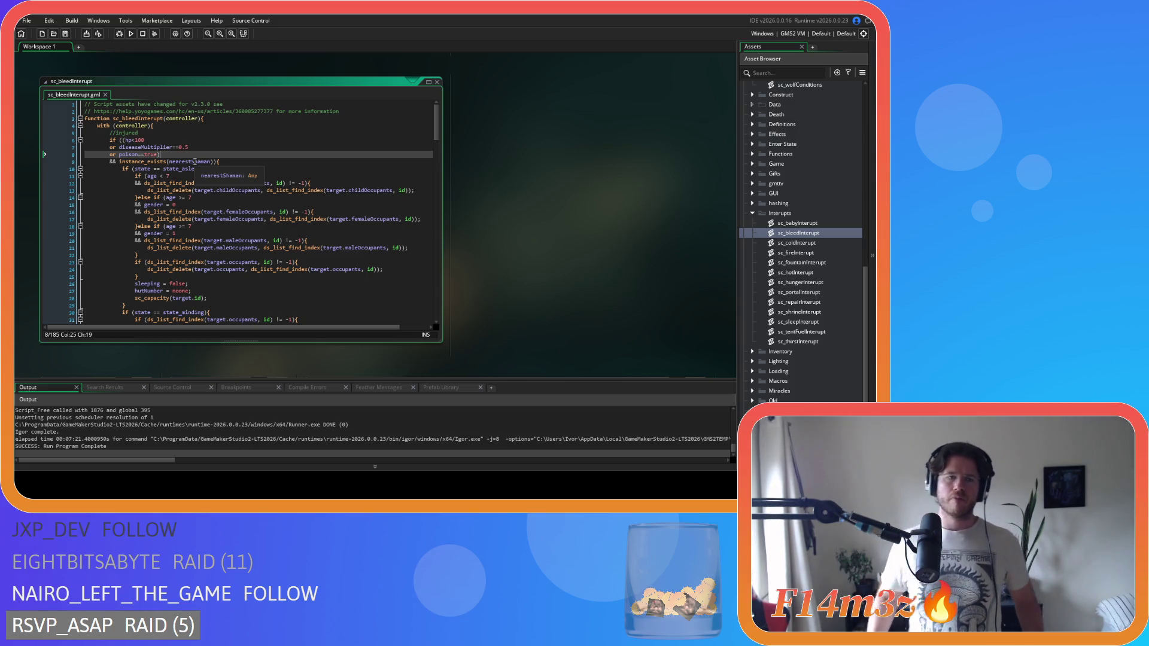
scroll(529, 238, "up", 5)
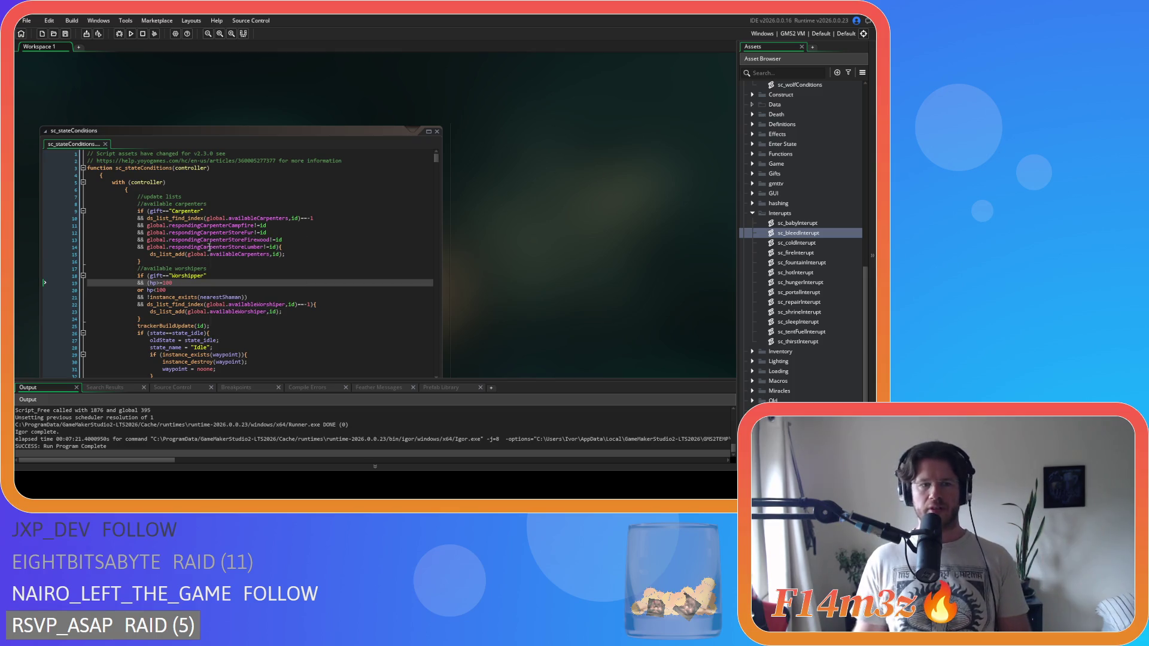
Insert '&& diseaseMultiplier==1' on a new line after the hp>=100 check, adding a blank line below.
mouse_move(162, 308)
scroll(162, 308, "down", 3)
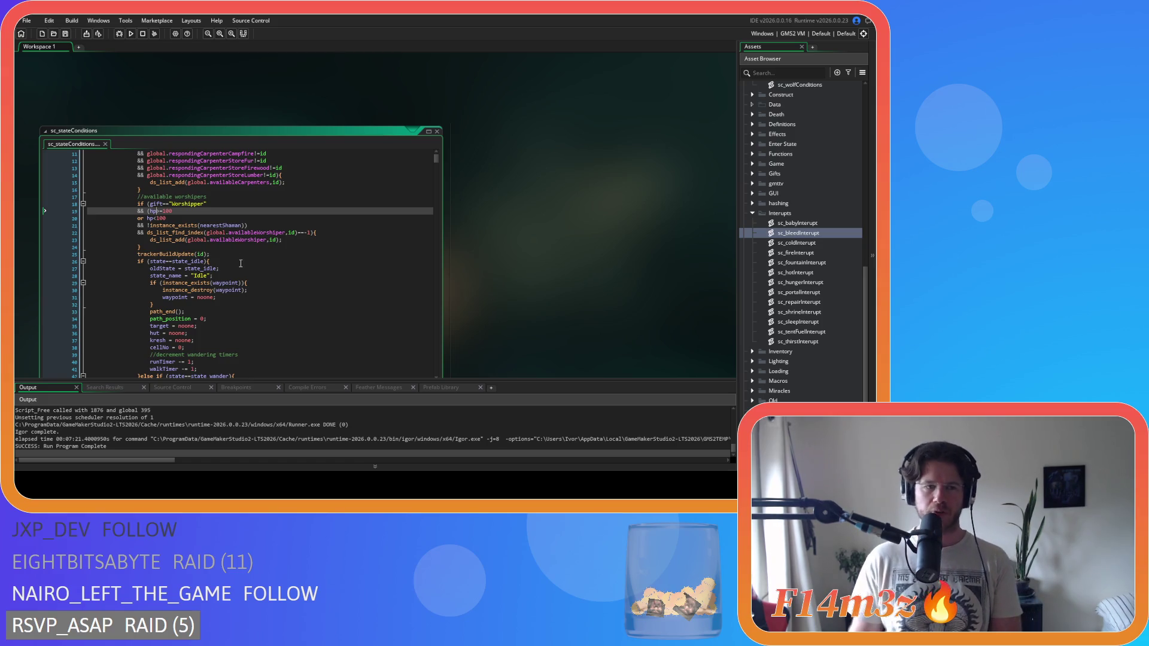
left_click(204, 227)
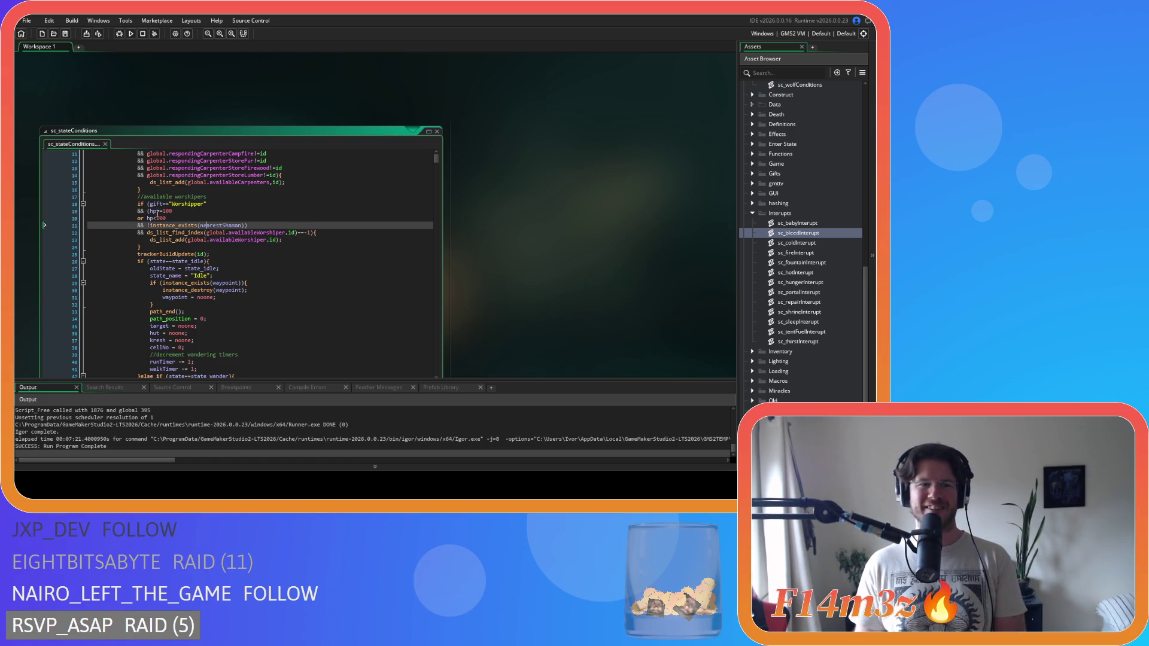
key("Up")
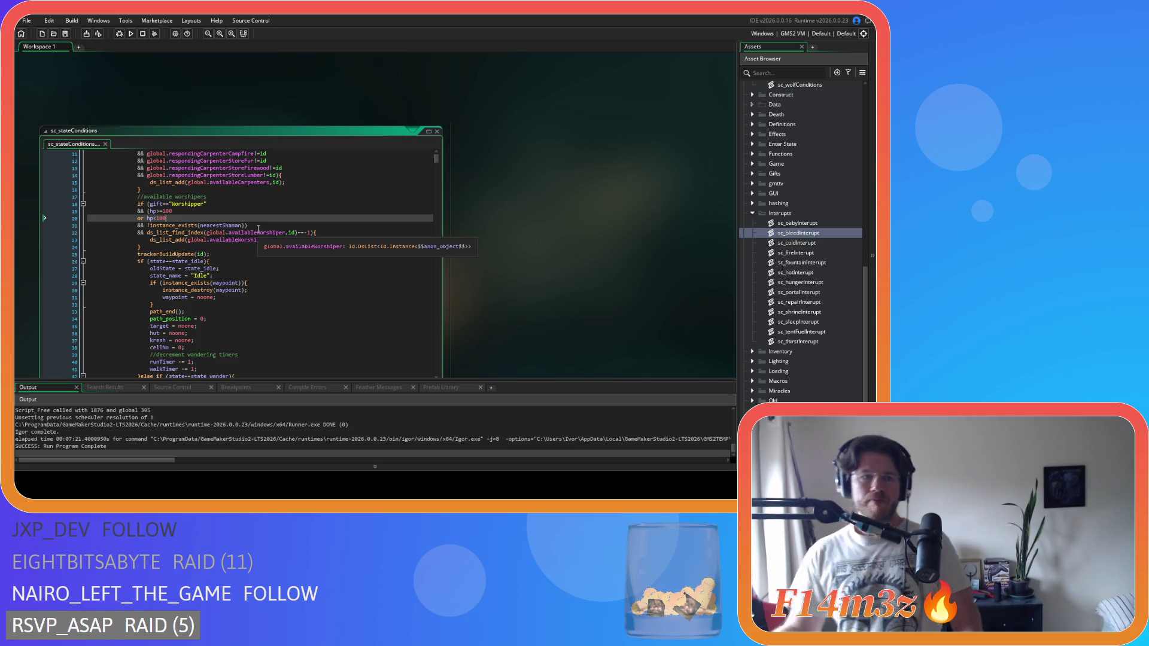
key("Up")
key("End")
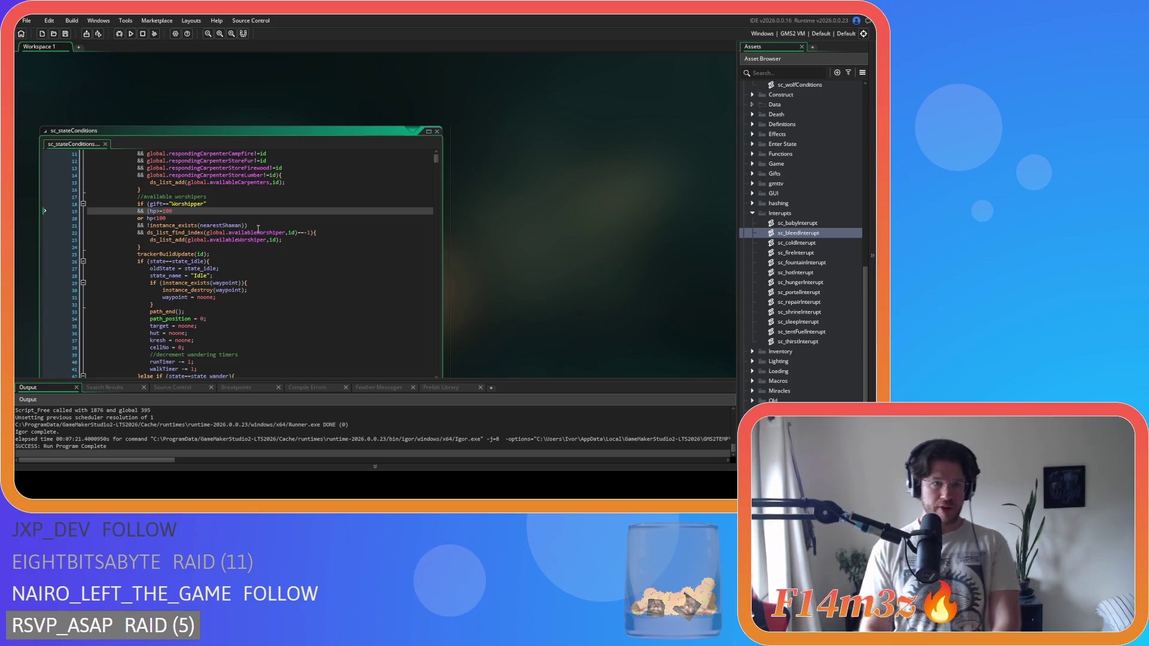
key("Return")
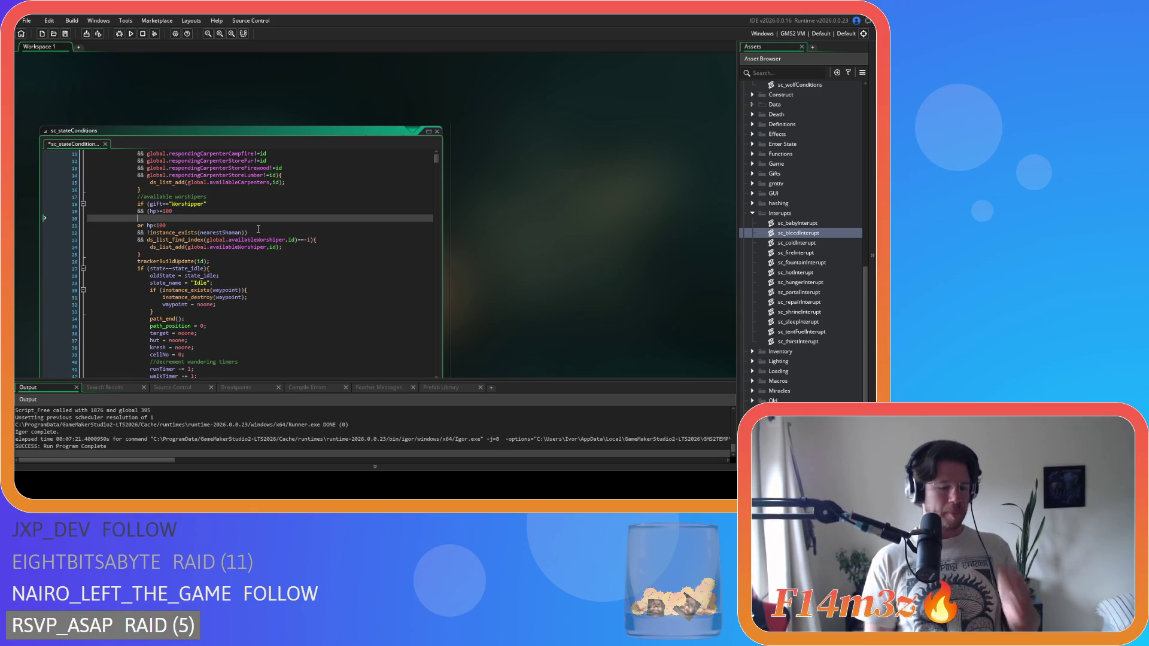
type("&& d")
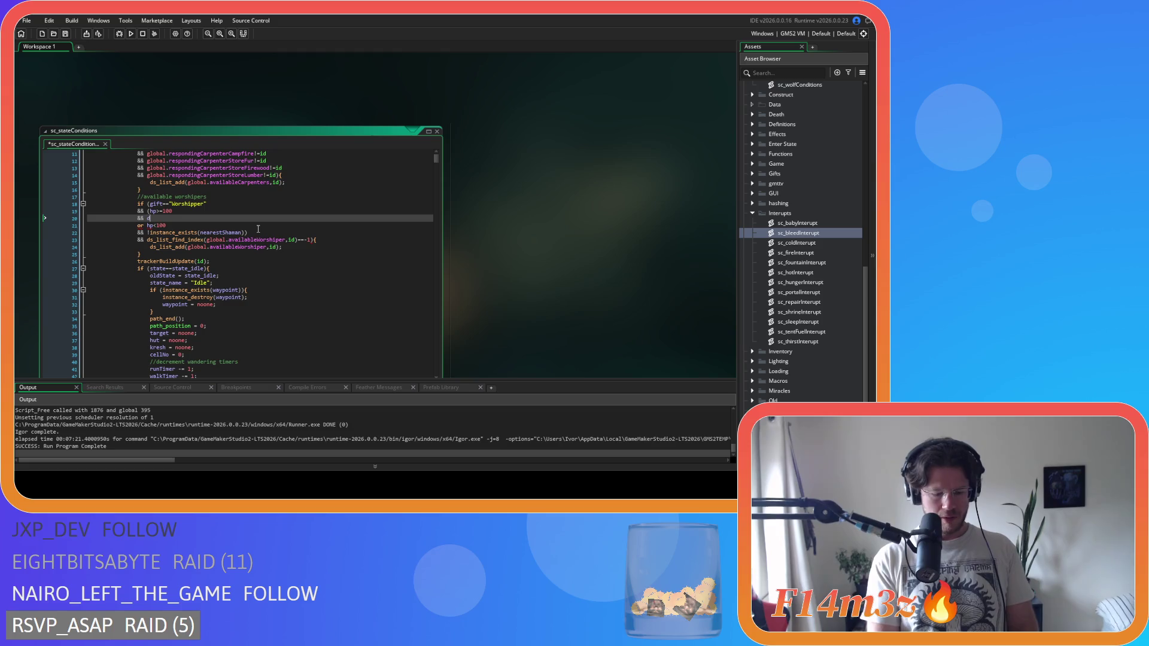
type("iseaseMultiplier==")
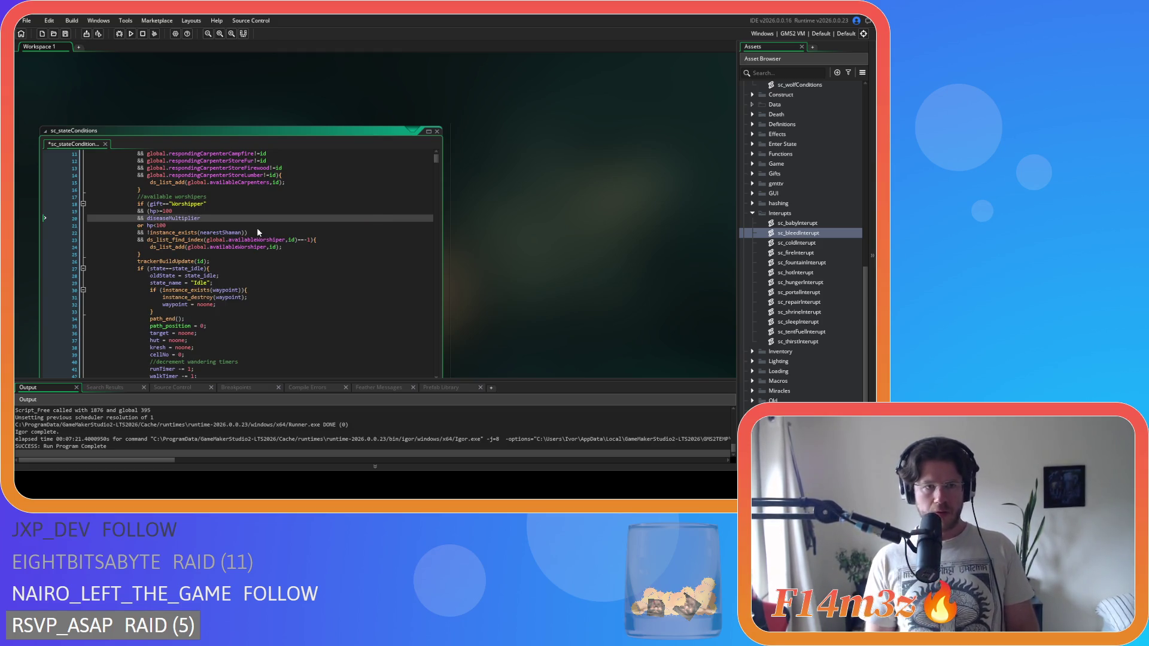
type("1")
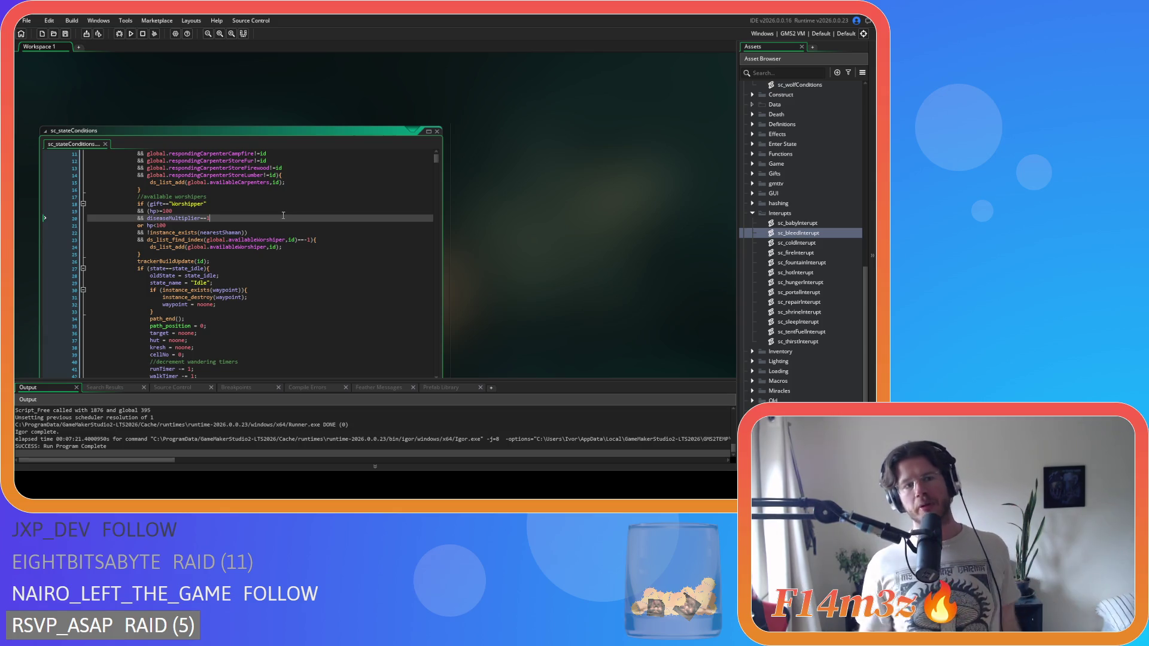
mouse_move(262, 236)
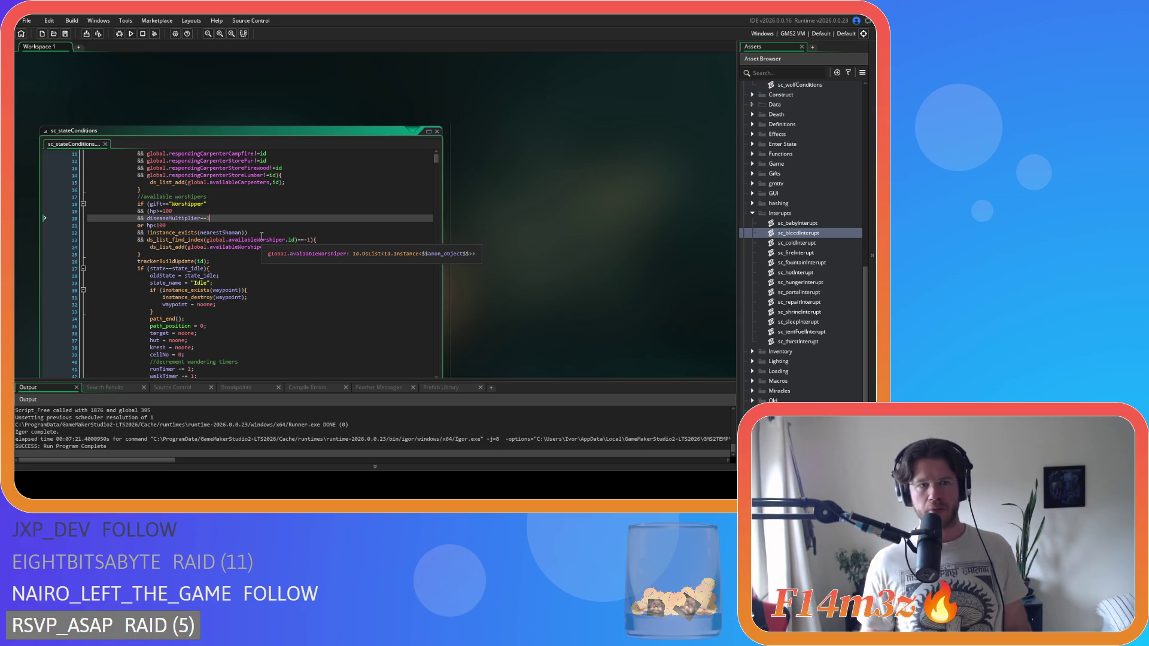
key("Return")
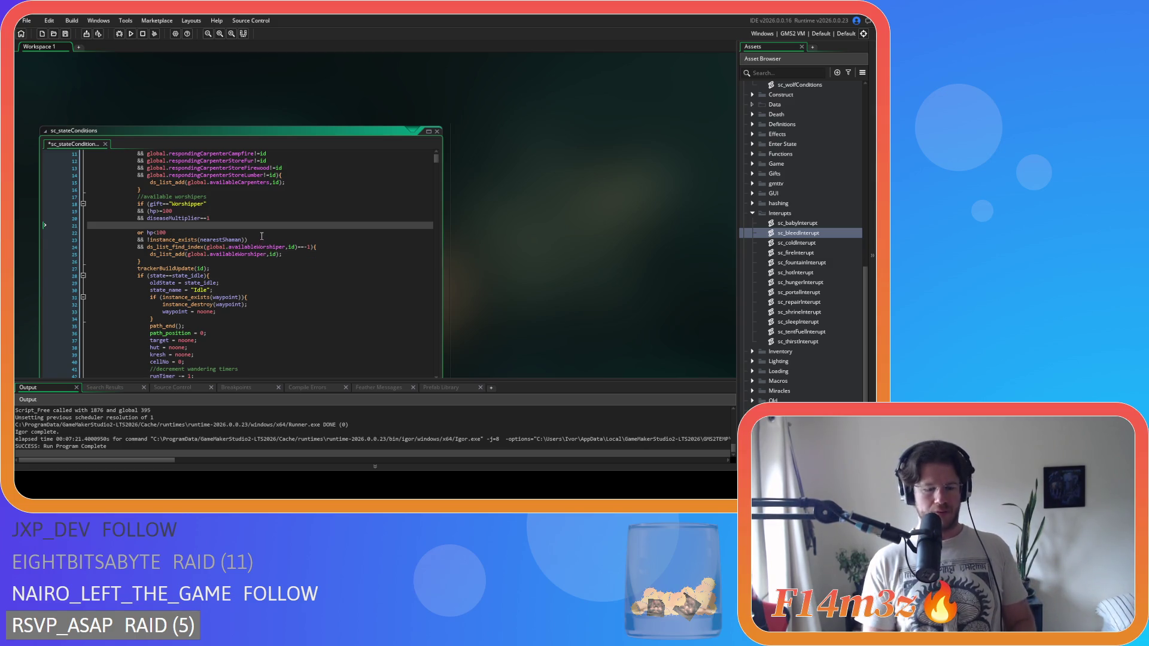
type("&& ")
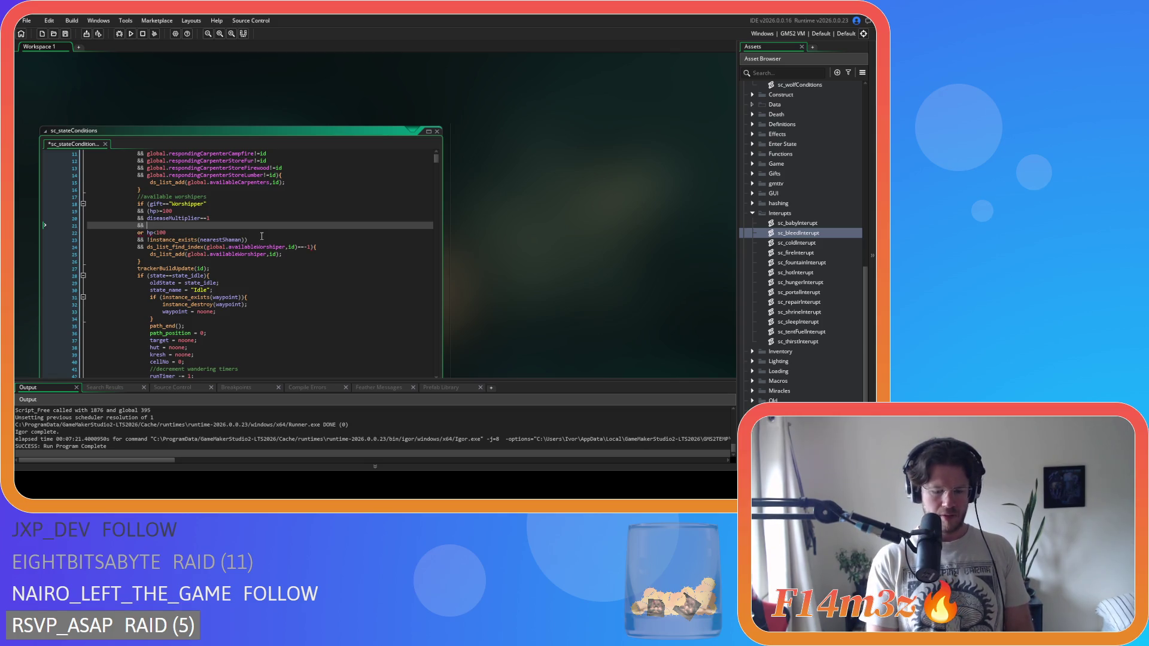
type("poison")
key("Escape")
type("==false")
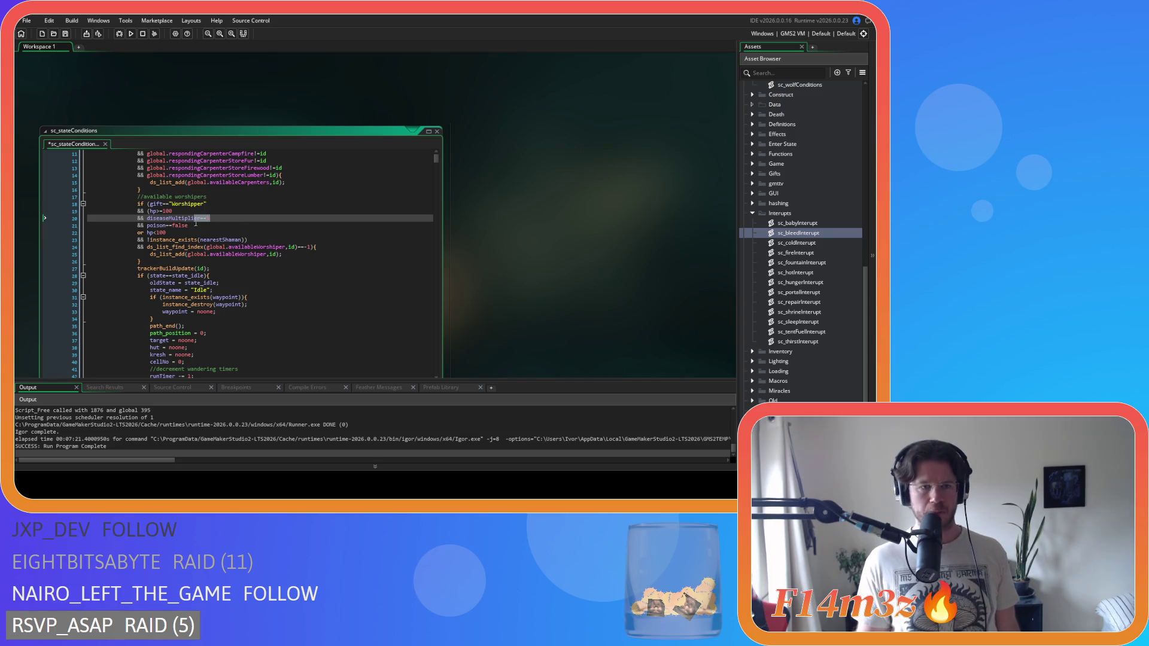
key("ctrl+shift+Left")
key("ctrl+shift+Left")
key("Right")
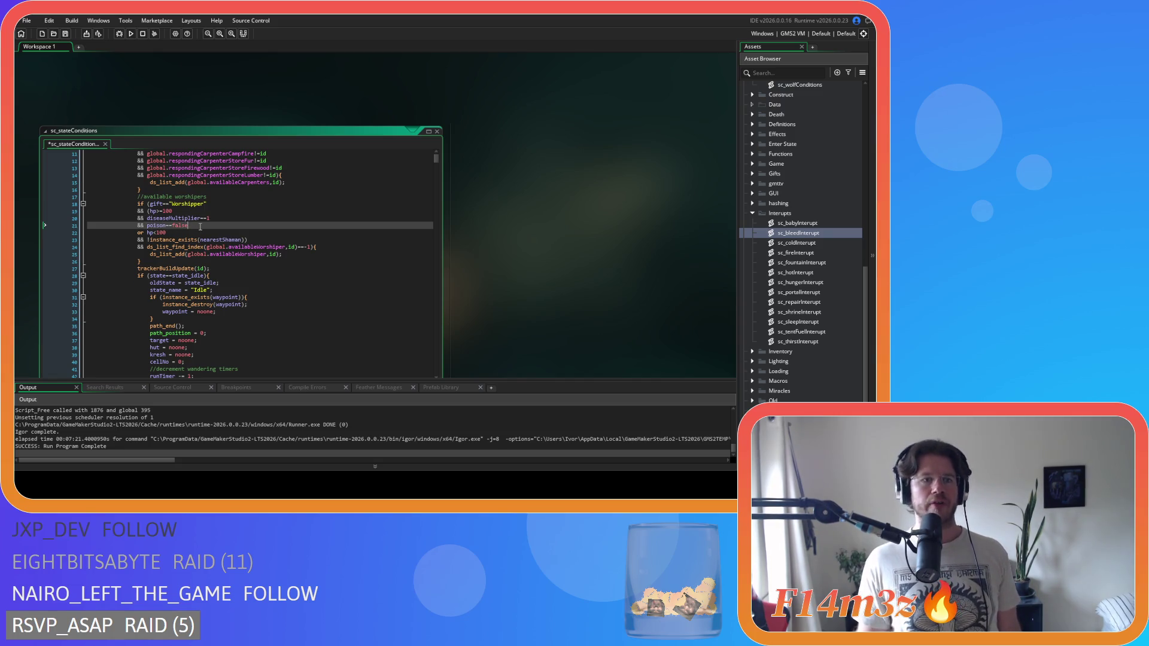
left_click_drag(189, 227, 146, 229)
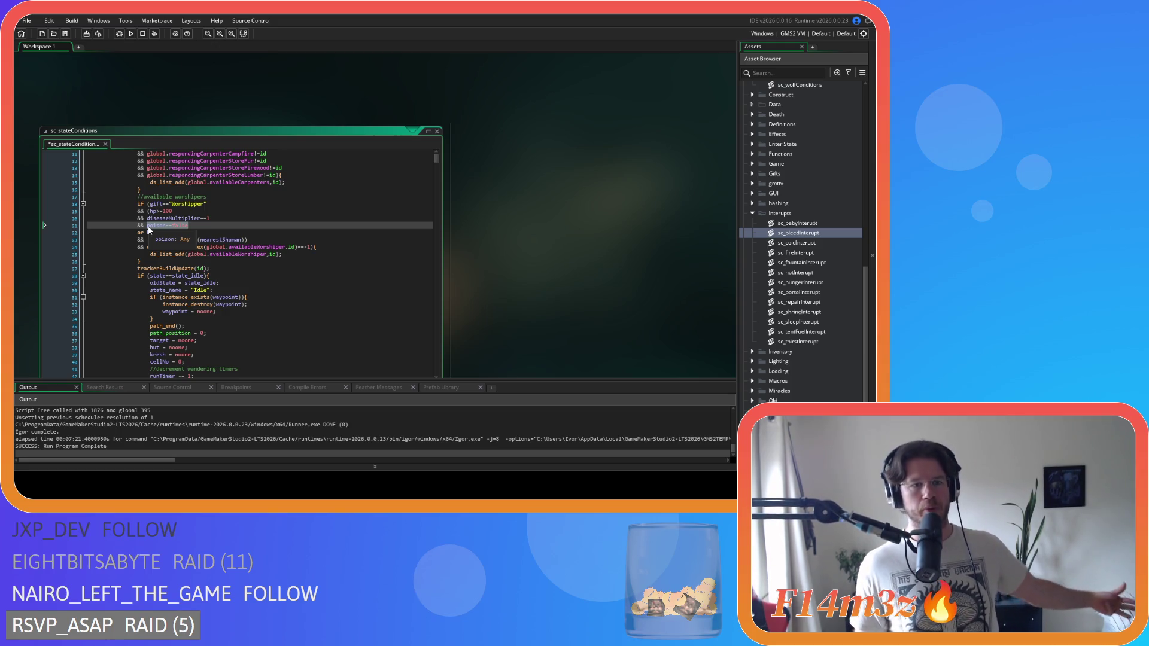
left_click(215, 228)
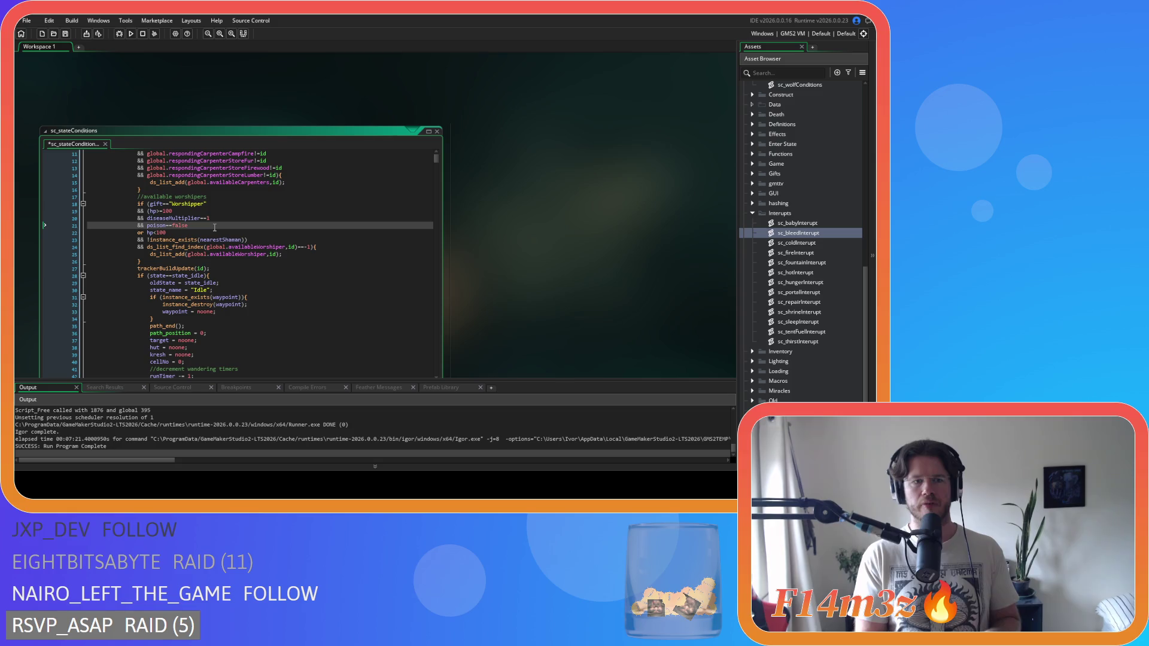
Inspect the poison==false condition and the type info of poison in the worshipper check.
left_click_drag(146, 225, 195, 227)
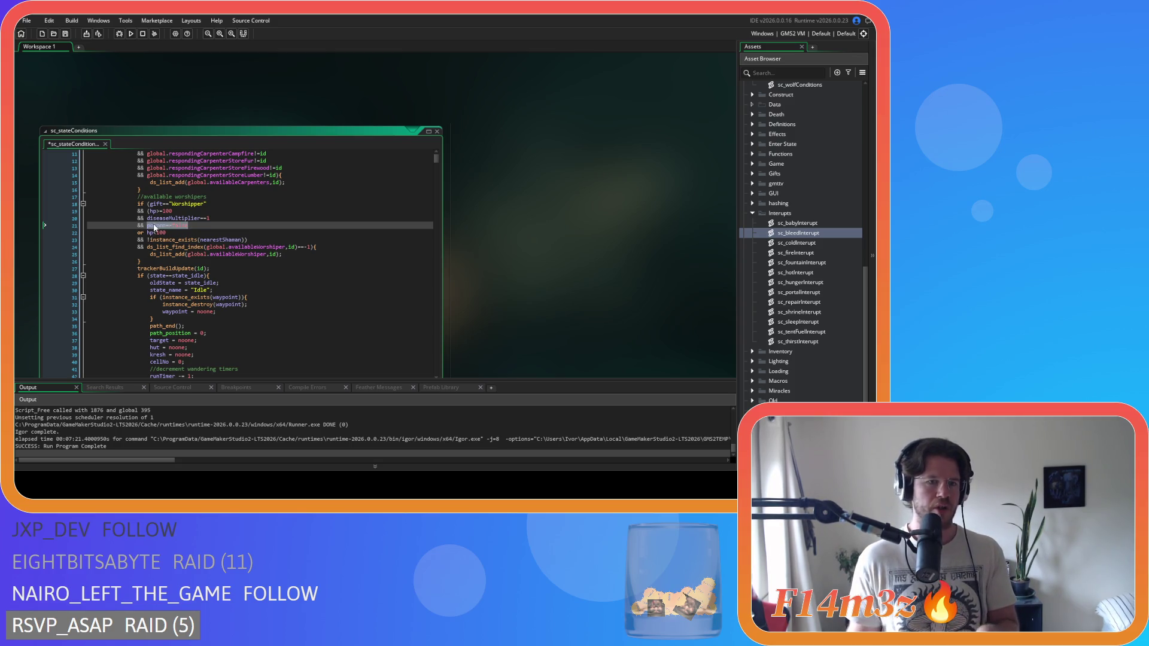
left_click(193, 226)
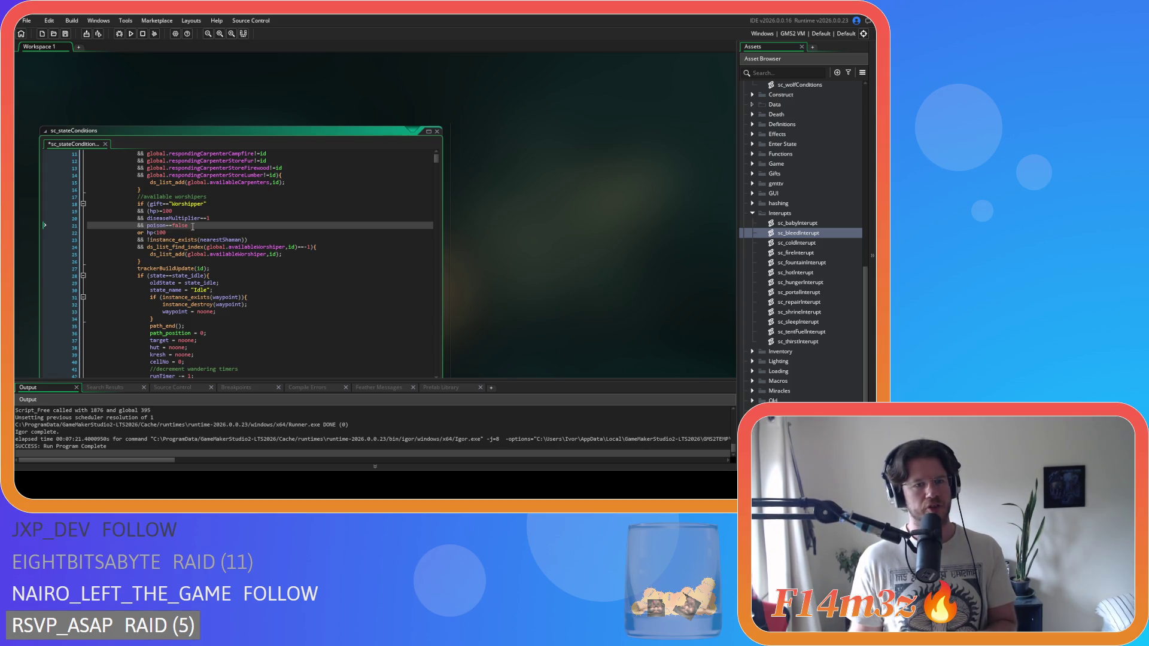
left_click_drag(145, 226, 189, 226)
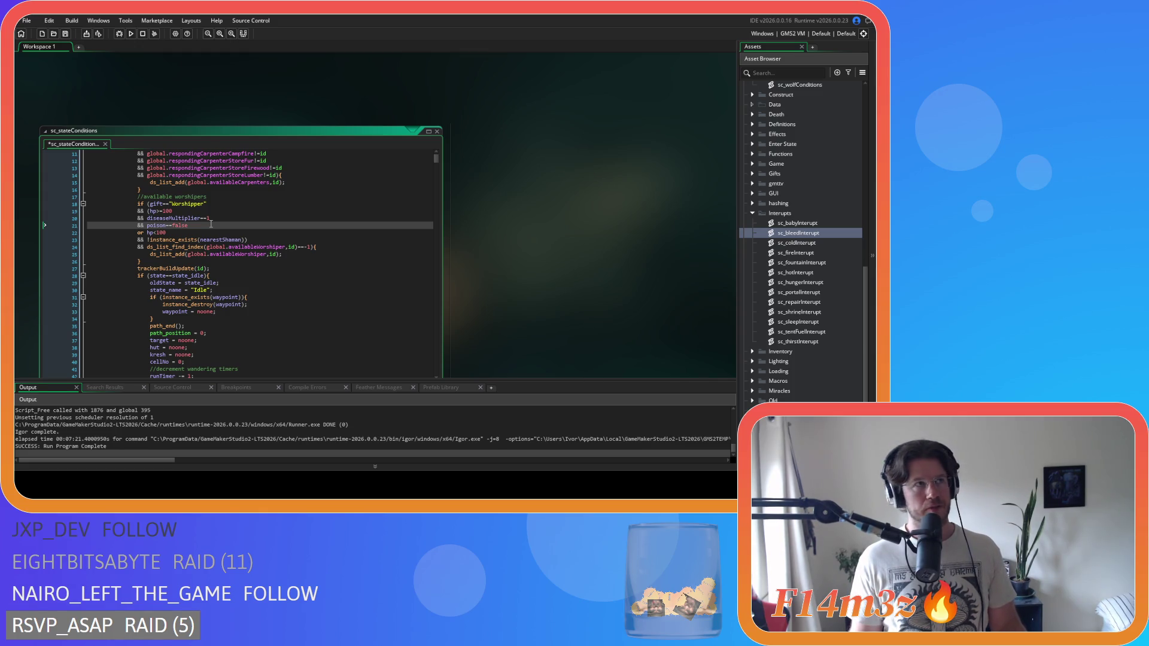
double_click(153, 225)
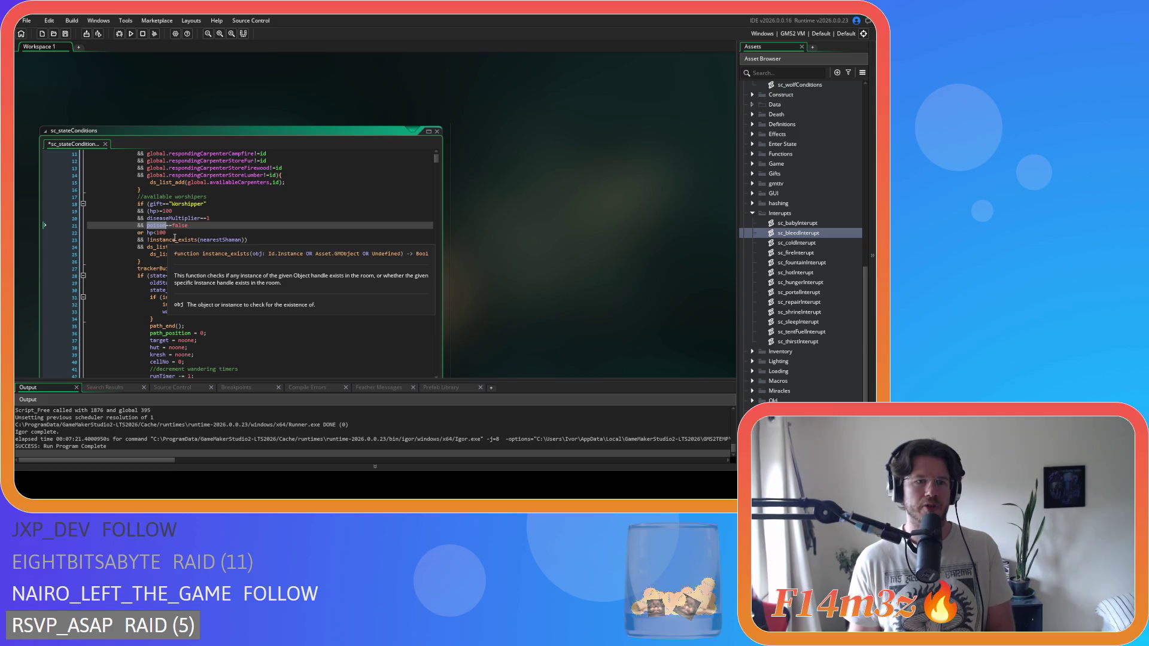
left_click(152, 234)
left_click(163, 230)
left_click(150, 229)
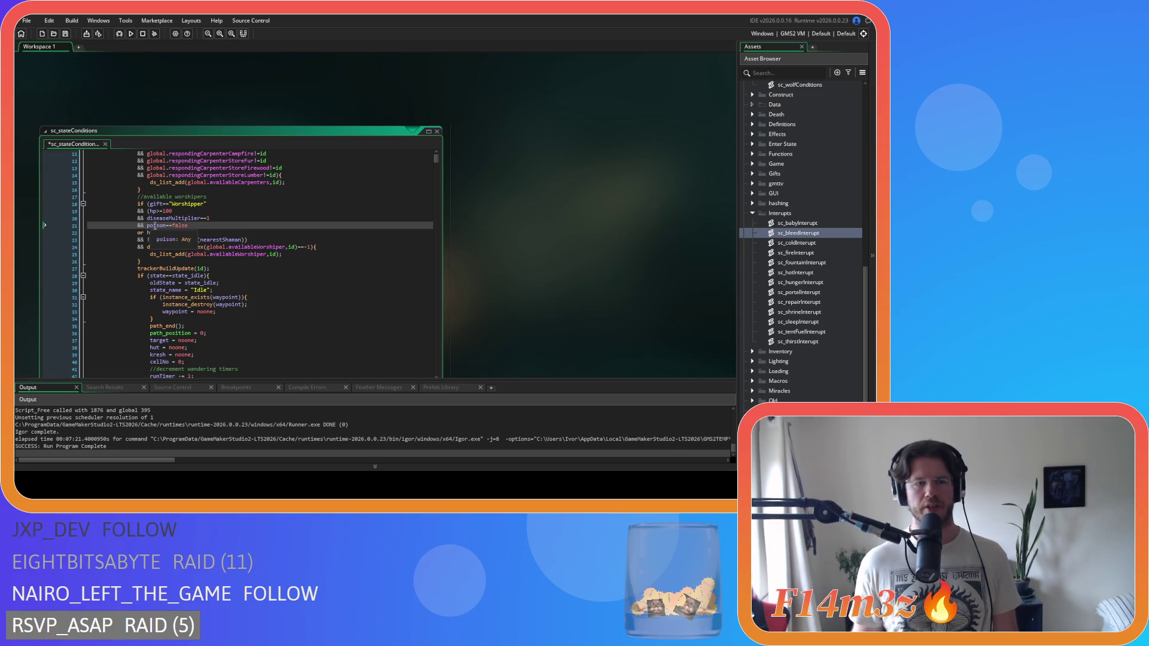
Step through the diseaseMultiplier, poison, hp<100 and nearestShaman condition lines.
left_click(207, 221)
left_click(207, 226)
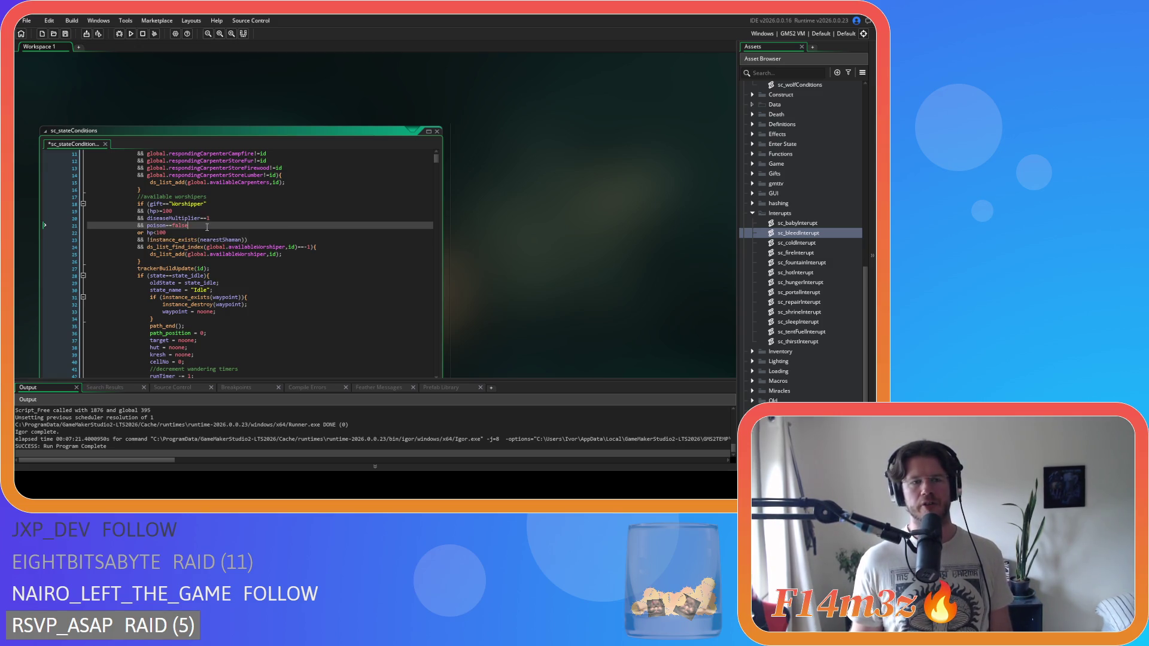
left_click(211, 237)
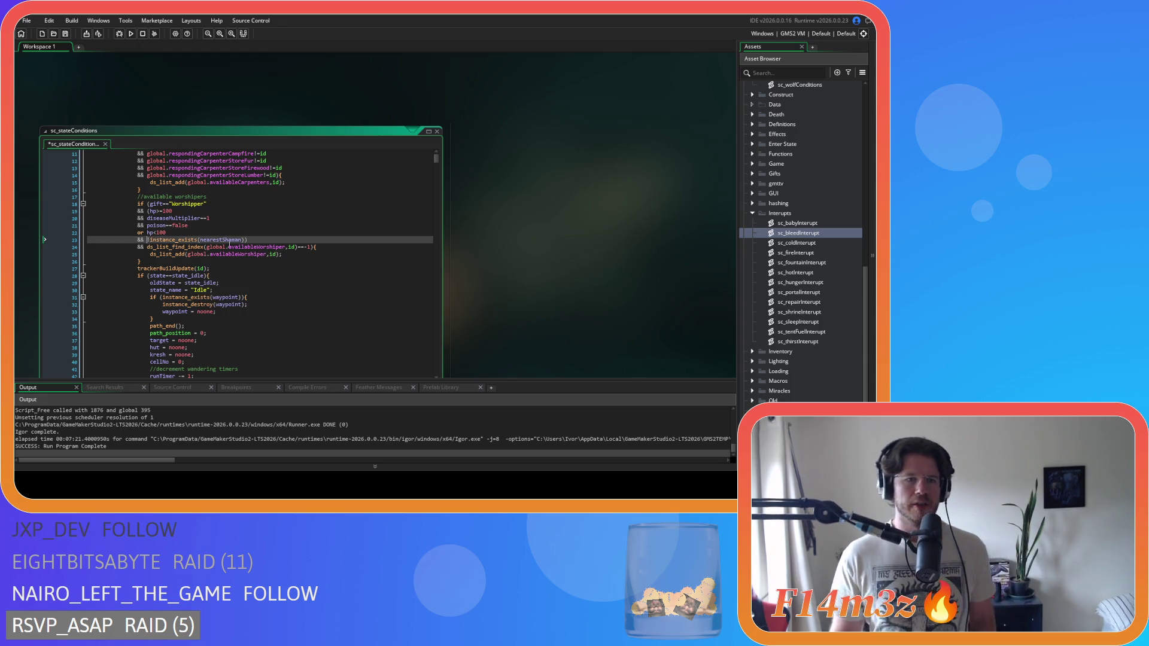
left_click(207, 232)
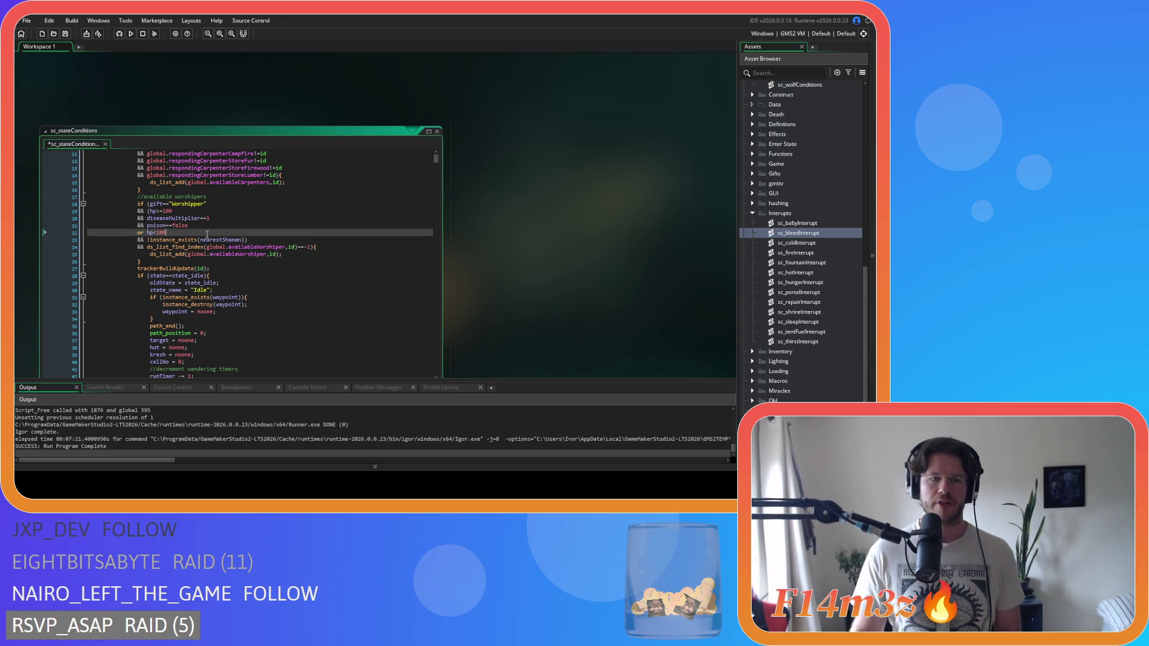
key("Up")
key("Up")
key("Up")
left_click(193, 232)
key("Down")
key("Down")
key("Down")
key("Up")
key("Up")
key("Up")
key("Up")
key("Up")
key("Down")
key("Down")
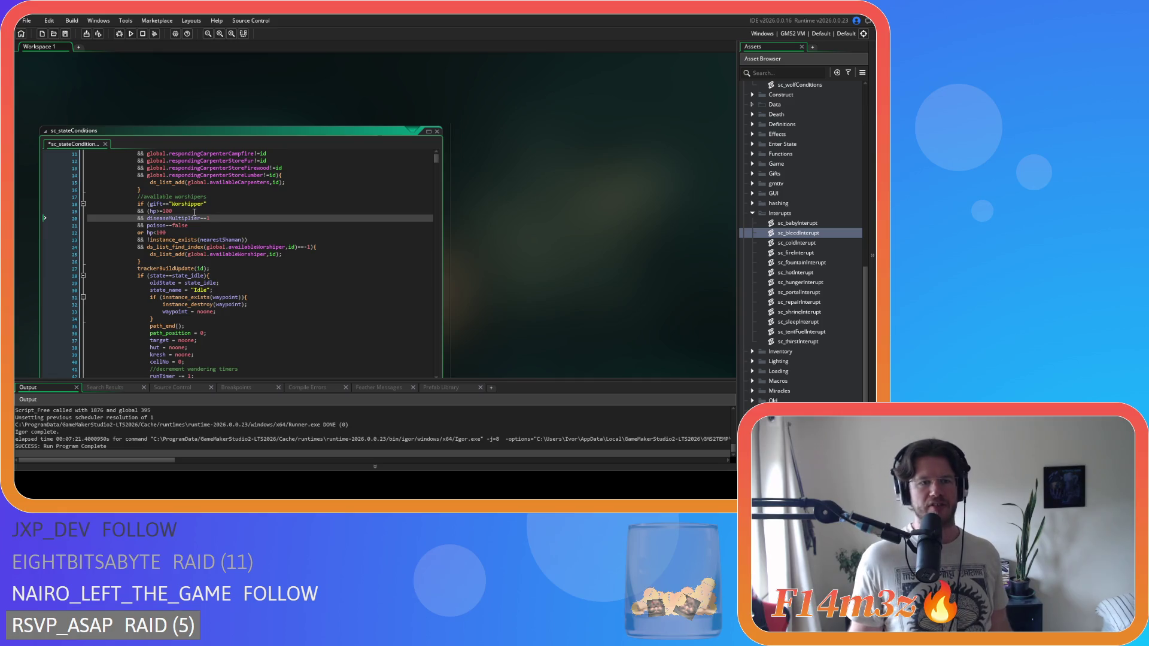
Type an opening parenthesis before hp<100 on the or line of the worshipper check.
left_click_drag(182, 218, 237, 223)
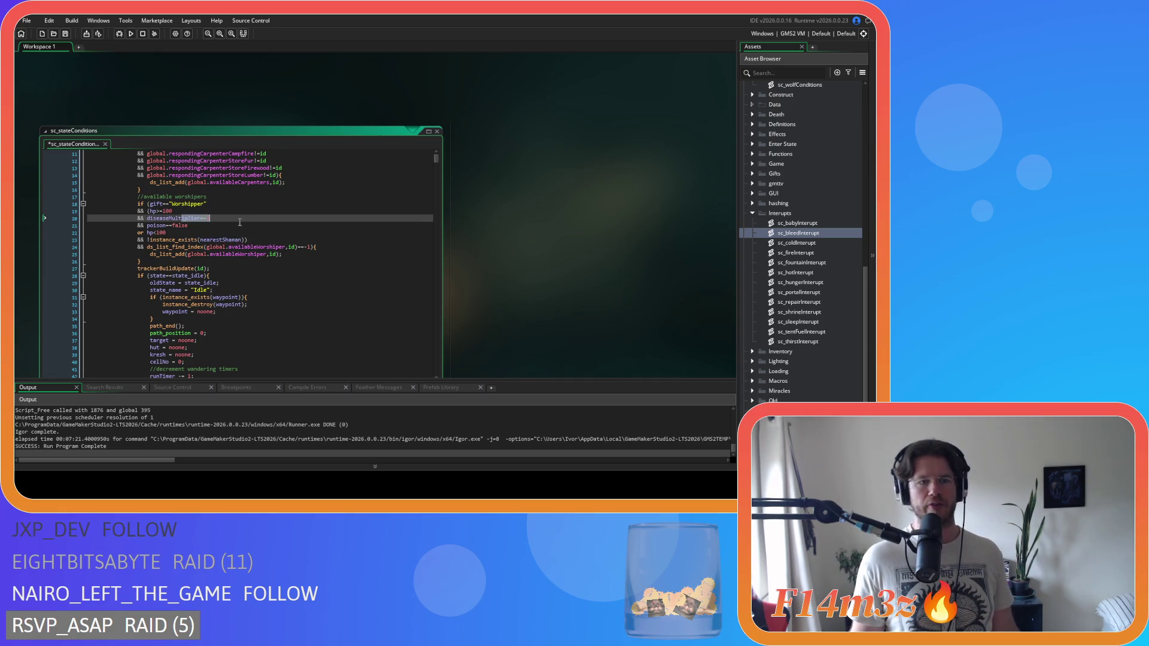
mouse_move(147, 226)
left_mouse_down()
mouse_move(190, 225)
mouse_move(154, 233)
mouse_move(166, 233)
left_mouse_up()
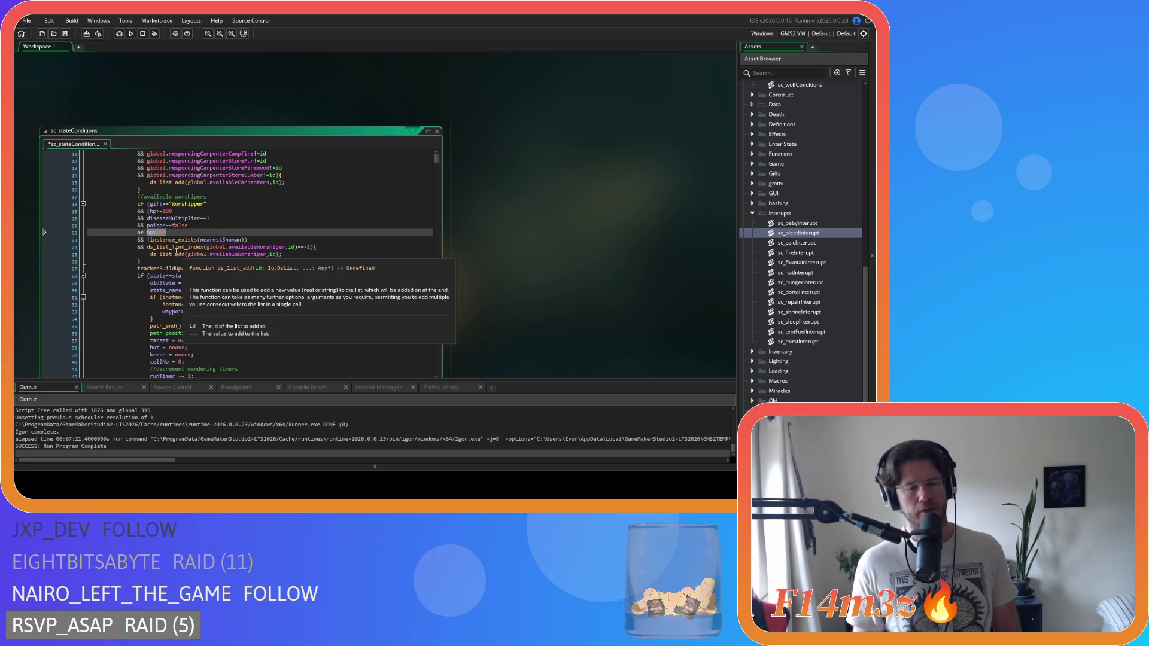
left_click(148, 211)
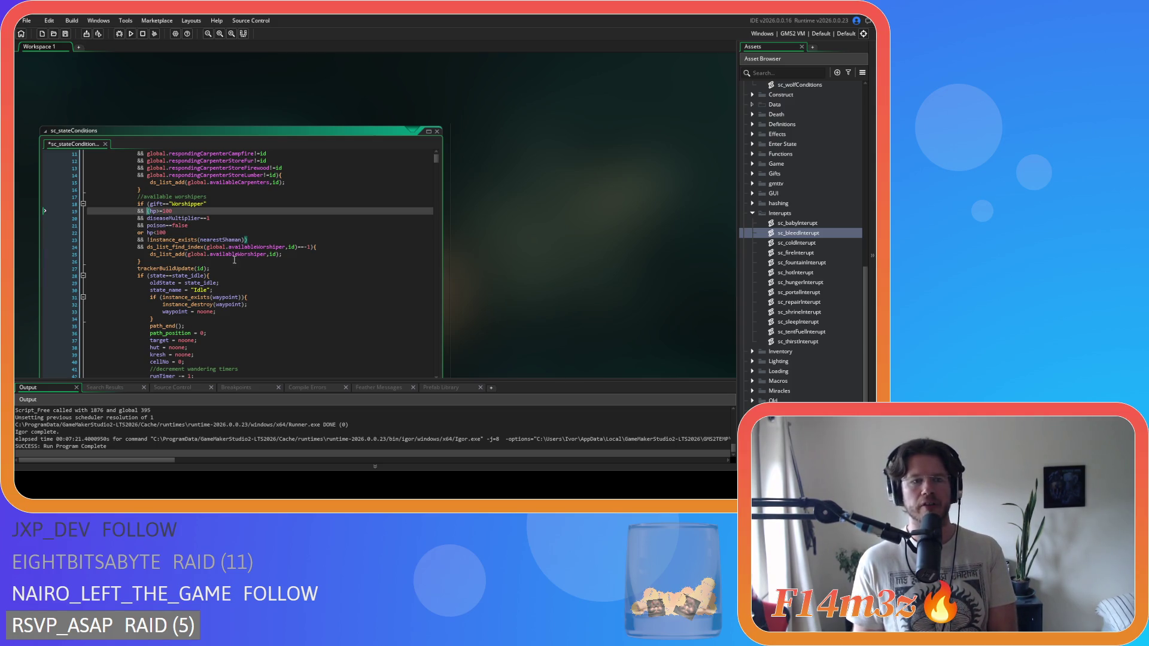
mouse_move(174, 238)
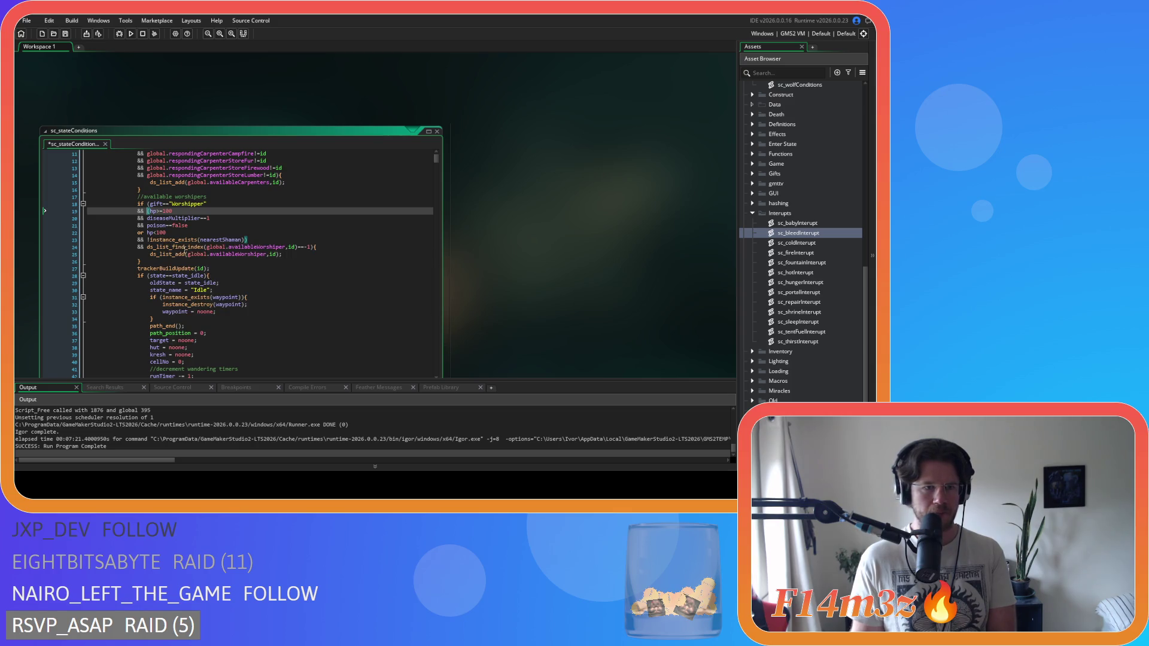
type("(")
left_click(148, 232)
type("(")
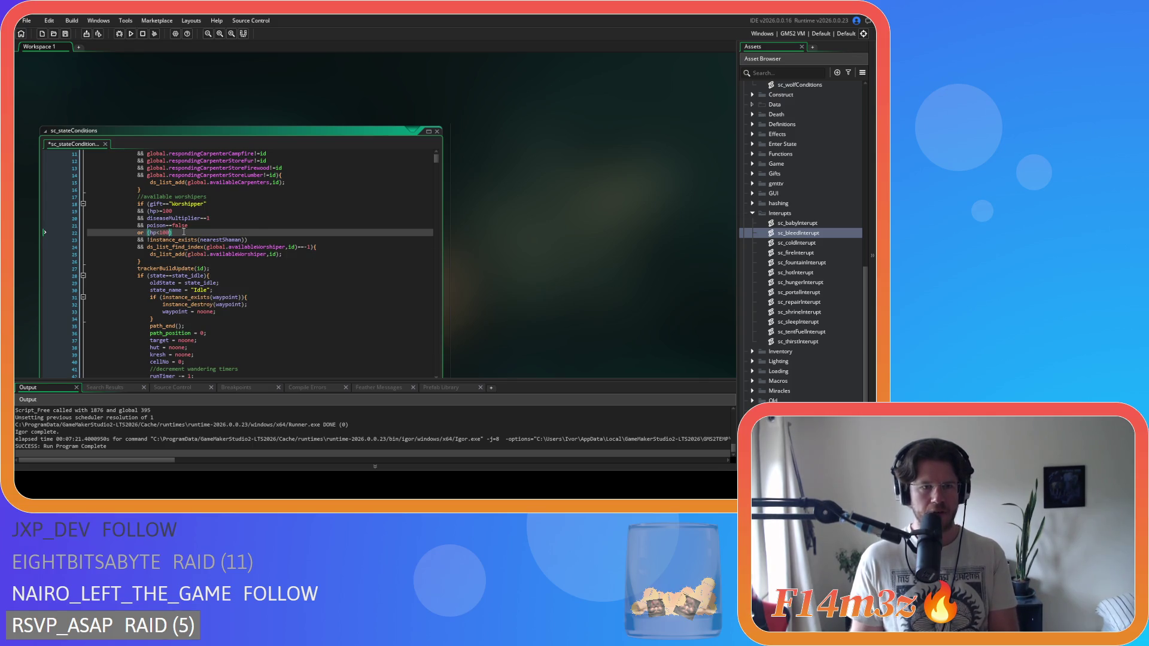
Move the closing bracket onto its own line and paste the diseaseMultiplier and poison conditions before it.
key("Return")
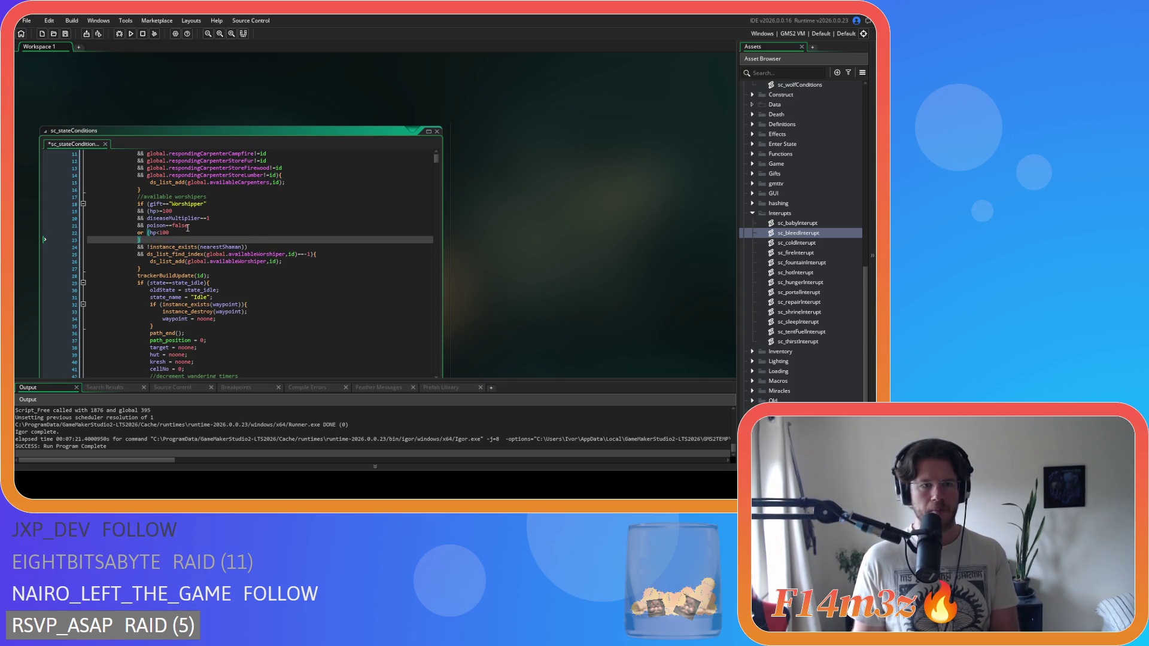
type("or")
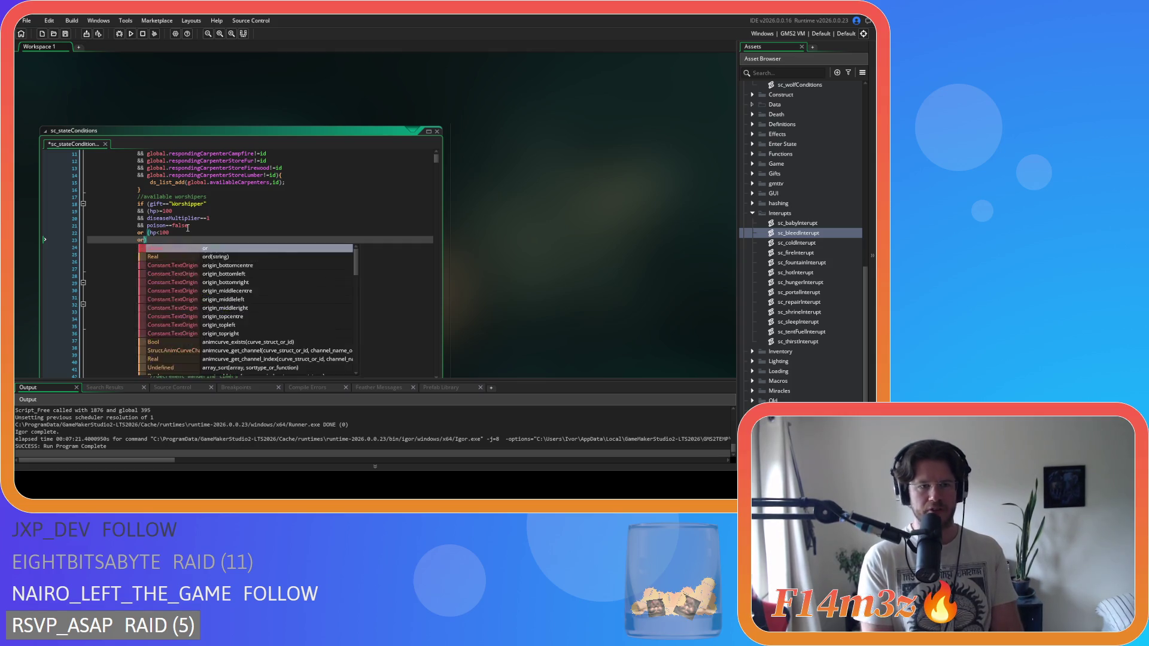
left_click(216, 225)
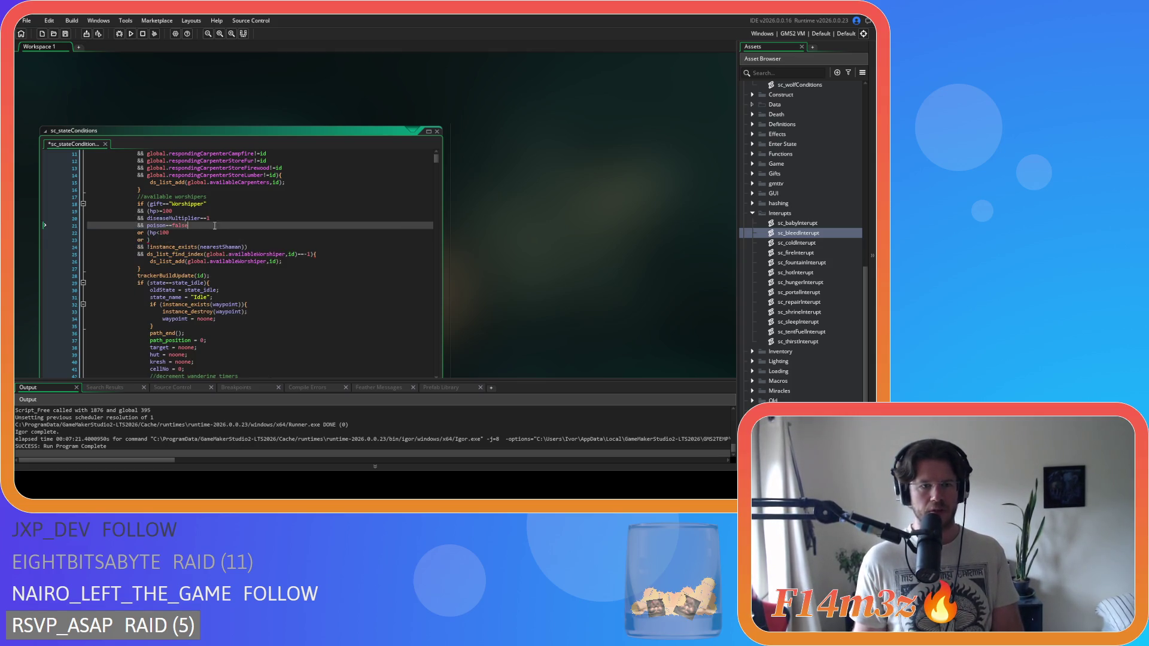
left_click_drag(215, 226, 139, 220)
key("ctrl+c")
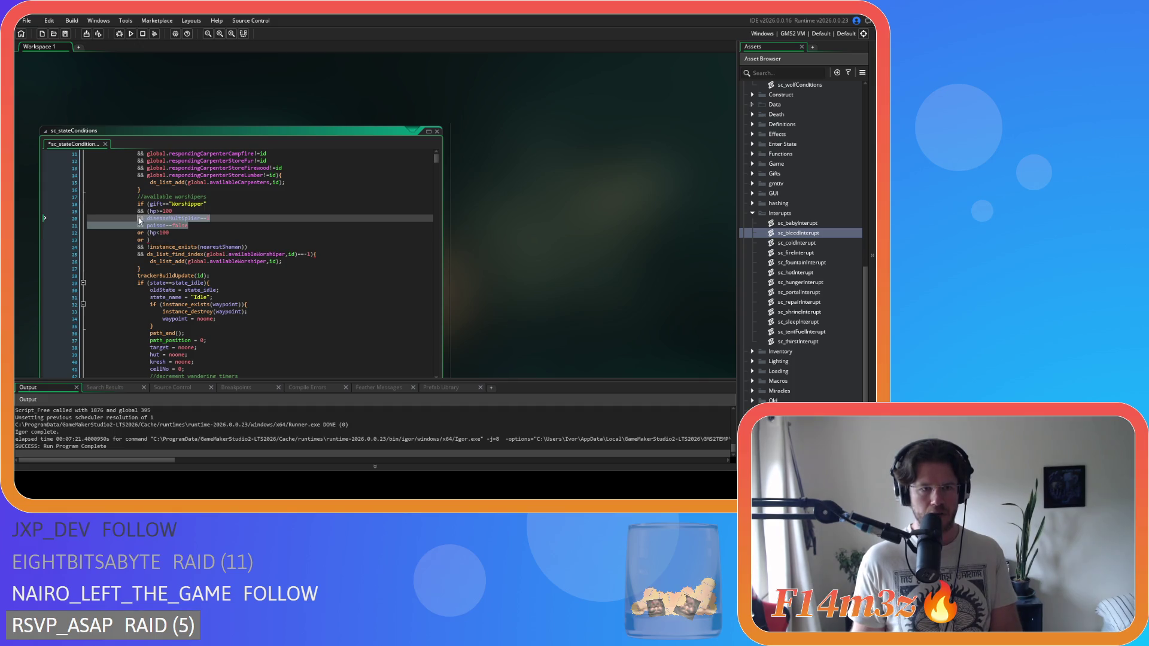
left_click(194, 237)
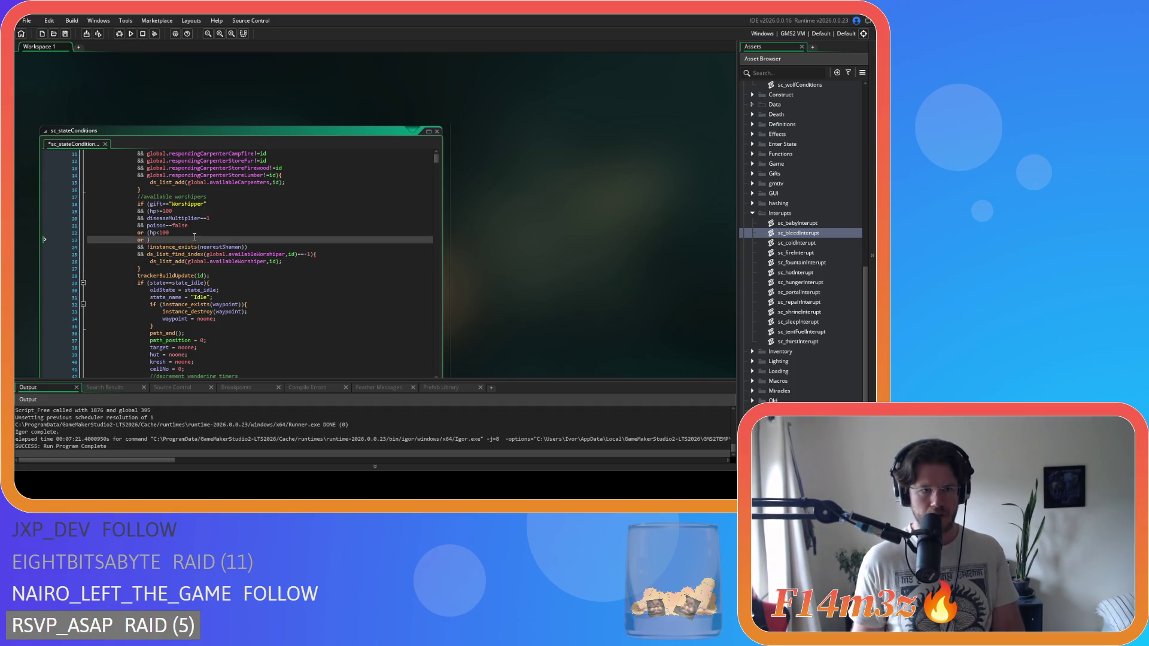
left_click(148, 239)
key("ctrl+v")
Turn the pasted lines into 'or diseaseMultiplier 0.5 or poison==true' by replacing && and the values.
double_click(149, 239)
key("Delete")
key("Delete")
left_click(220, 237)
key("BackSpace")
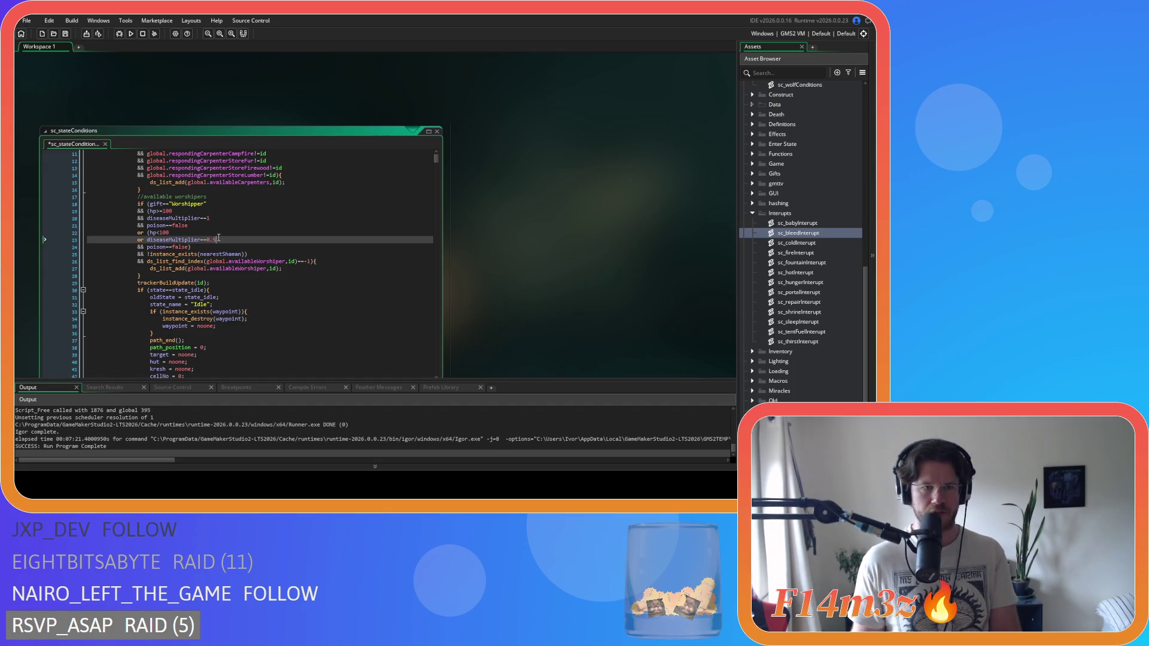
double_click(141, 246)
type("or")
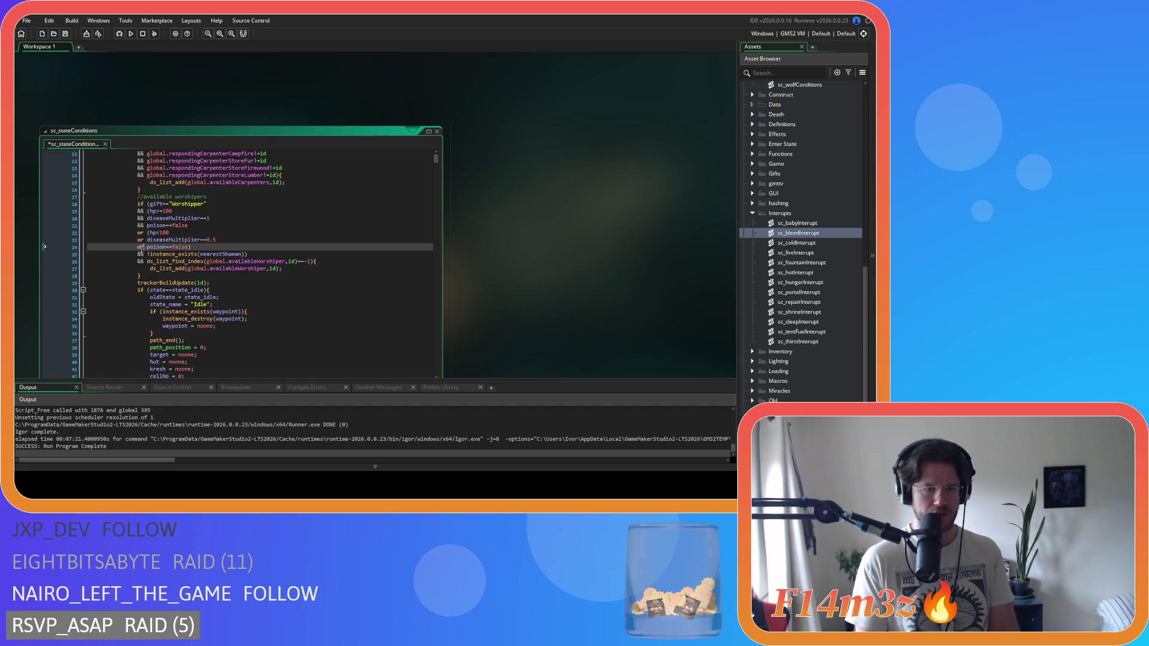
double_click(180, 246)
type("true")
Review the grouped hp<100 or-clause, the nearestShaman check and the ds_list_add worshipper line.
left_click(159, 239)
left_click(197, 247)
left_click_drag(153, 233, 208, 248)
left_click(204, 246)
key("Home")
left_click(220, 255, "shift")
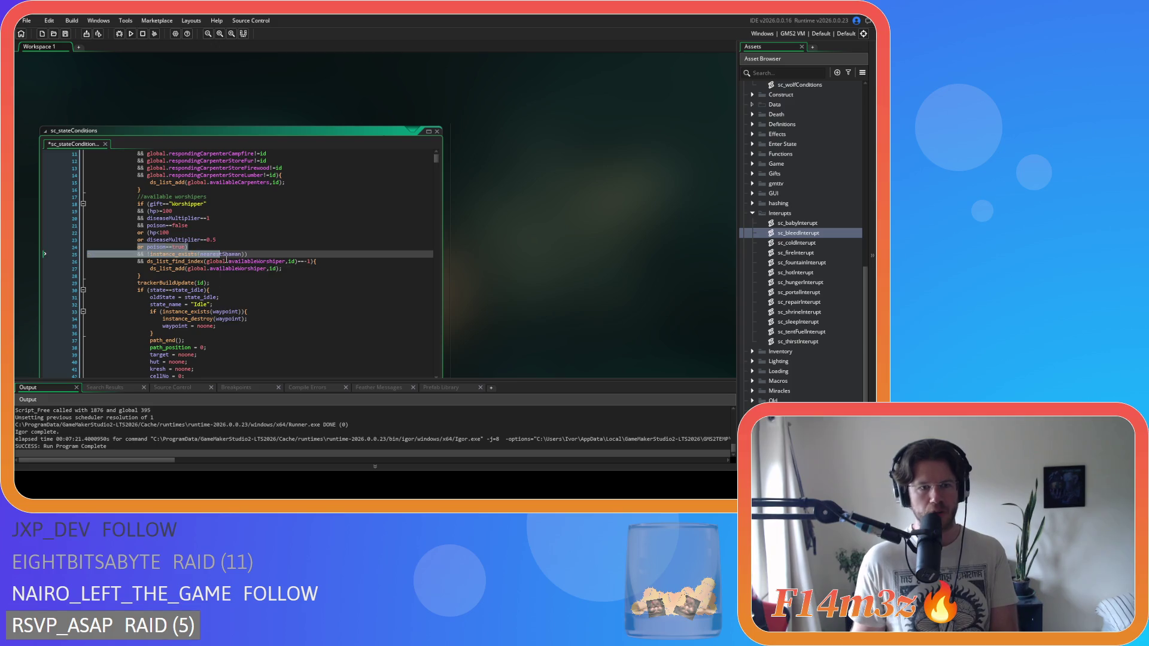
left_click(170, 255)
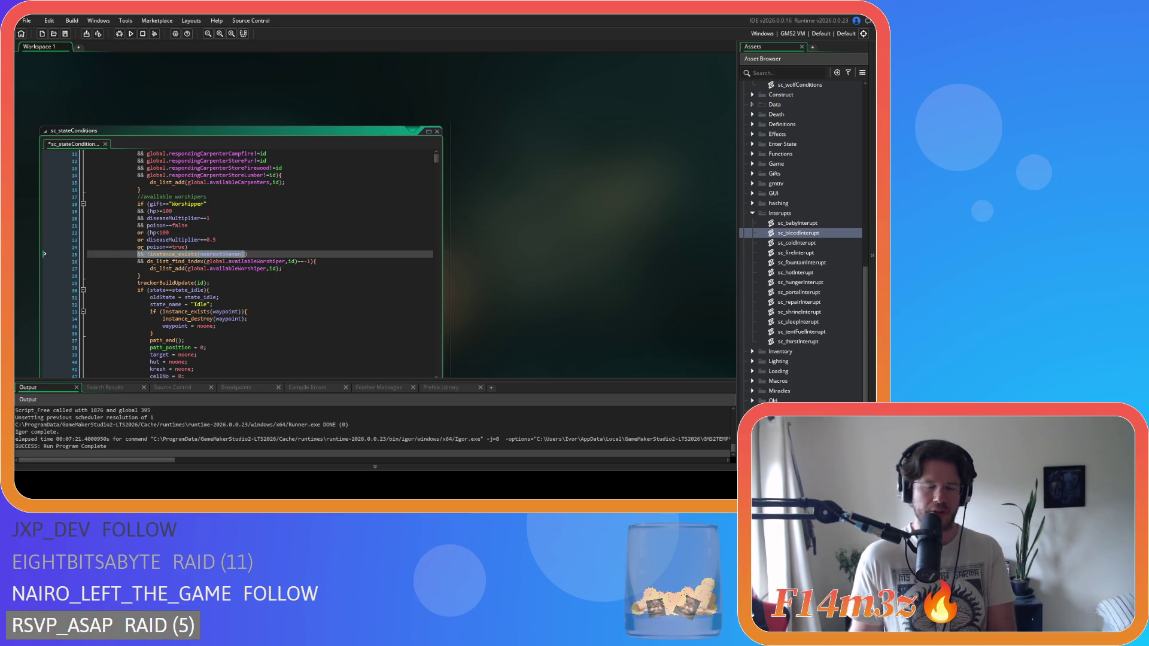
left_click_drag(149, 268, 291, 271)
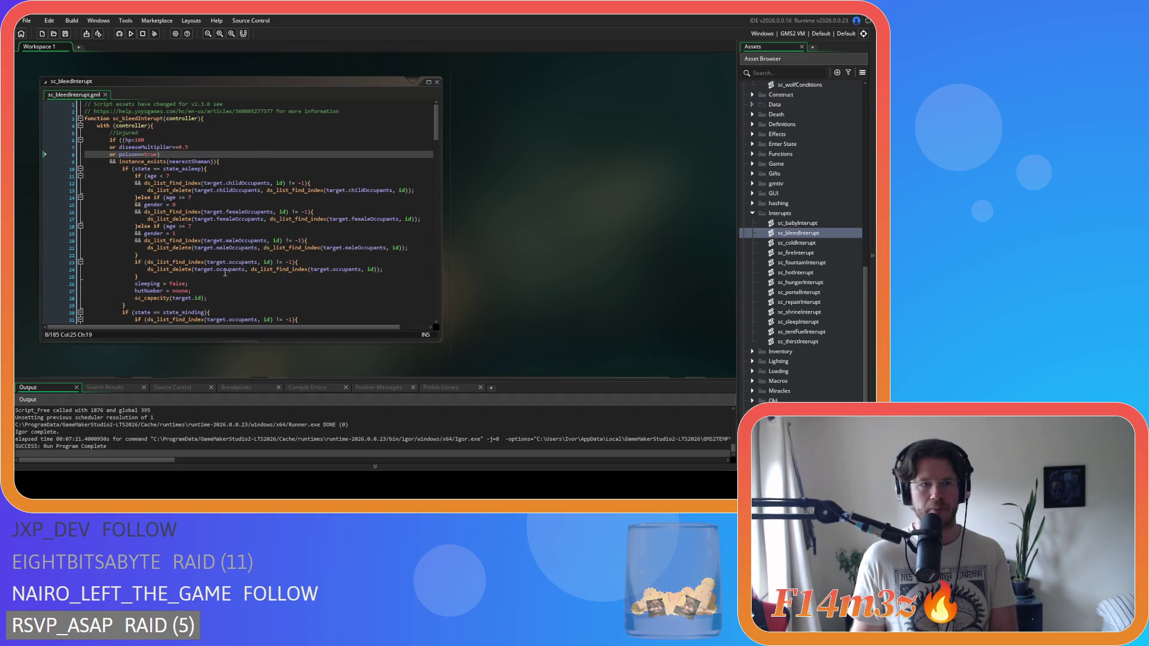
Select the nearestShaman argument, then the injured-villager conditions on lines 5–9 of sc_bleedInterupt.
left_click(178, 161)
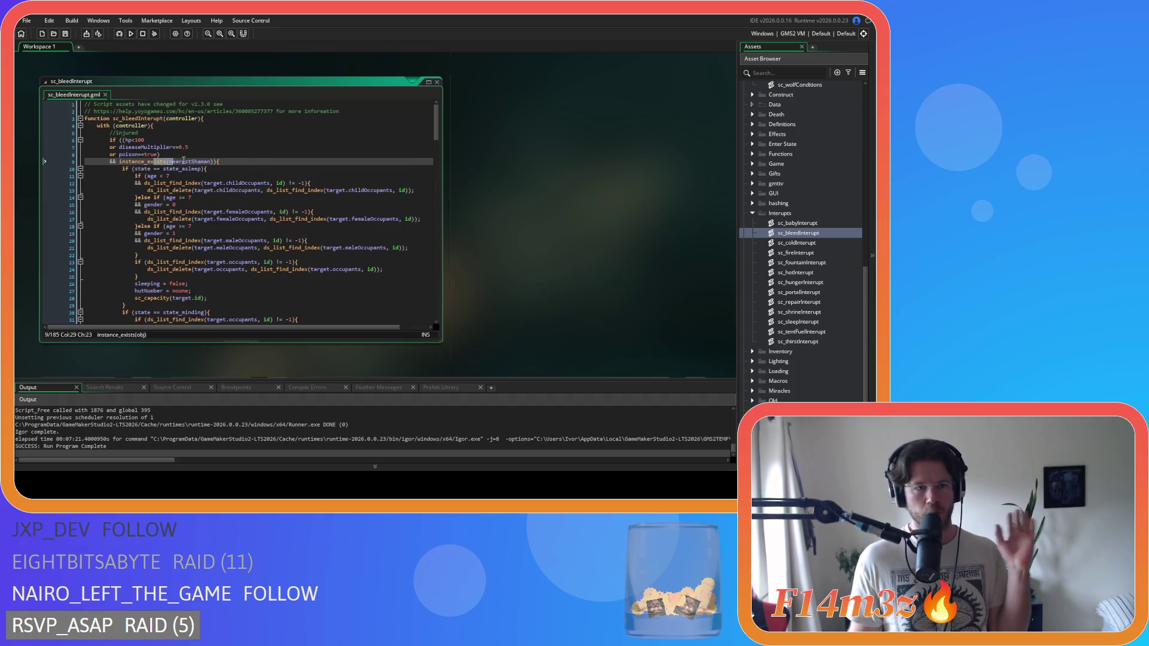
left_click_drag(177, 162, 216, 163)
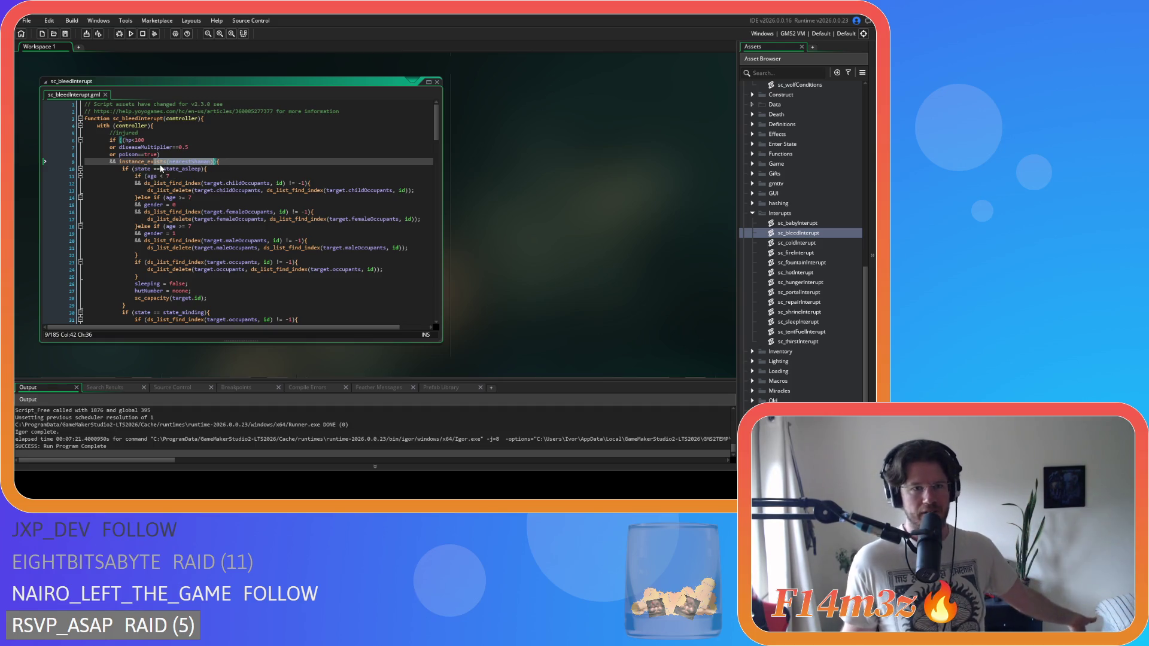
left_click_drag(154, 162, 181, 163)
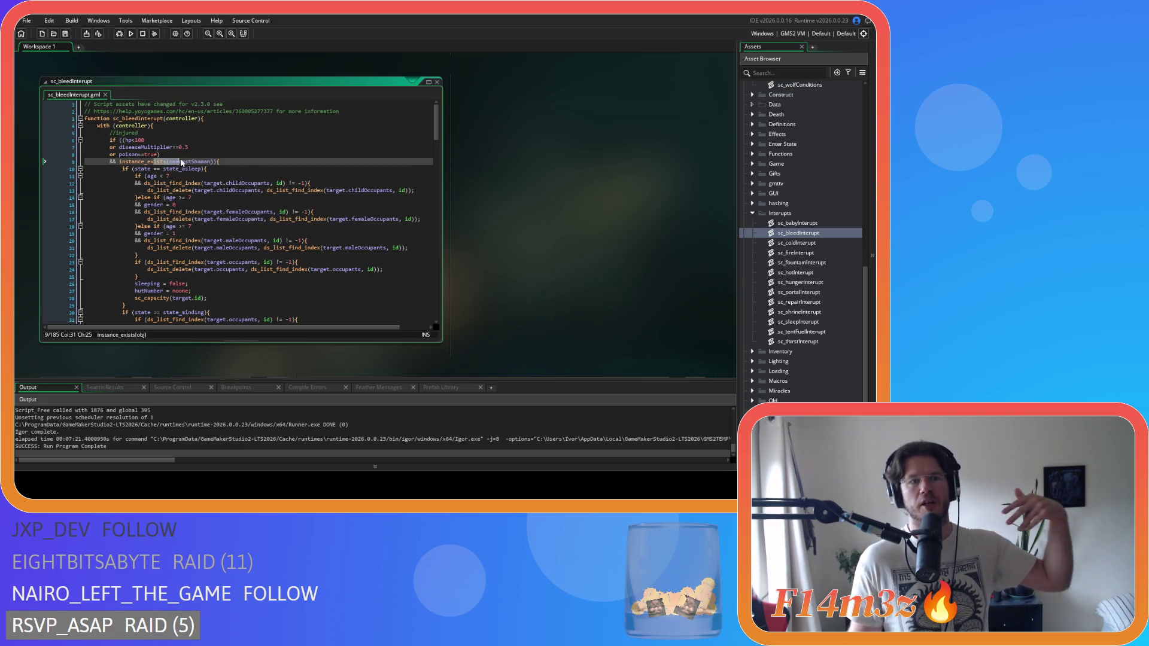
left_click_drag(85, 133, 198, 161)
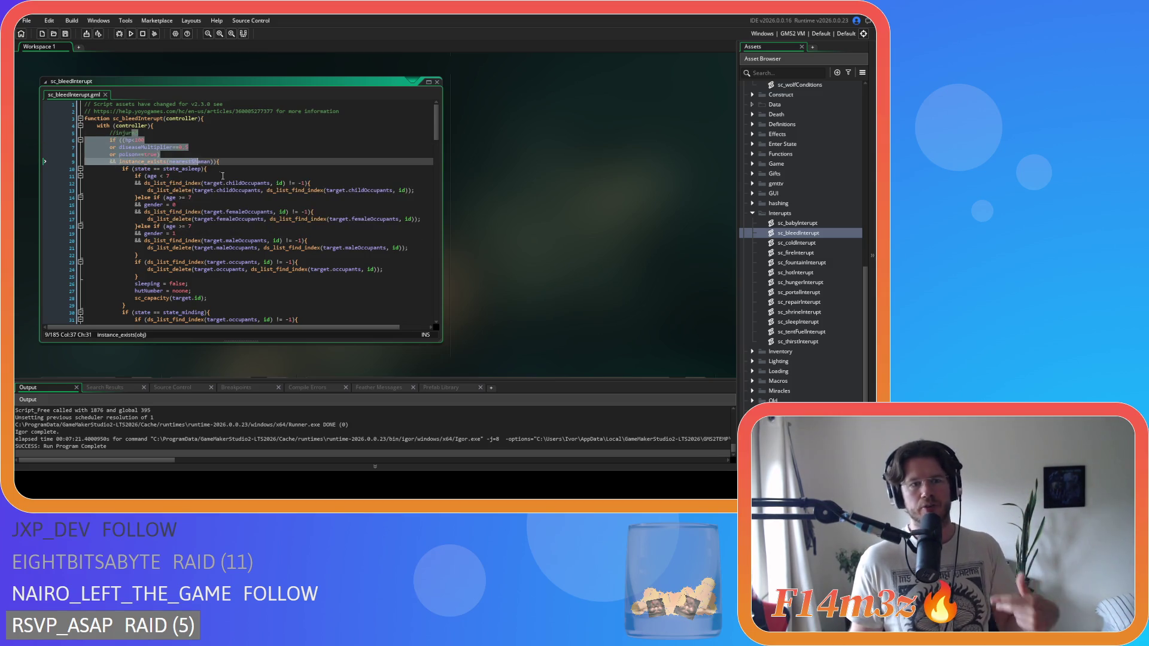
scroll(562, 266, "up", 5)
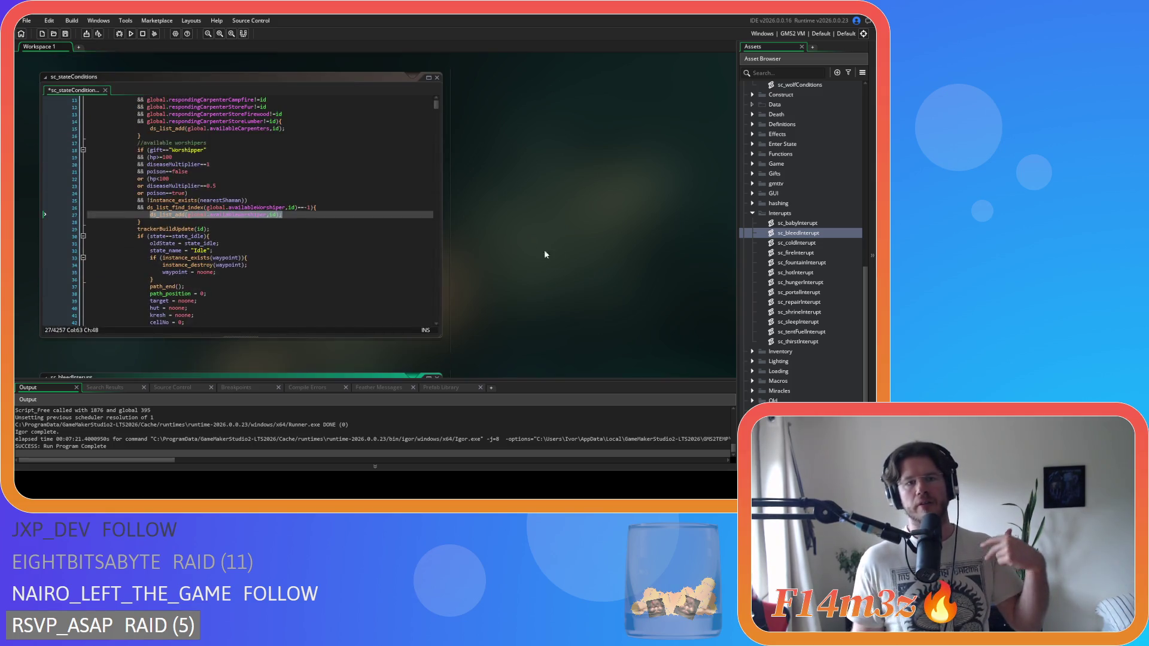
Review the diseaseMultiplier and poison lines 23–24 of the worshipper check, then save sc_stateConditions.
scroll(251, 222, "up", 1)
left_click_drag(212, 225, 257, 235)
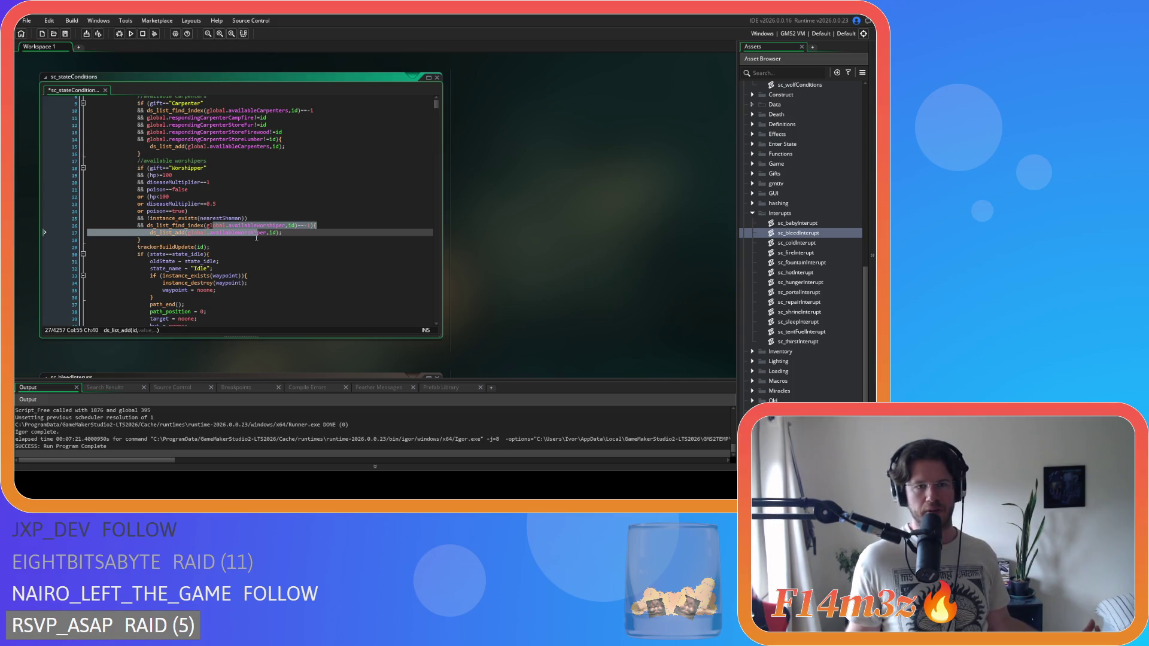
left_click(282, 234)
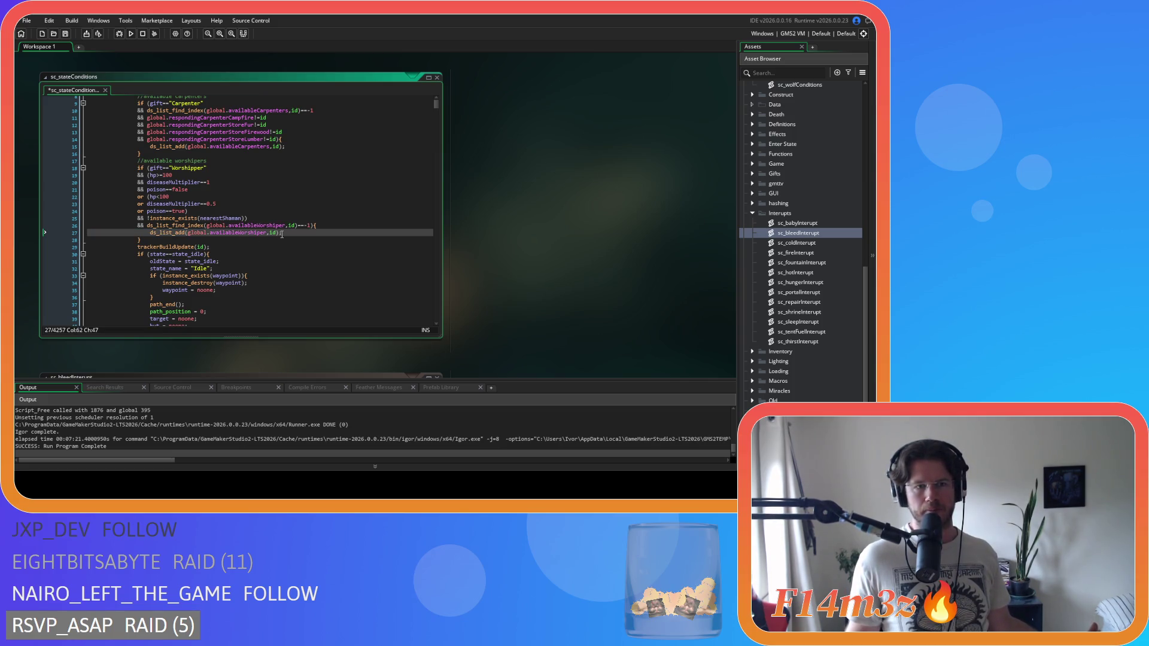
left_click(264, 218)
left_click(228, 210)
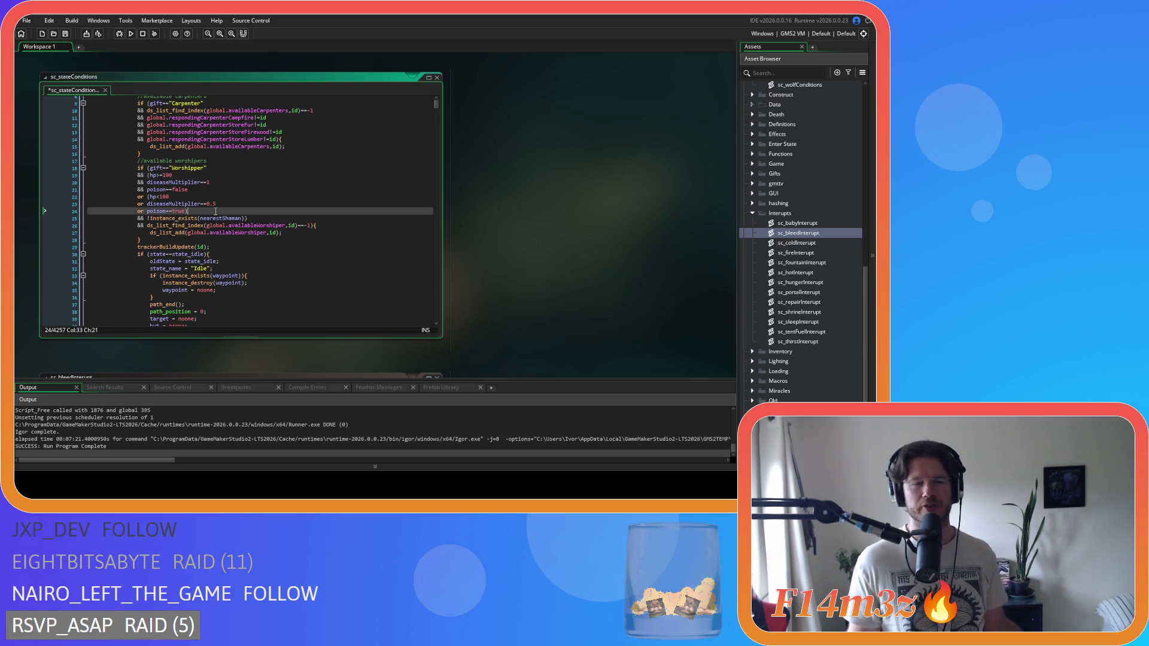
left_click(215, 203)
key("ctrl+s")
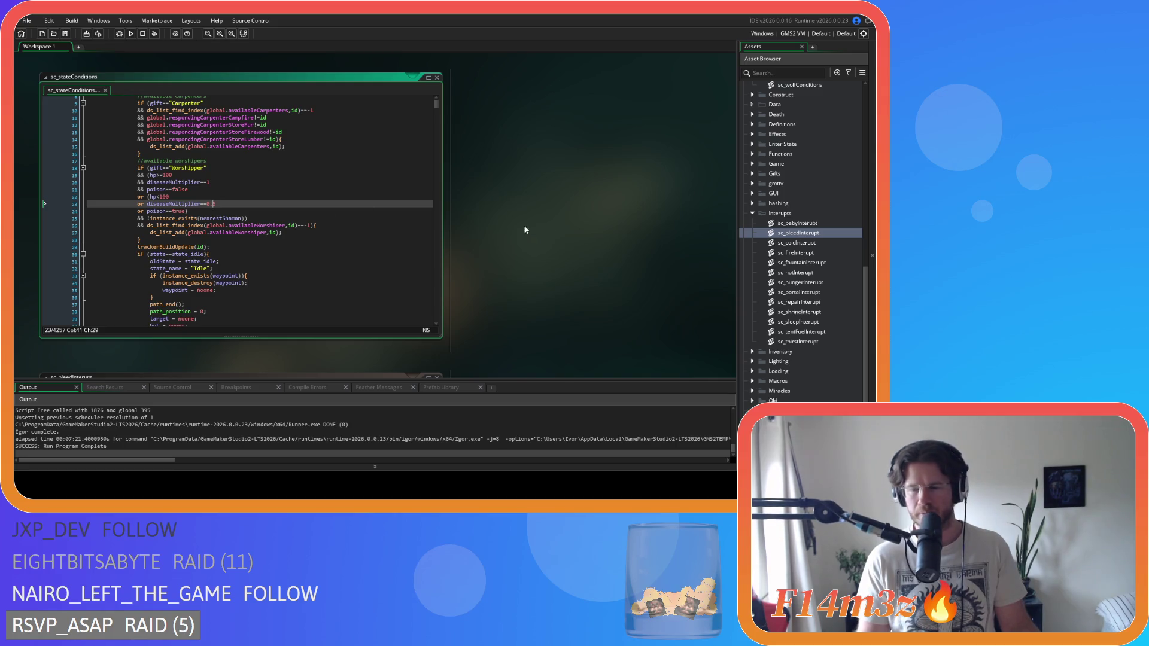
scroll(799, 225, "down", 2)
Collapse the Interupts folder, expand Construct and open the sc_worshipGroup script.
scroll(790, 223, "up", 3)
left_click(752, 226)
scroll(757, 233, "up", 3)
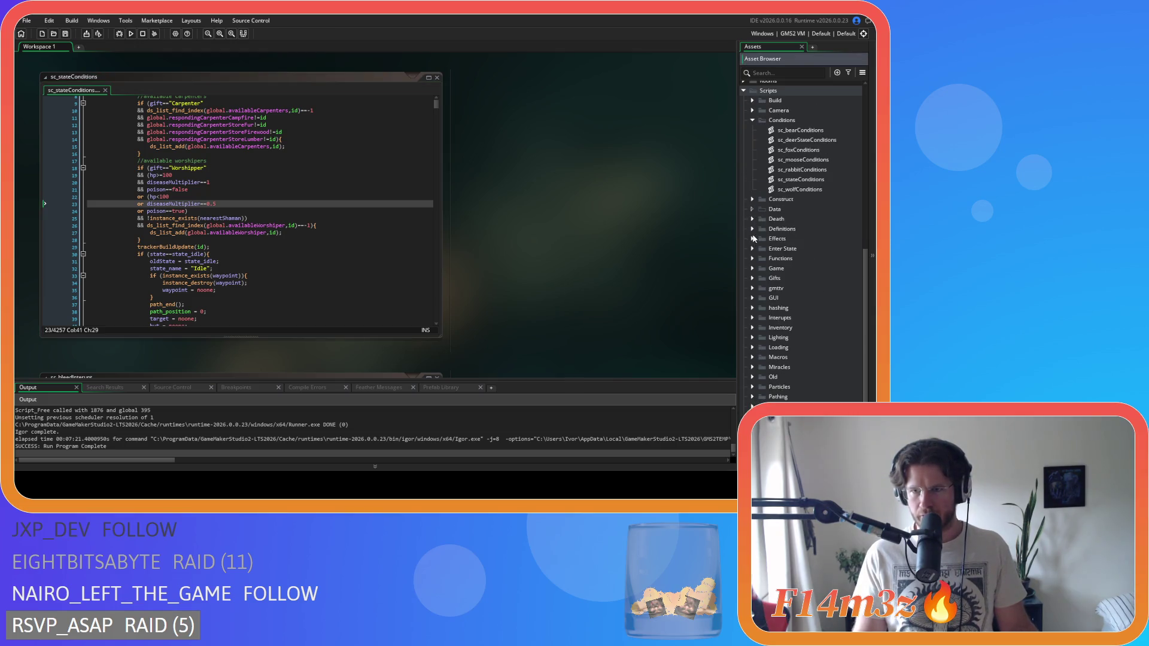
left_click(752, 201)
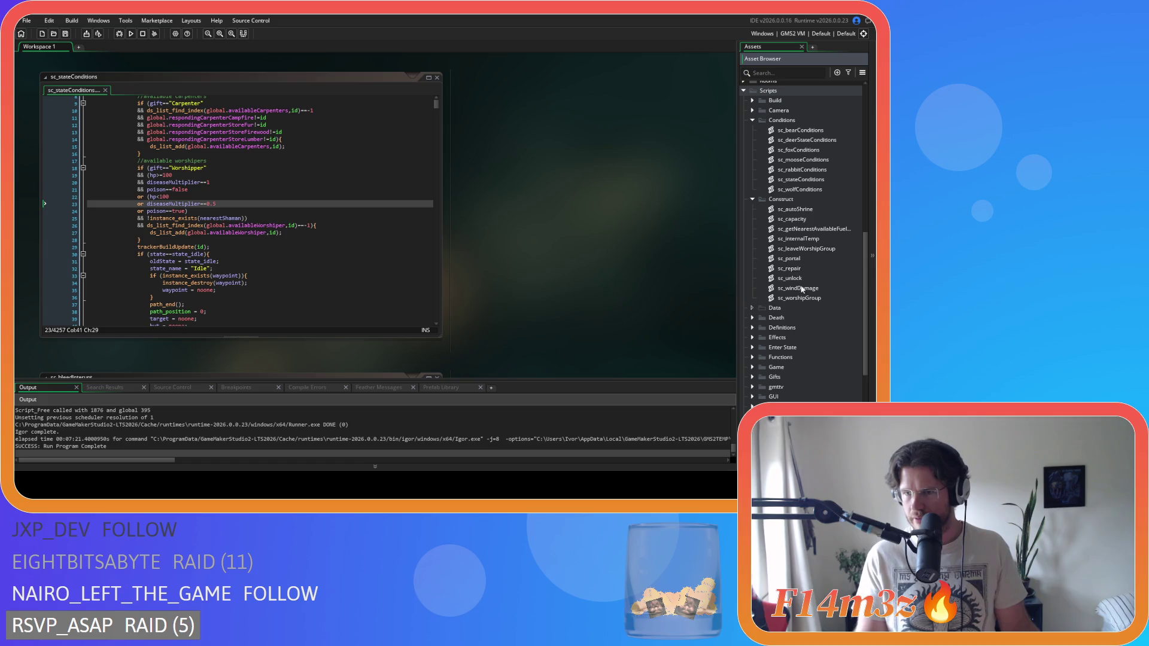
double_click(804, 297)
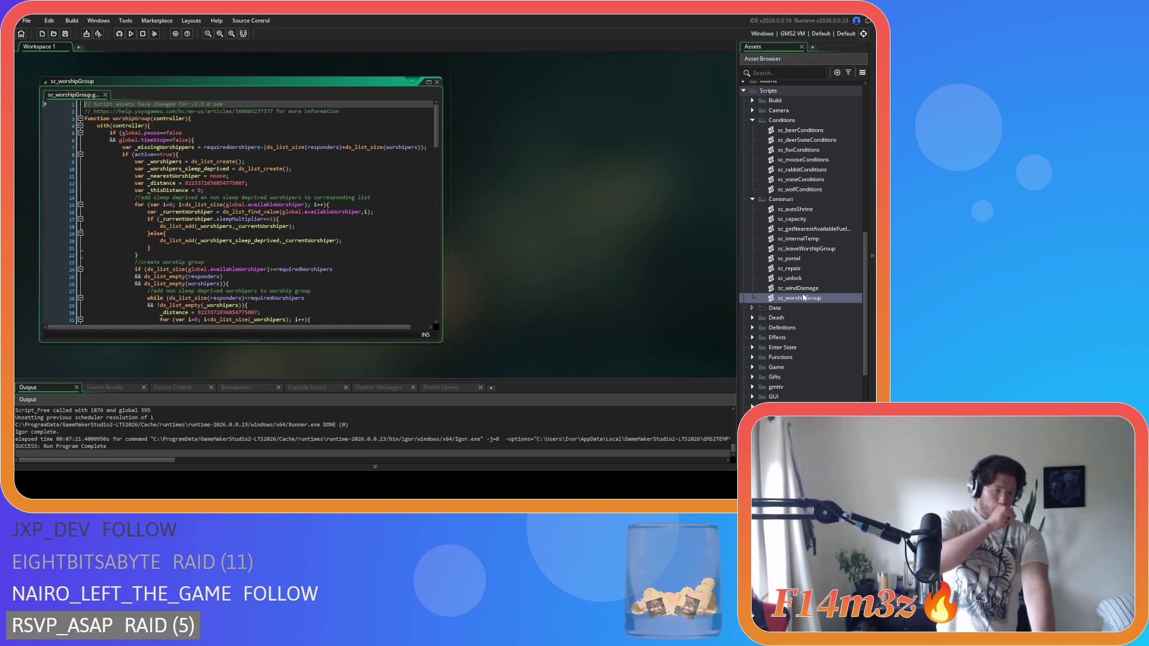
scroll(821, 292, "down", 3)
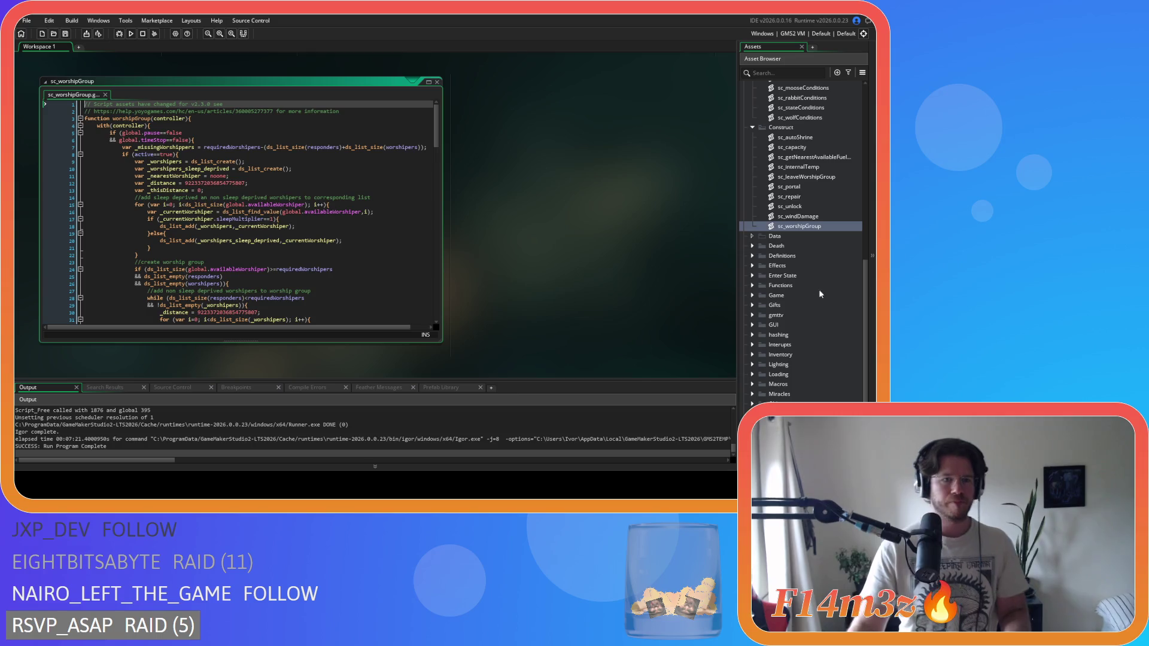
scroll(369, 263, "down", 5)
scroll(369, 263, "up", 5)
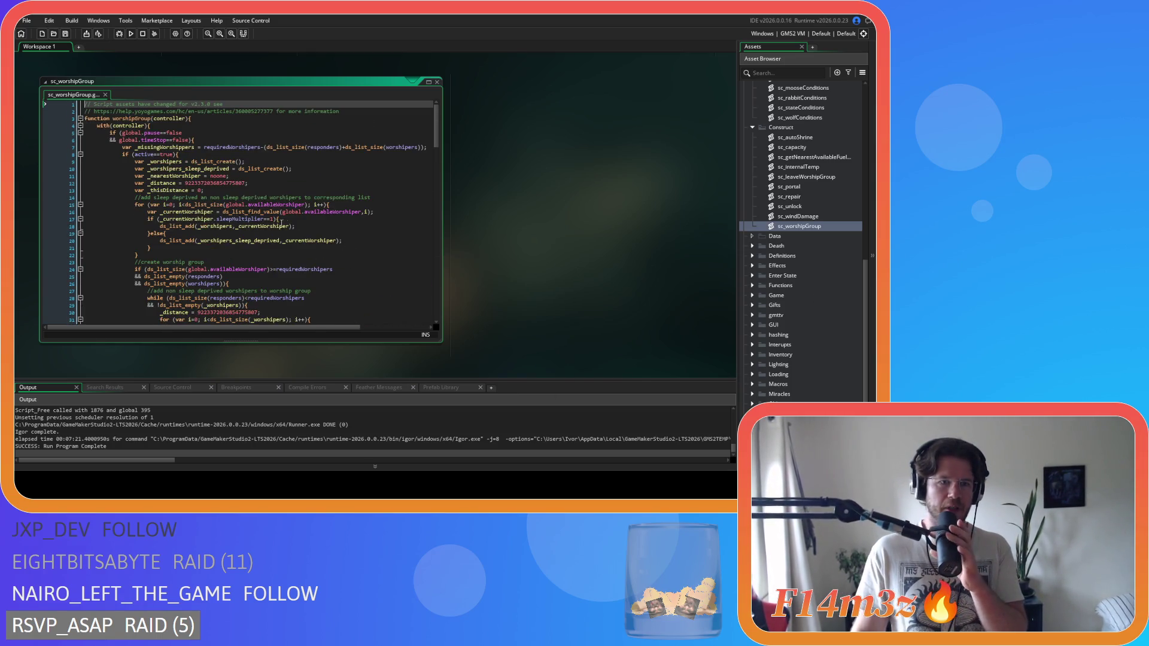
Fix 'an' to 'and' in the line 14 sleep-deprived worshipers comment.
left_click(273, 205)
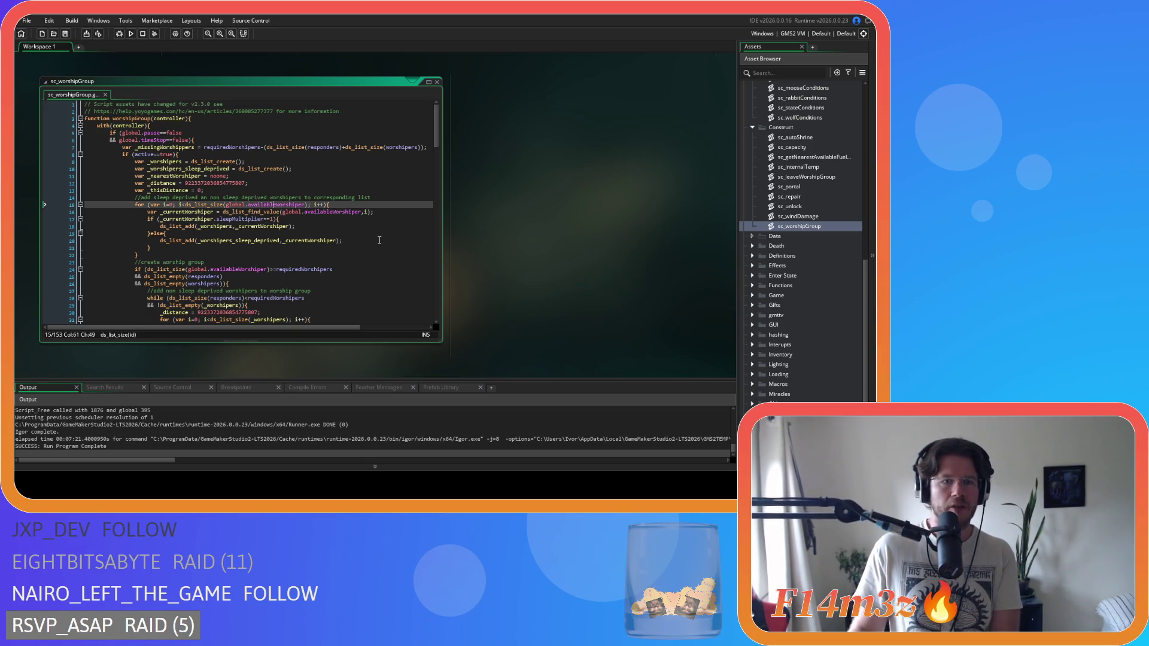
left_click(358, 239)
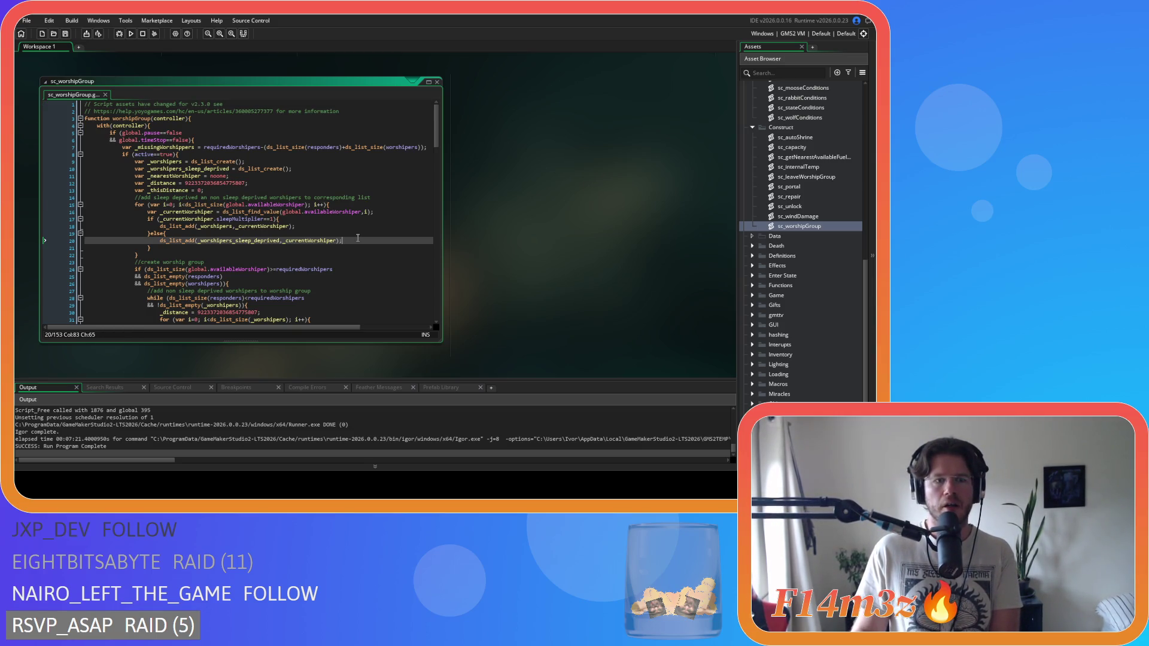
left_click(202, 197)
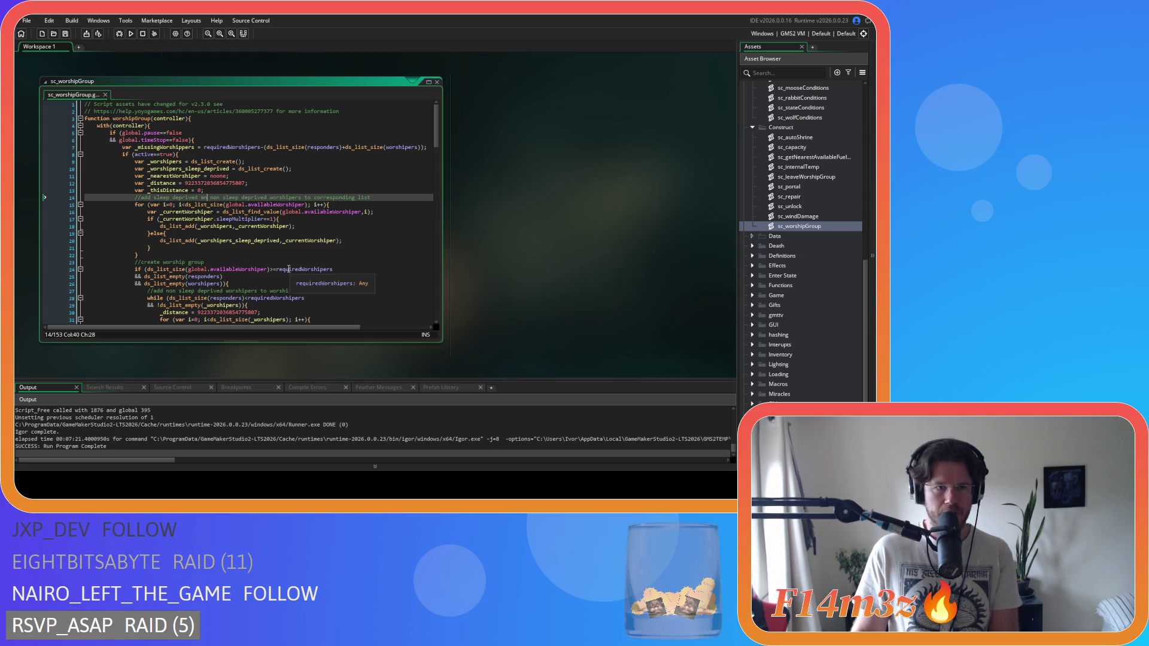
type("d")
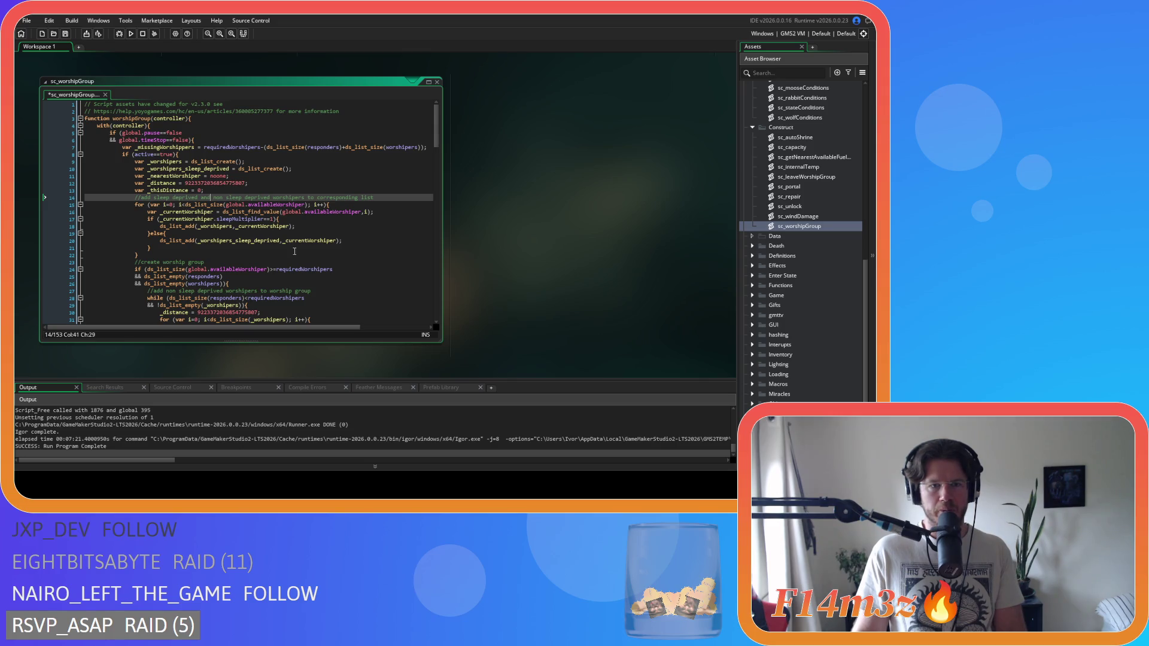
scroll(295, 252, "down", 1)
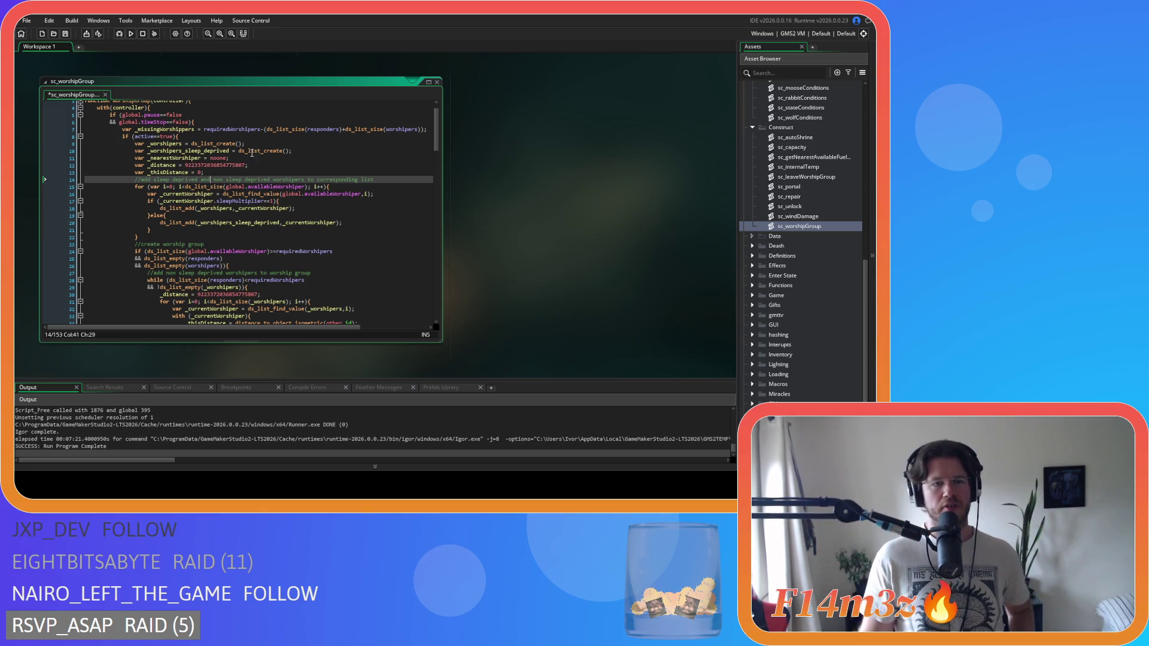
scroll(245, 223, "down", 3)
scroll(253, 209, "down", 13)
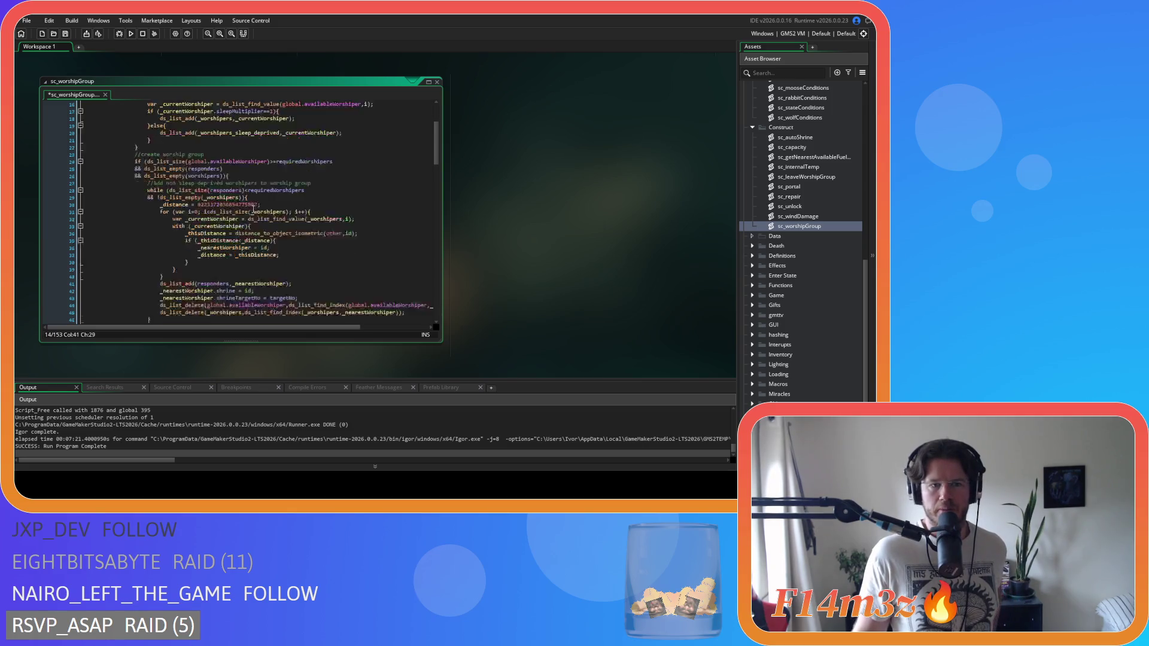
scroll(253, 209, "up", 17)
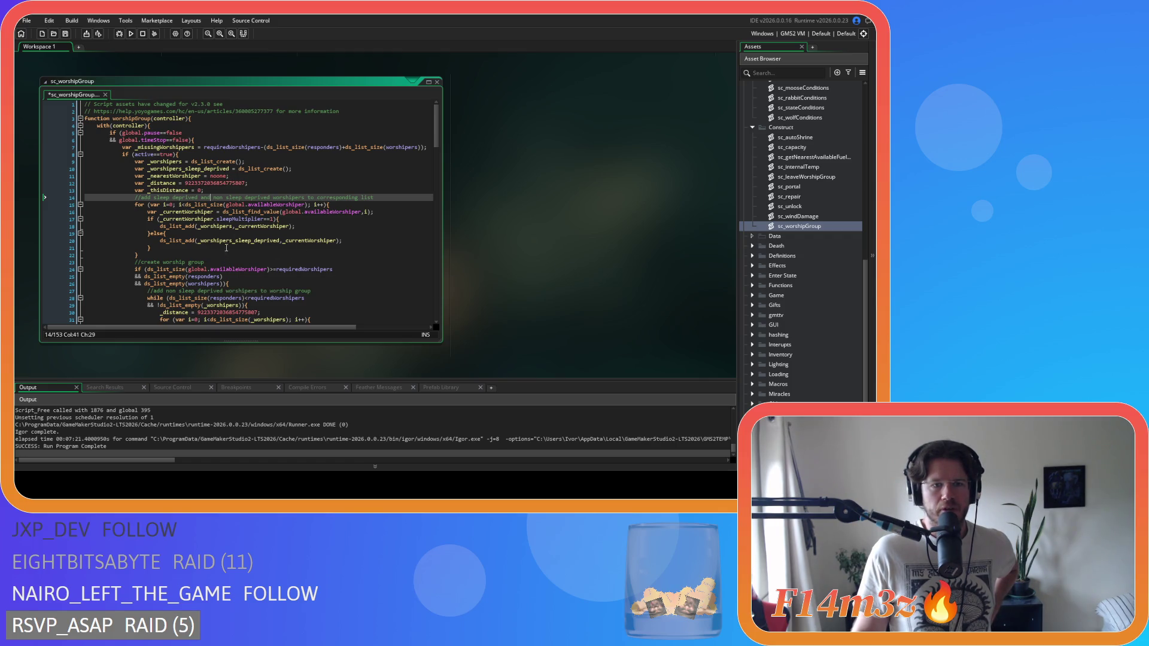
left_click(198, 227)
double_click(239, 240)
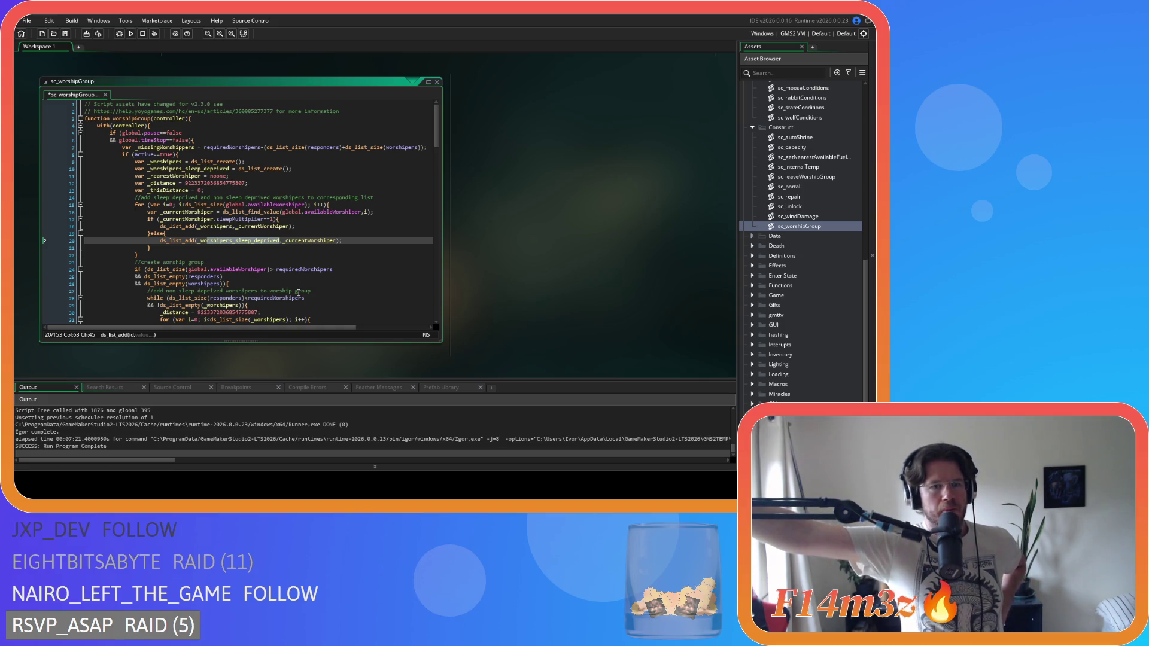
key("Up")
key("Up")
key("Up")
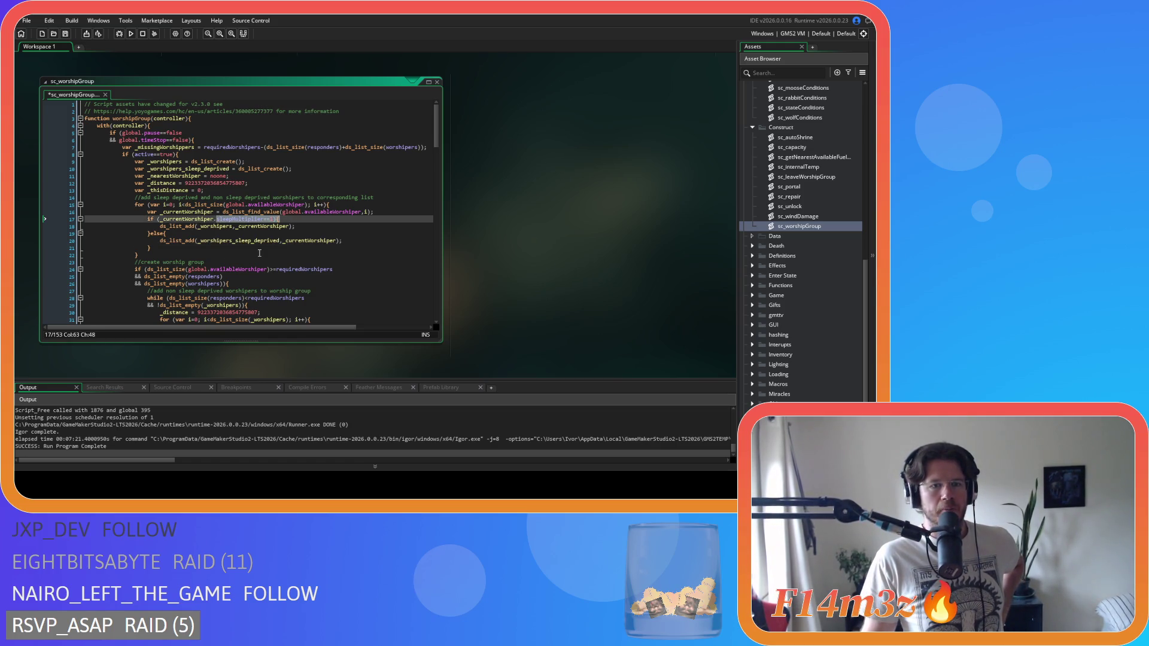
left_click(223, 241)
left_click(169, 250)
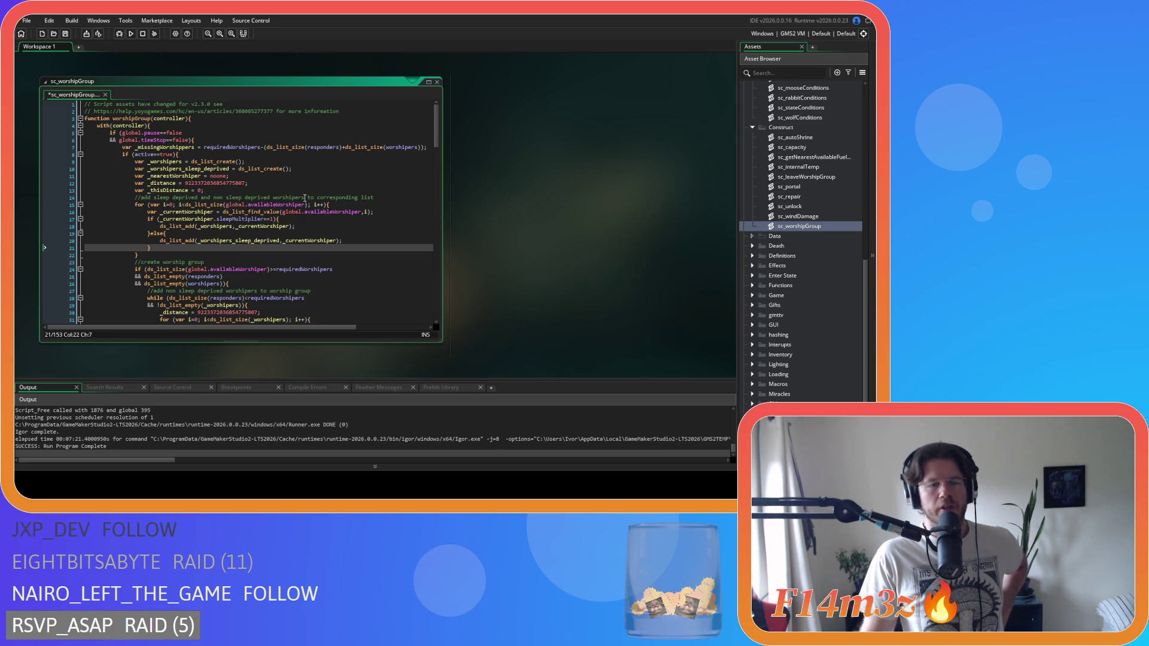
scroll(304, 197, "down", 3)
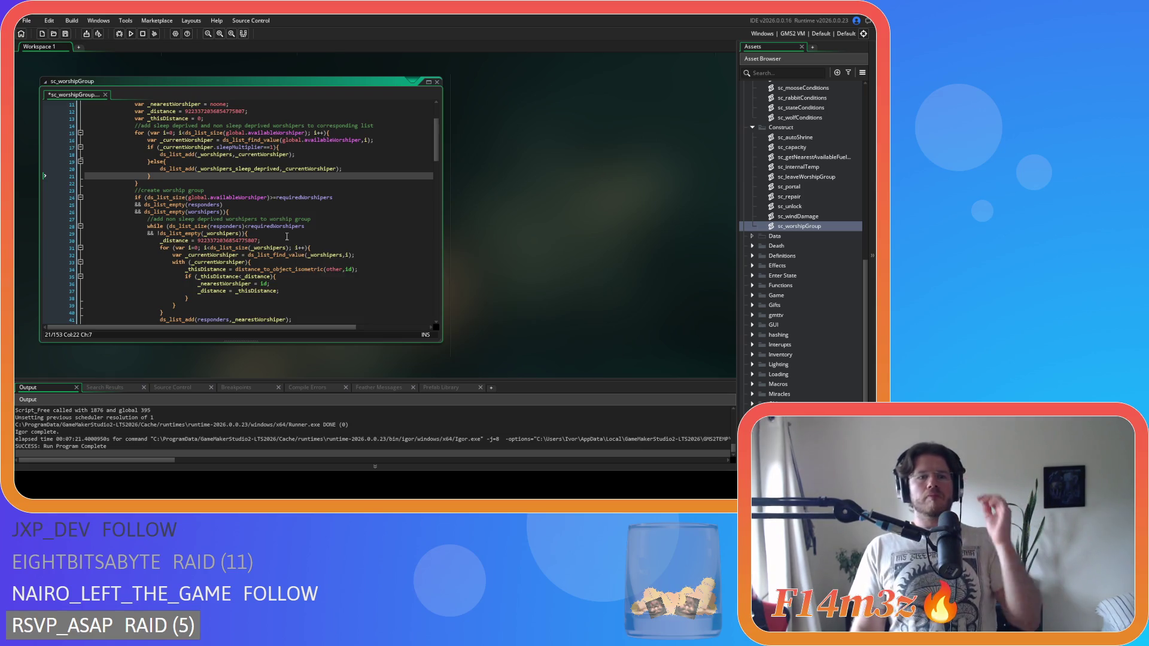
scroll(286, 237, "down", 1)
mouse_move(284, 233)
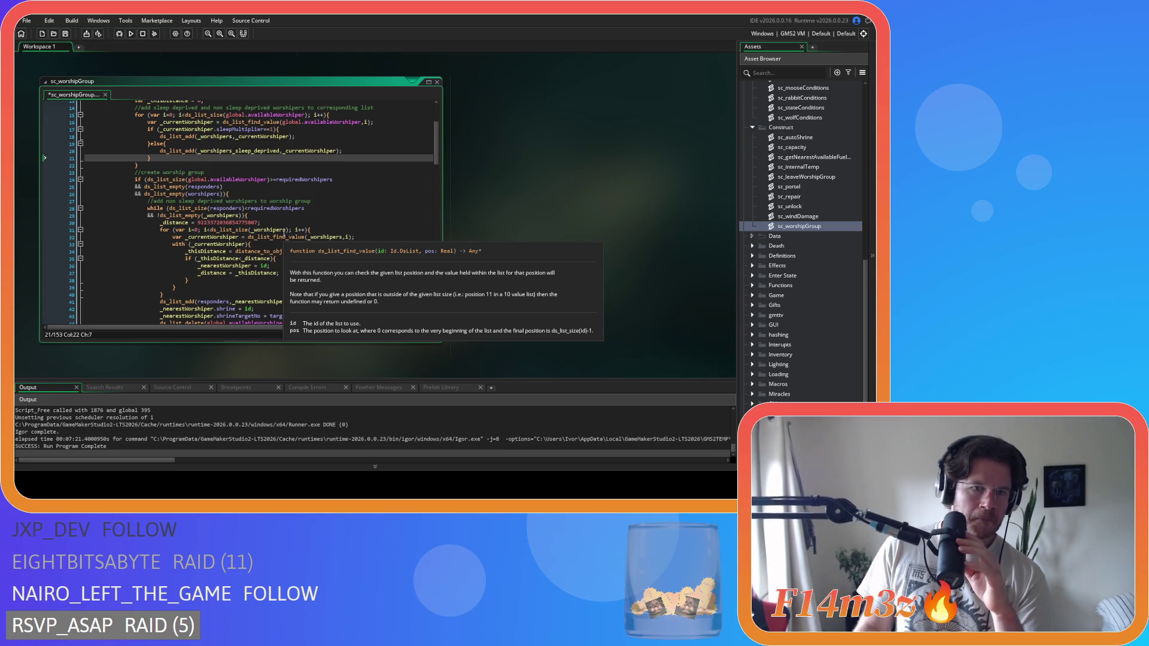
scroll(284, 233, "down", 4)
scroll(284, 233, "up", 2)
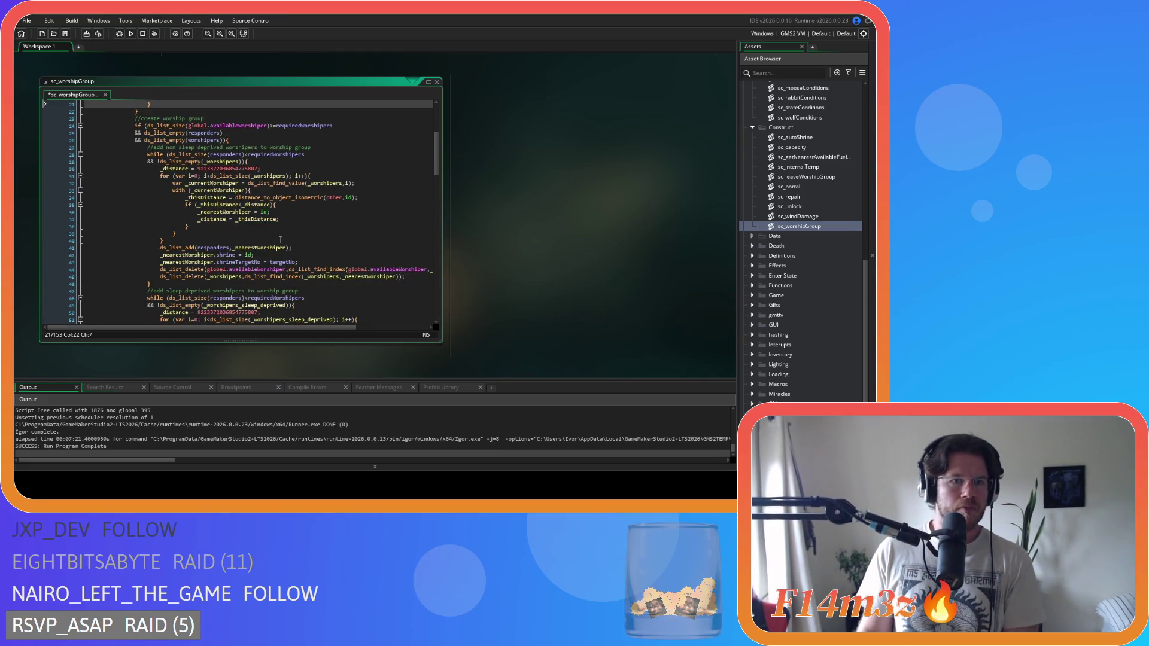
left_click(263, 161)
mouse_move(291, 198)
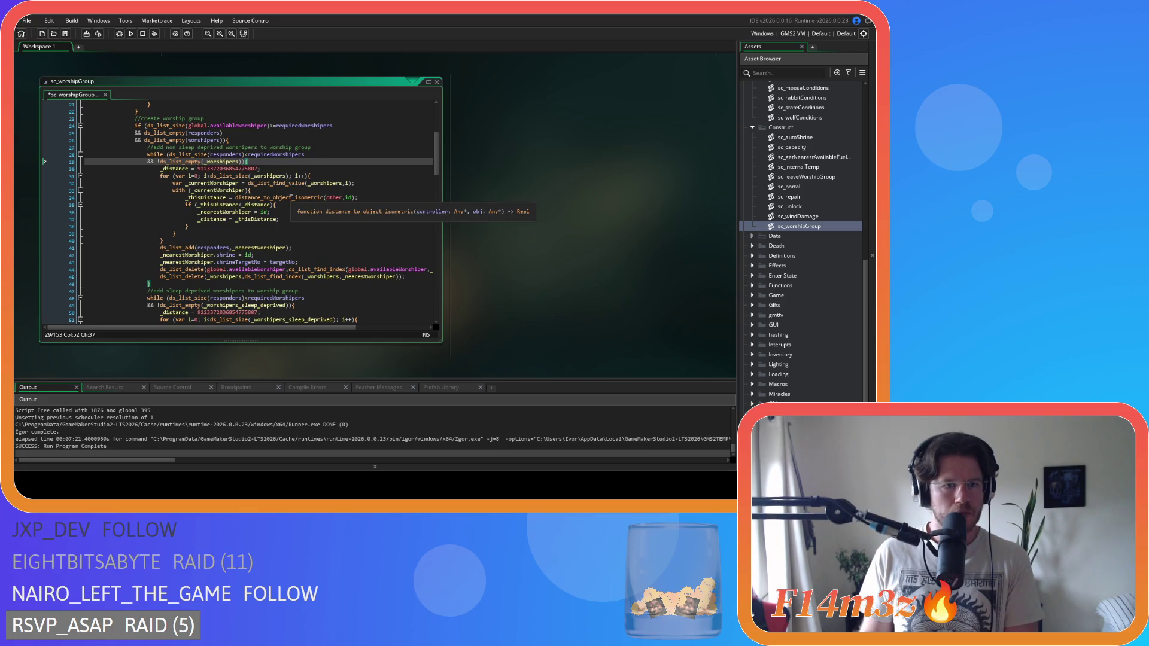
scroll(312, 188, "down", 1)
mouse_move(334, 176)
scroll(334, 176, "up", 1)
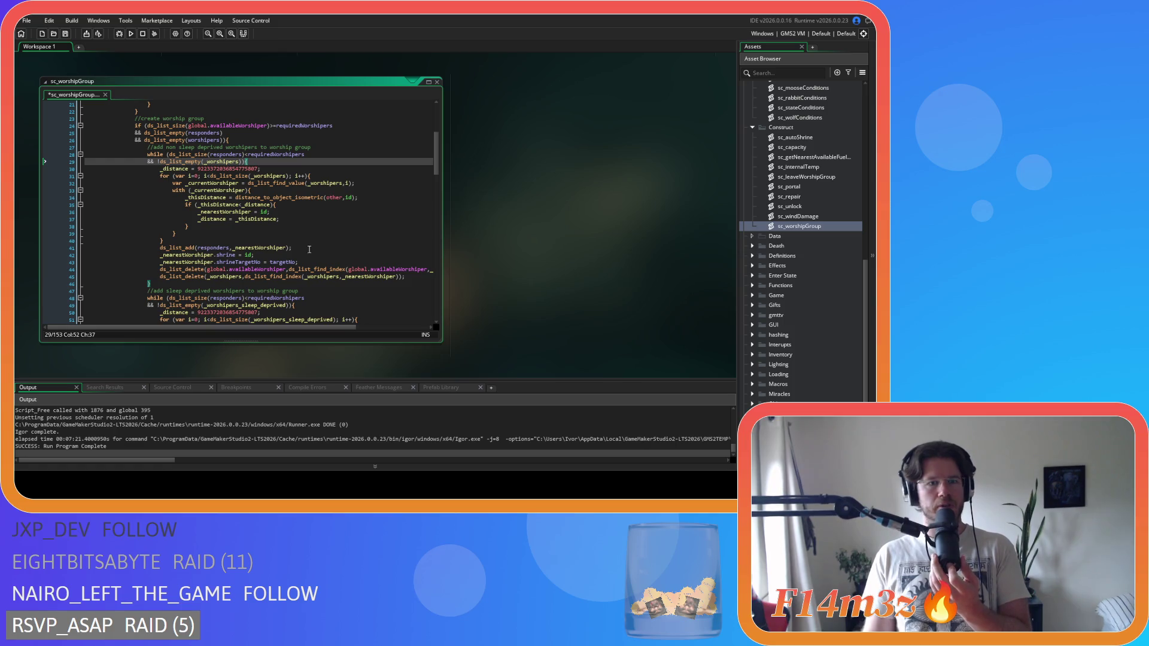
scroll(289, 236, "up", 5)
scroll(289, 236, "down", 5)
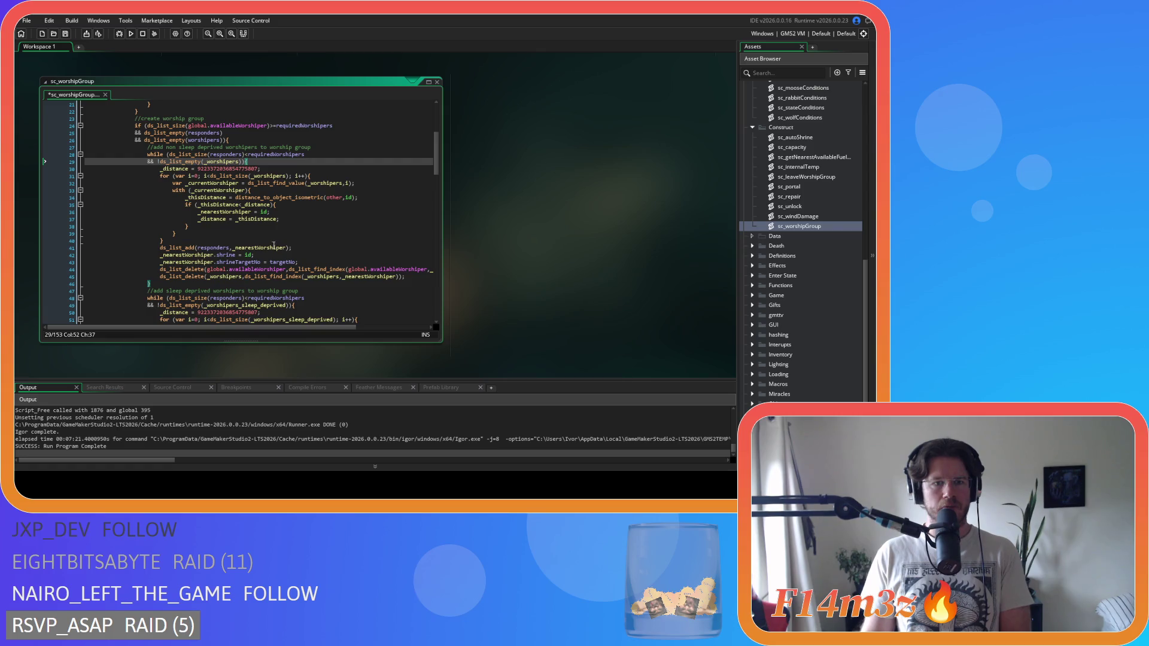
scroll(286, 254, "down", 1)
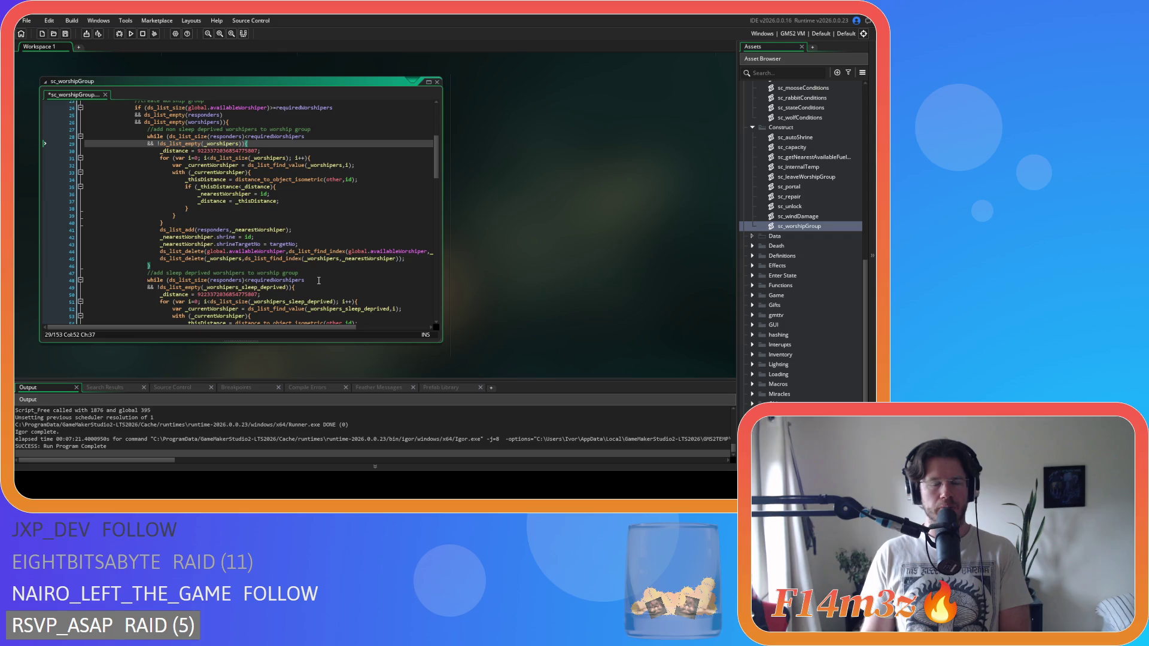
scroll(309, 260, "up", 1)
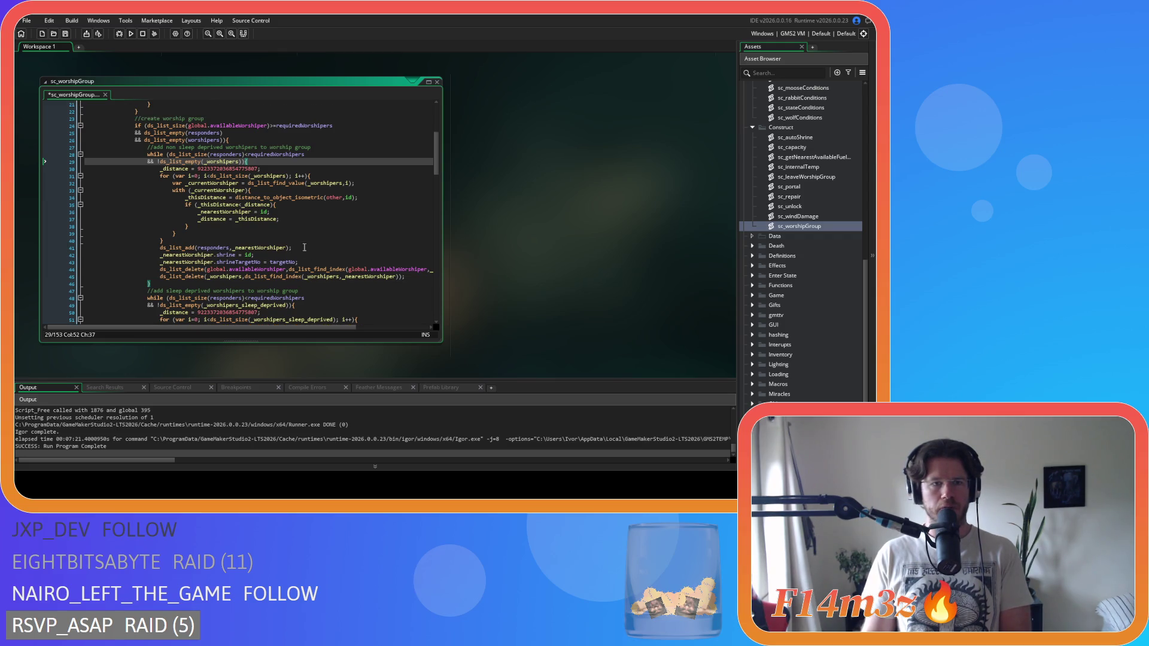
left_click_drag(222, 154, 297, 155)
left_click_drag(183, 161, 241, 161)
scroll(237, 227, "down", 3)
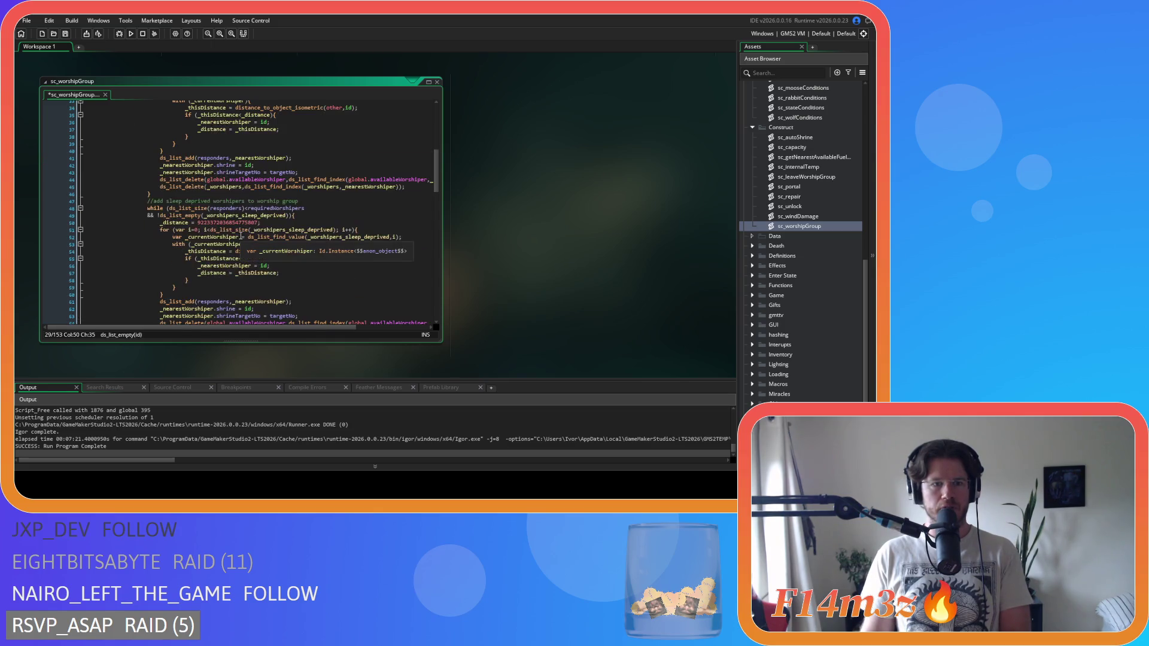
scroll(242, 239, "down", 3)
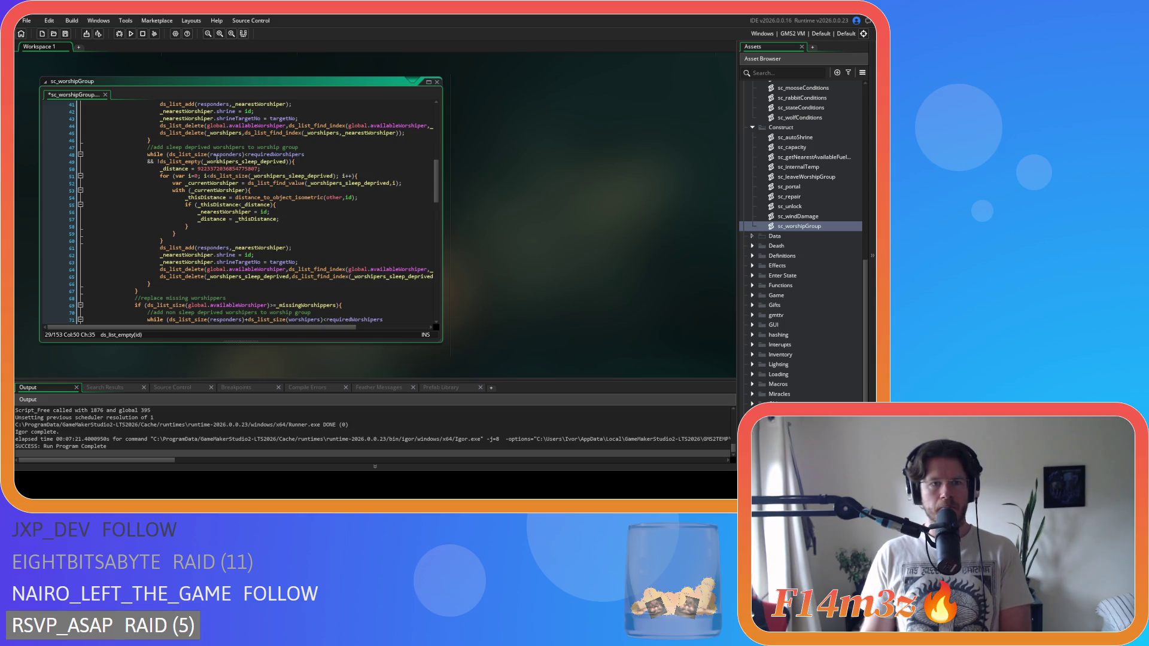
scroll(246, 263, "down", 4)
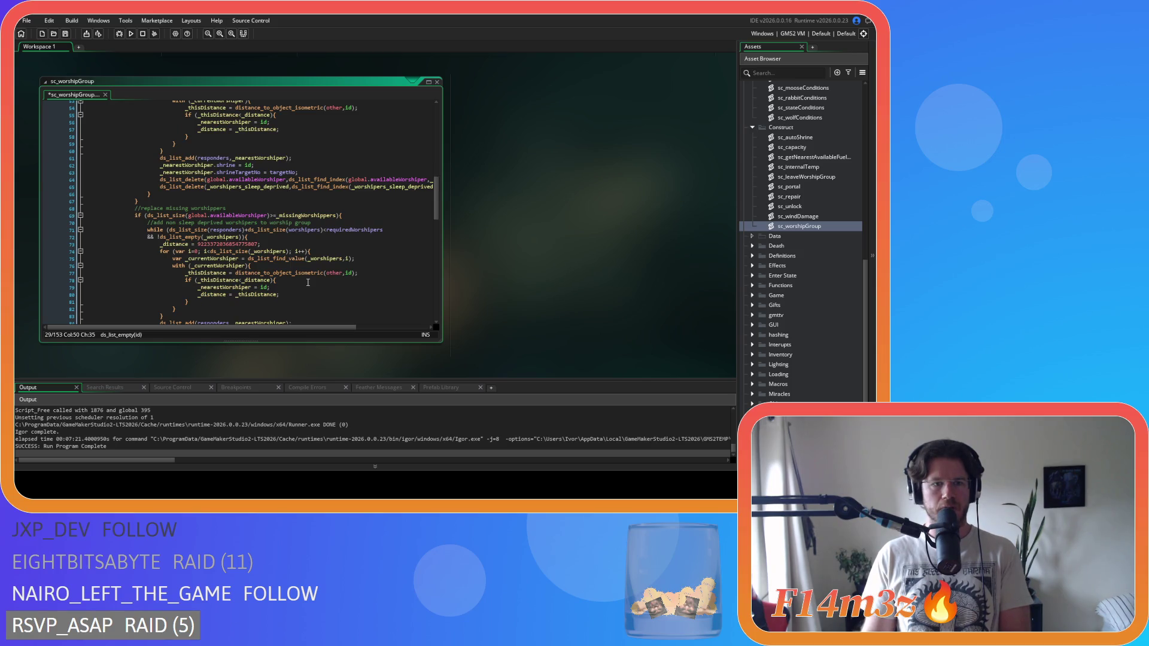
scroll(308, 282, "down", 3)
scroll(253, 196, "down", 2)
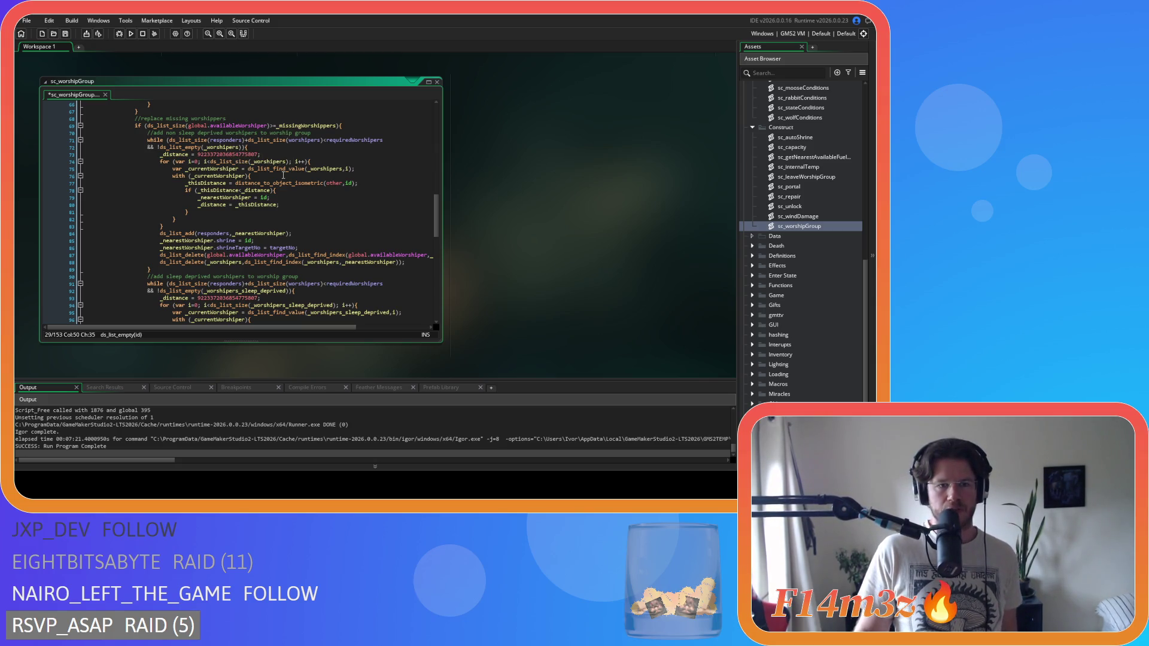
scroll(284, 175, "down", 8)
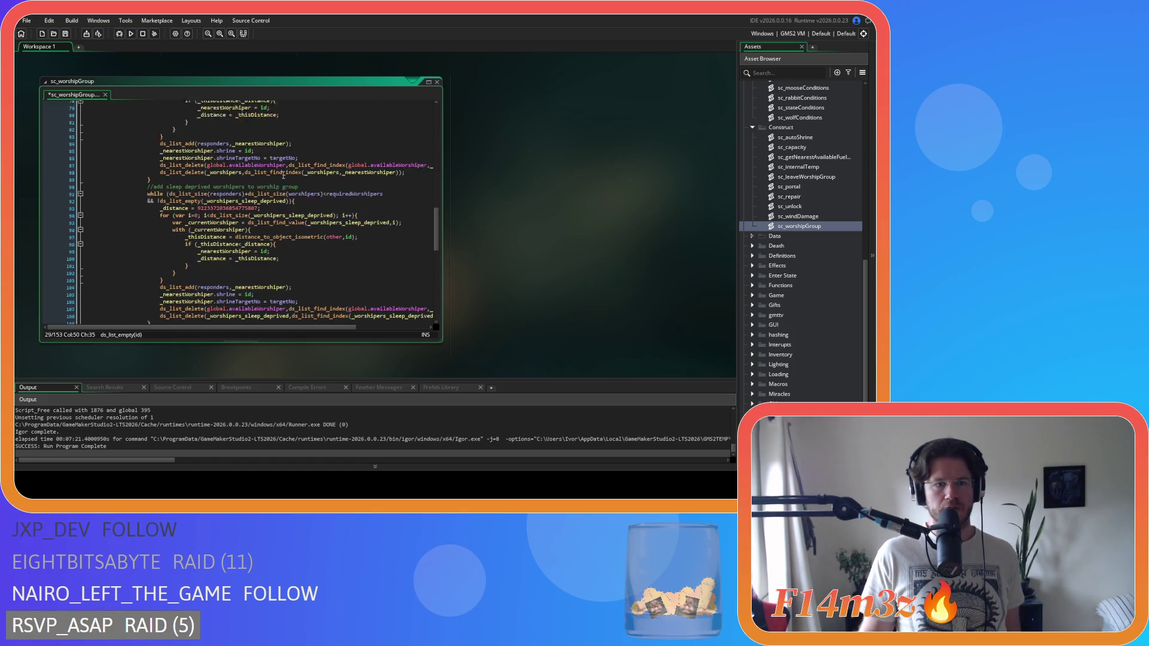
scroll(283, 176, "down", 9)
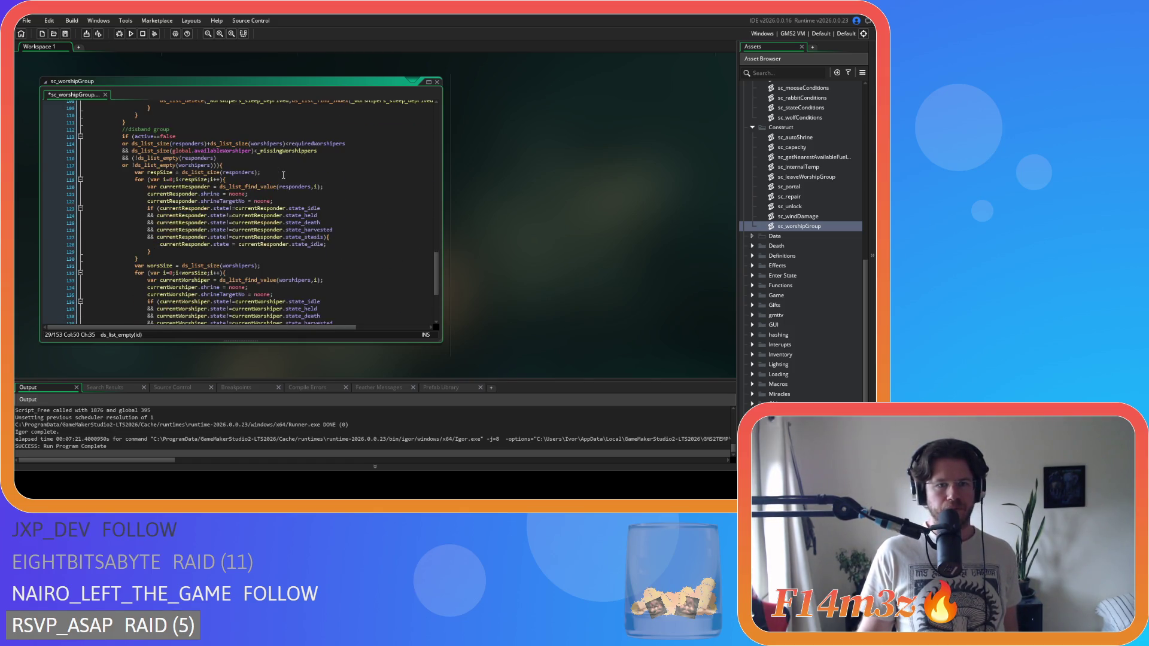
scroll(284, 176, "down", 3)
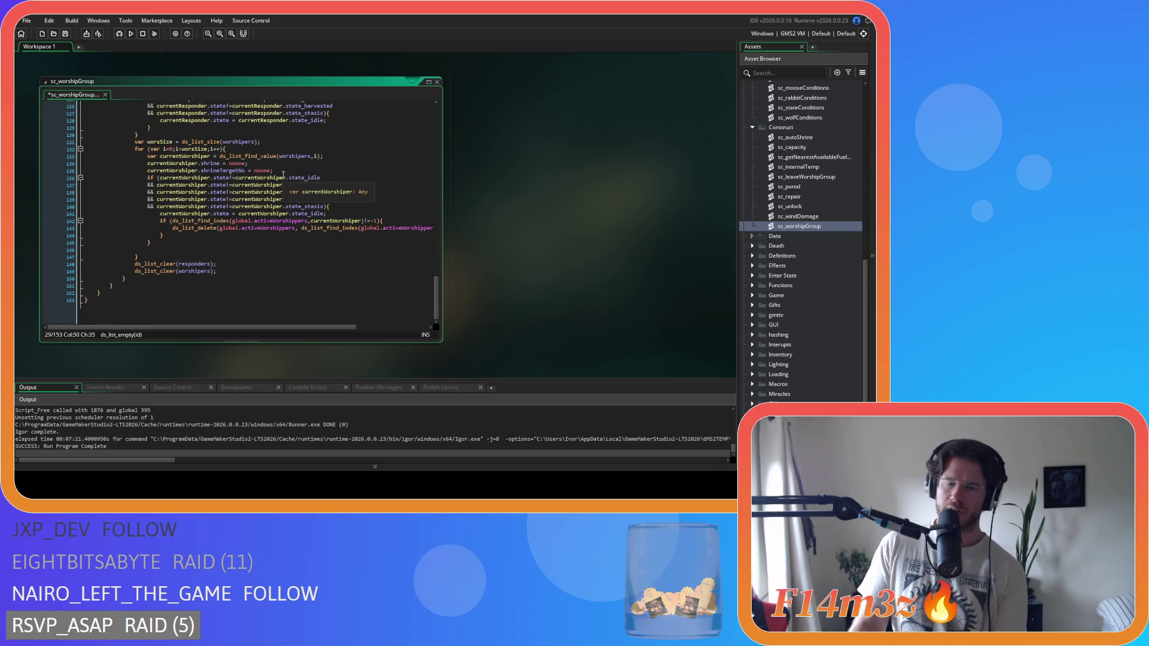
scroll(284, 175, "up", 20)
scroll(283, 176, "up", 2)
left_click(234, 234)
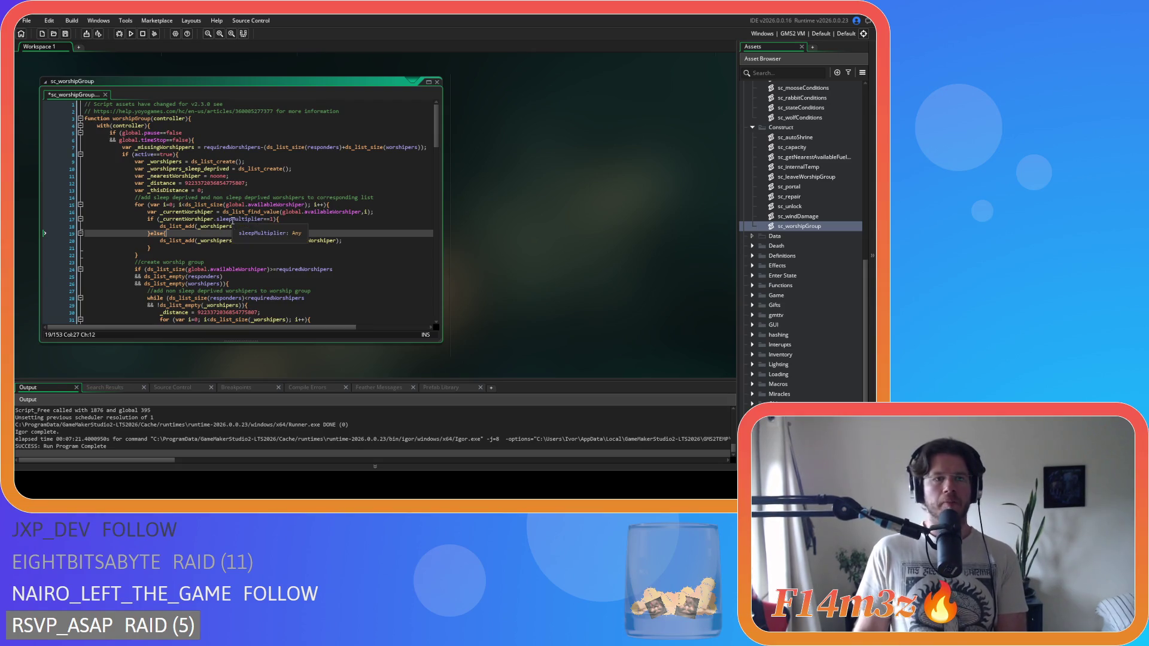
scroll(233, 220, "down", 3)
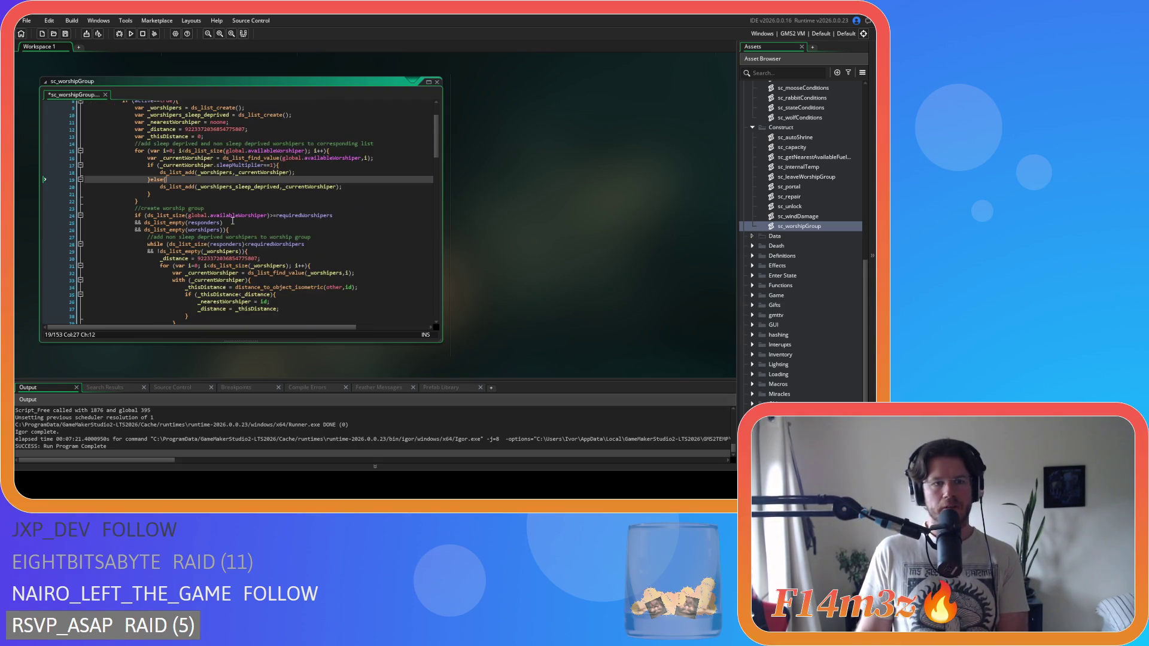
scroll(233, 221, "up", 3)
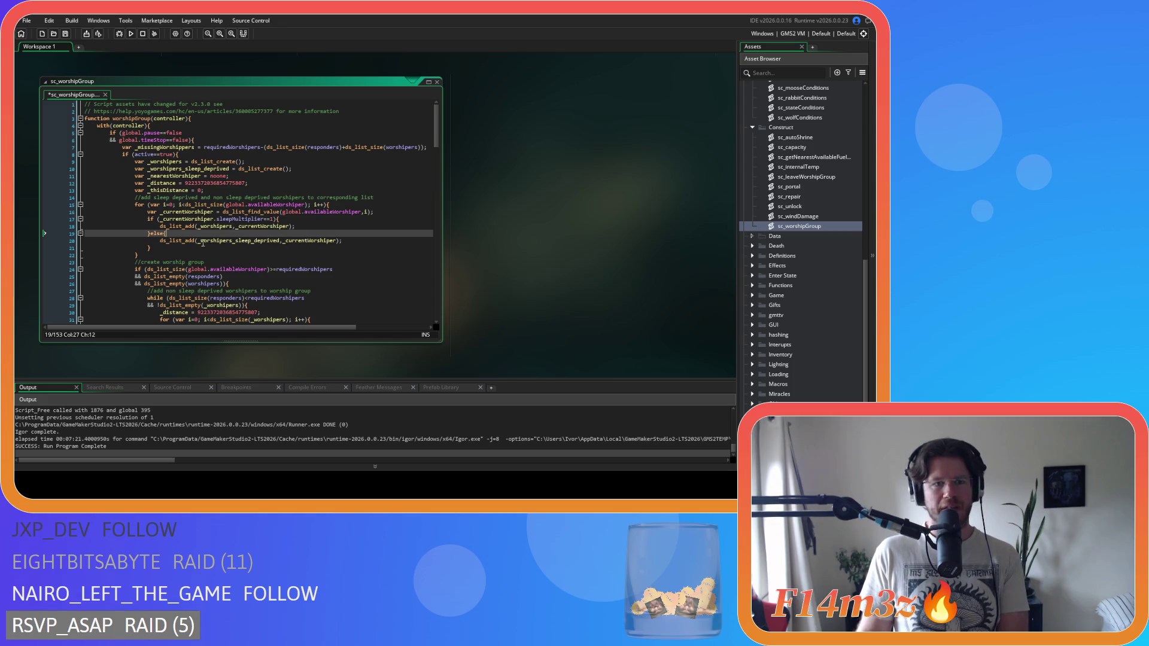
scroll(148, 232, "down", 10)
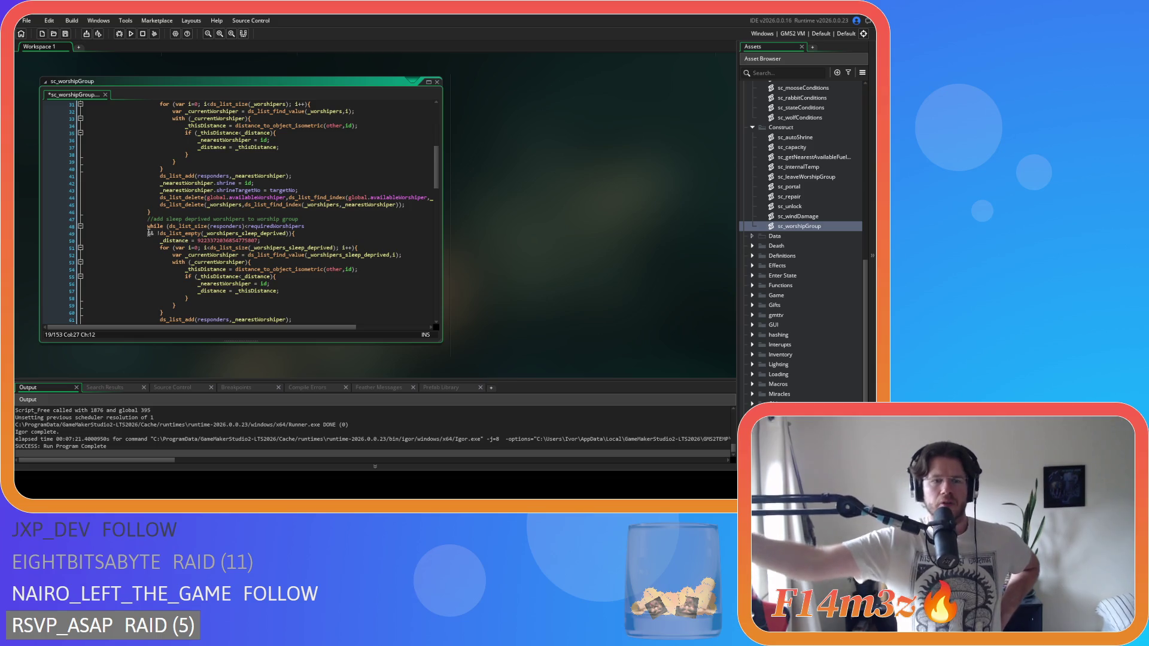
Expand the Interrupts folder in the Asset Browser and open sc_bleedInterupt.
scroll(87, 274, "down", 7)
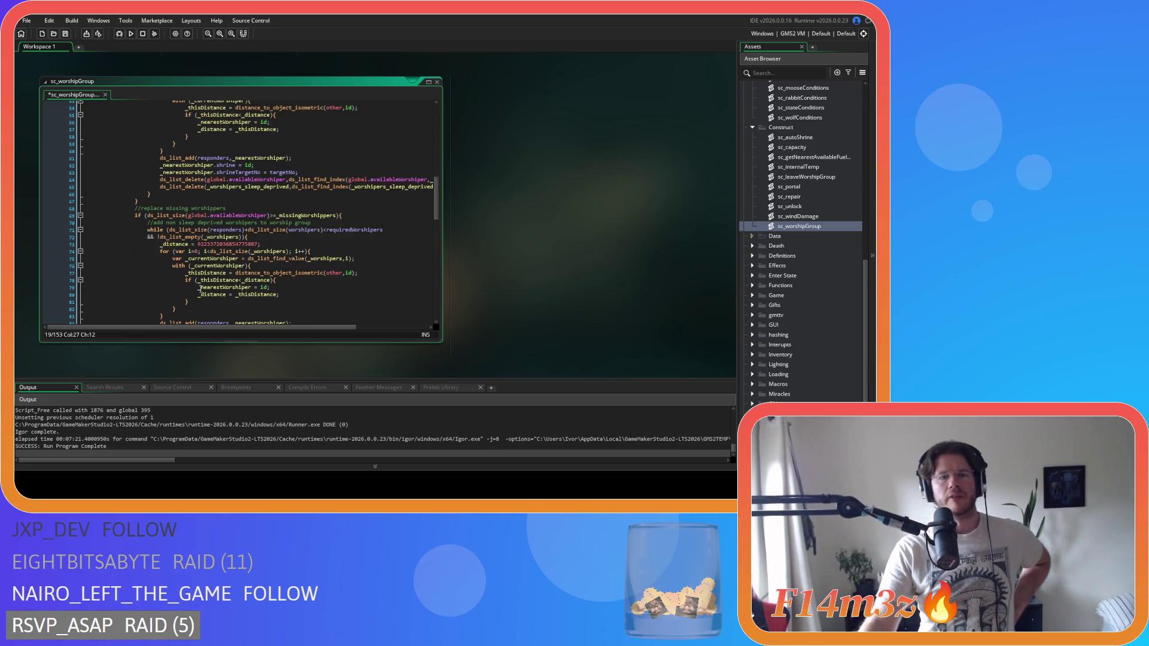
scroll(206, 257, "up", 10)
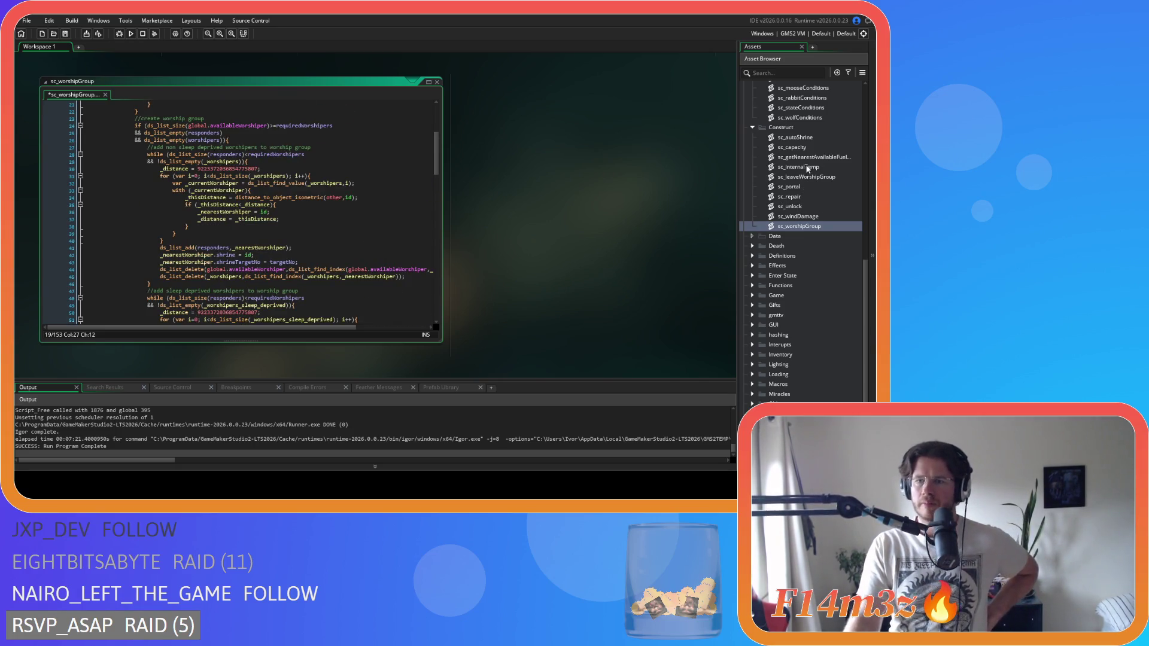
scroll(806, 174, "down", 2)
scroll(825, 258, "up", 1)
scroll(826, 258, "down", 1)
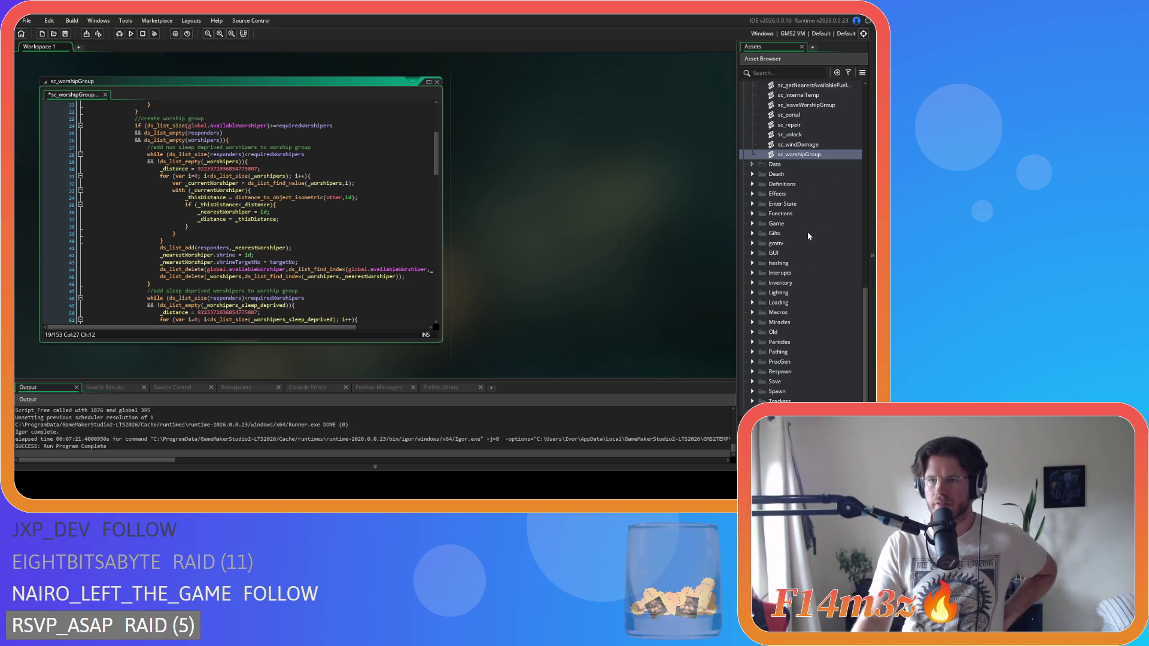
scroll(802, 239, "down", 1)
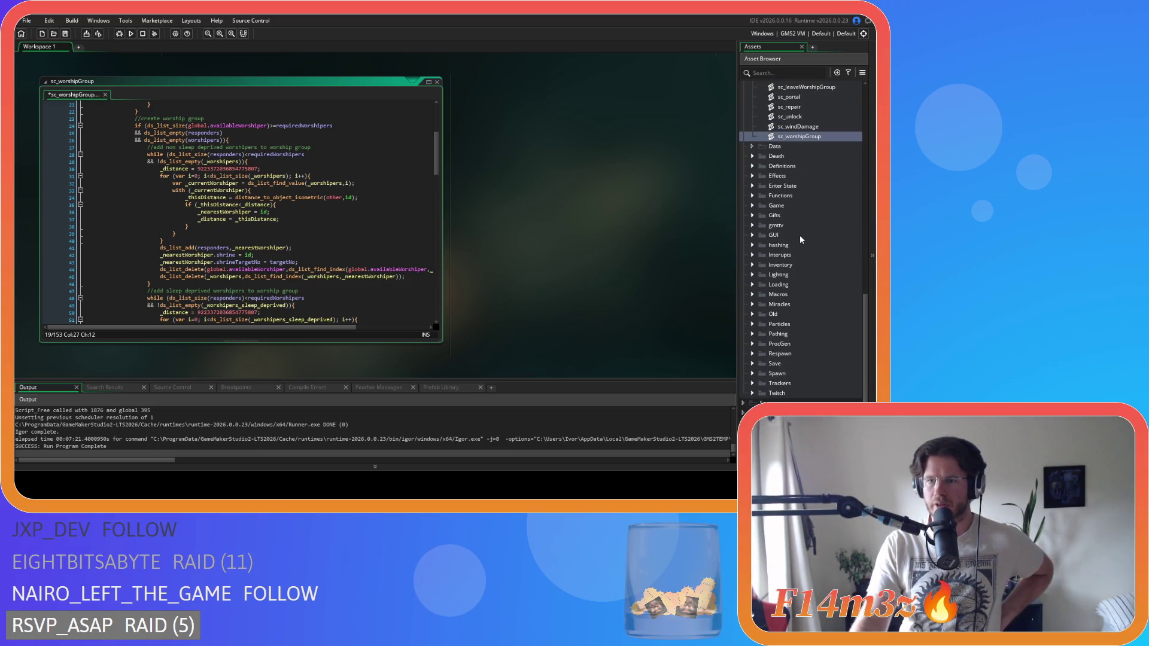
left_click(753, 255)
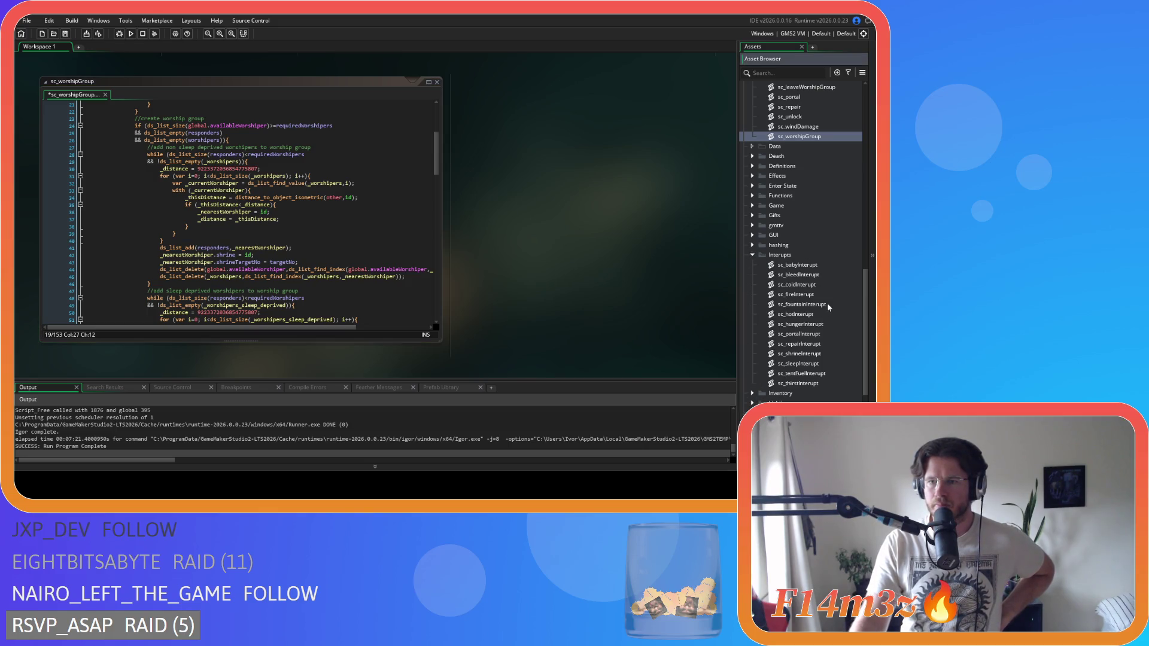
double_click(823, 277)
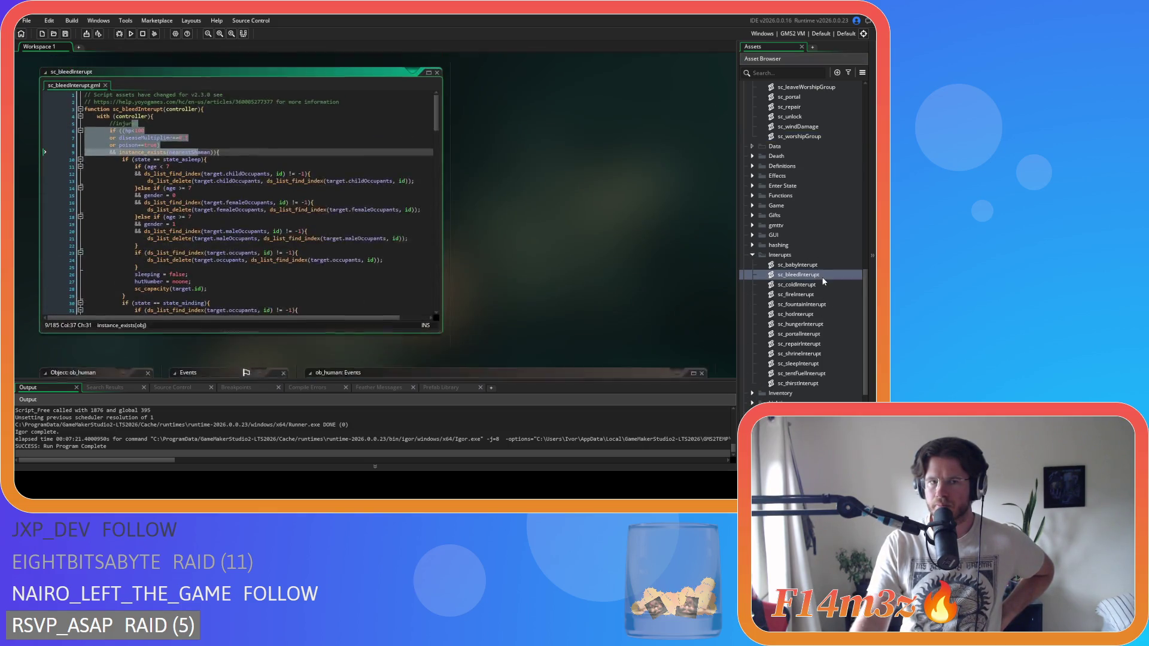
Scroll to the worshipper cleanup and open the autoShrine function as sc_autoShrine.
left_click(356, 243)
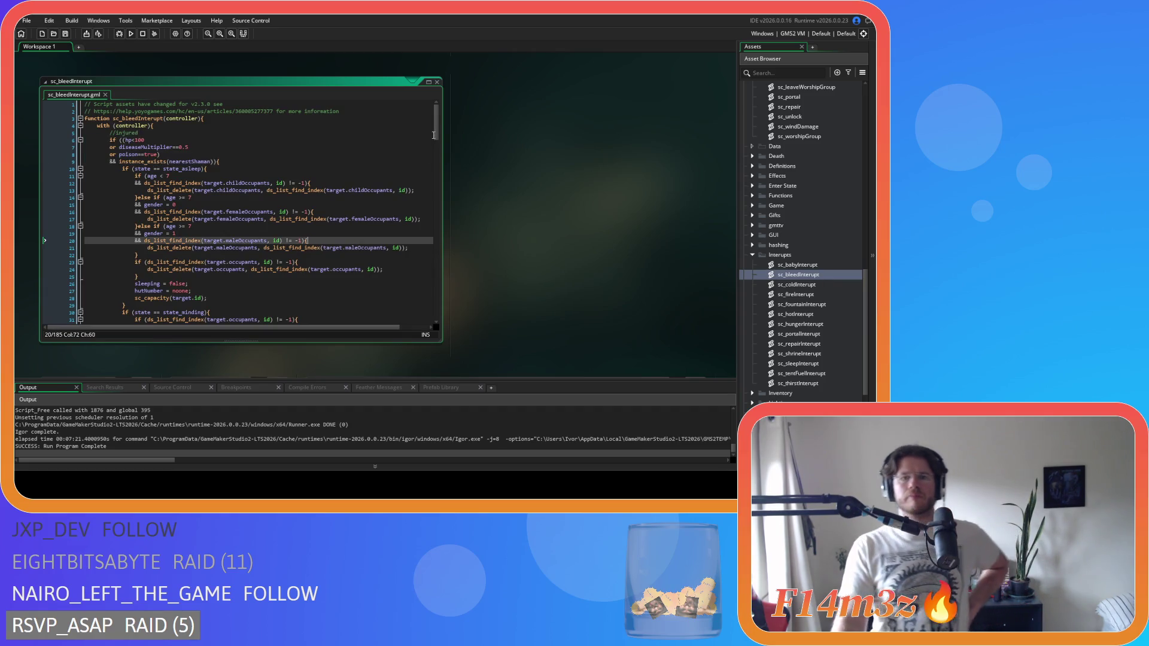
left_click_drag(436, 135, 442, 164)
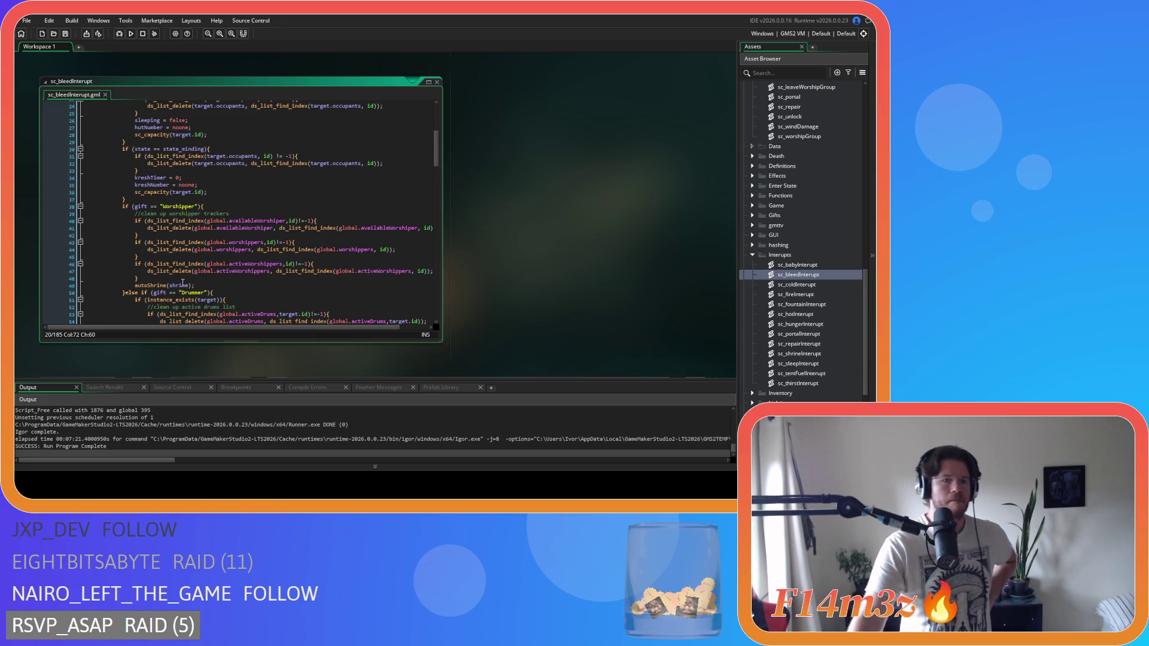
mouse_move(158, 287)
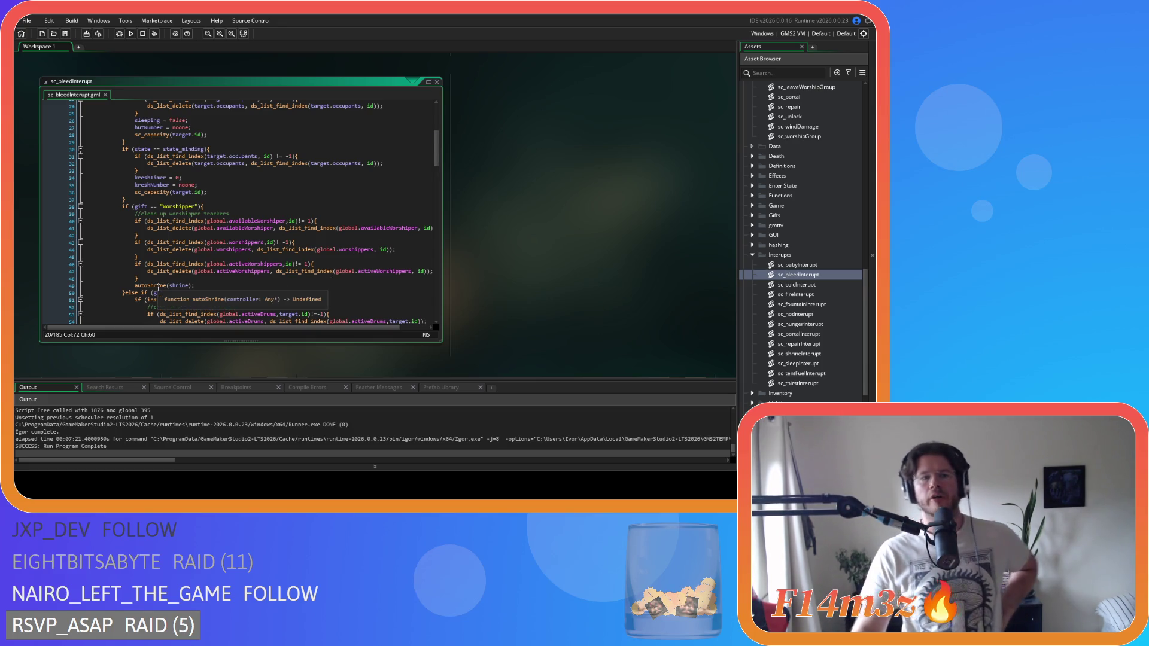
middle_click(158, 288)
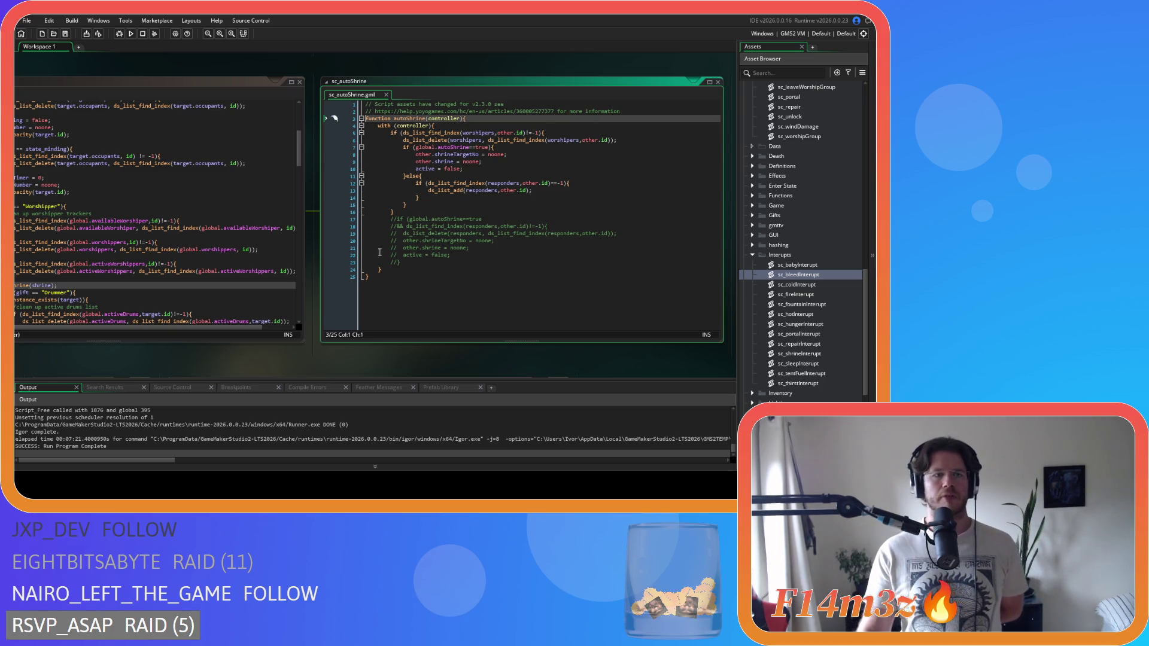
left_click_drag(198, 330, 131, 331)
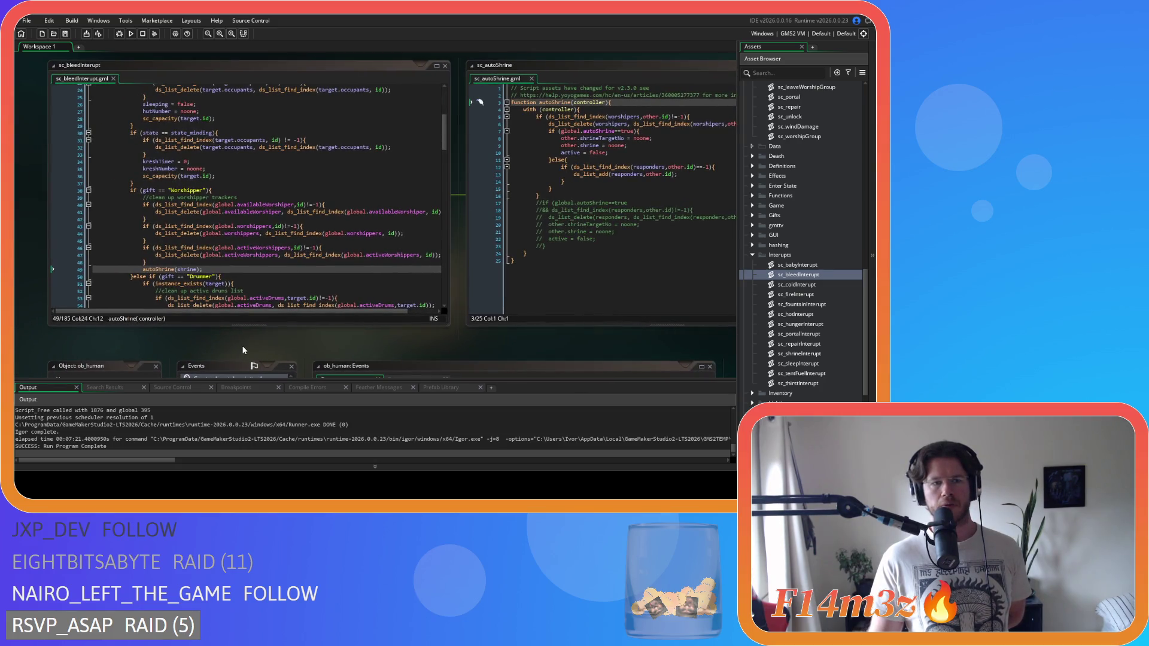
scroll(263, 239, "down", 5)
scroll(265, 232, "down", 19)
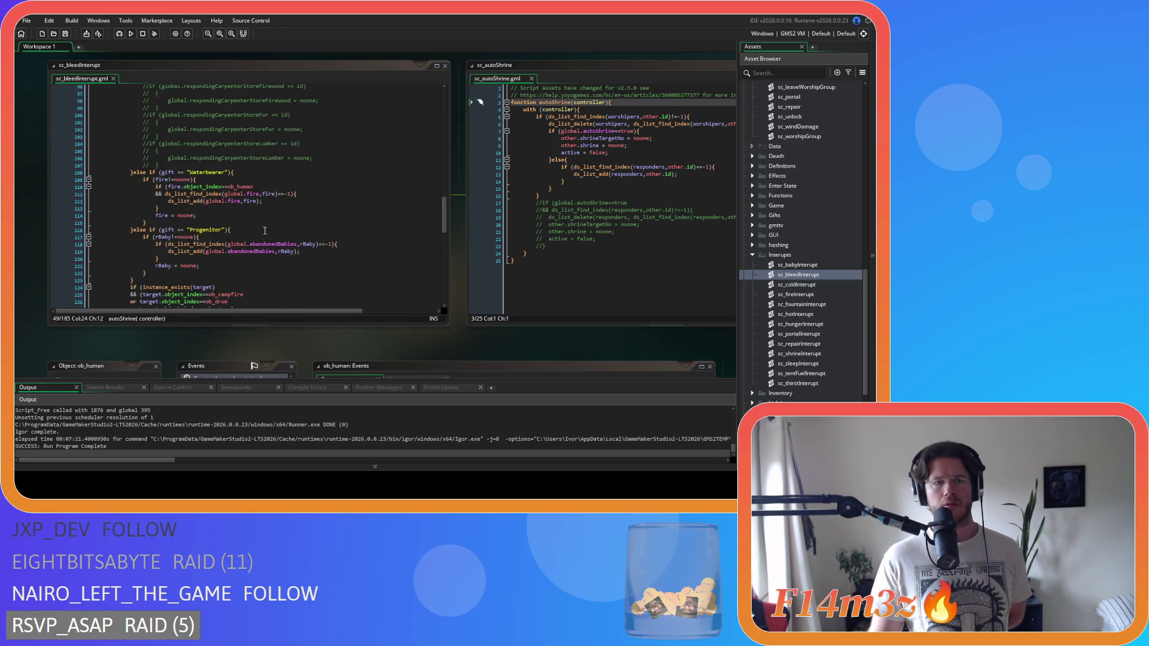
scroll(265, 231, "down", 9)
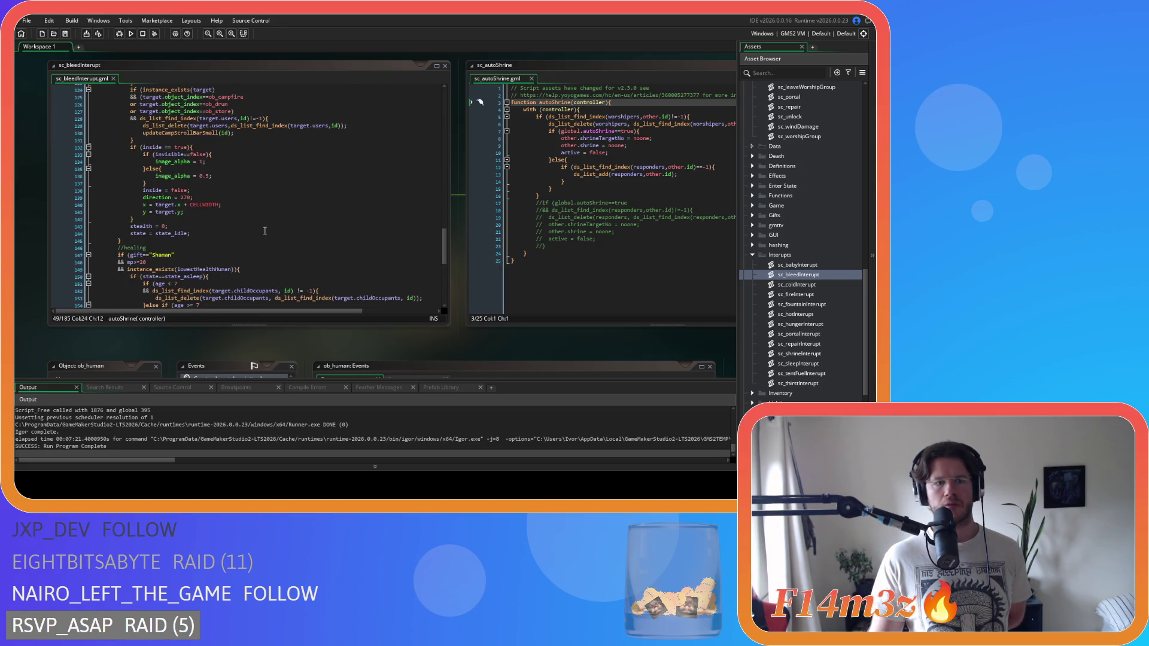
scroll(265, 230, "up", 2)
scroll(265, 231, "up", 20)
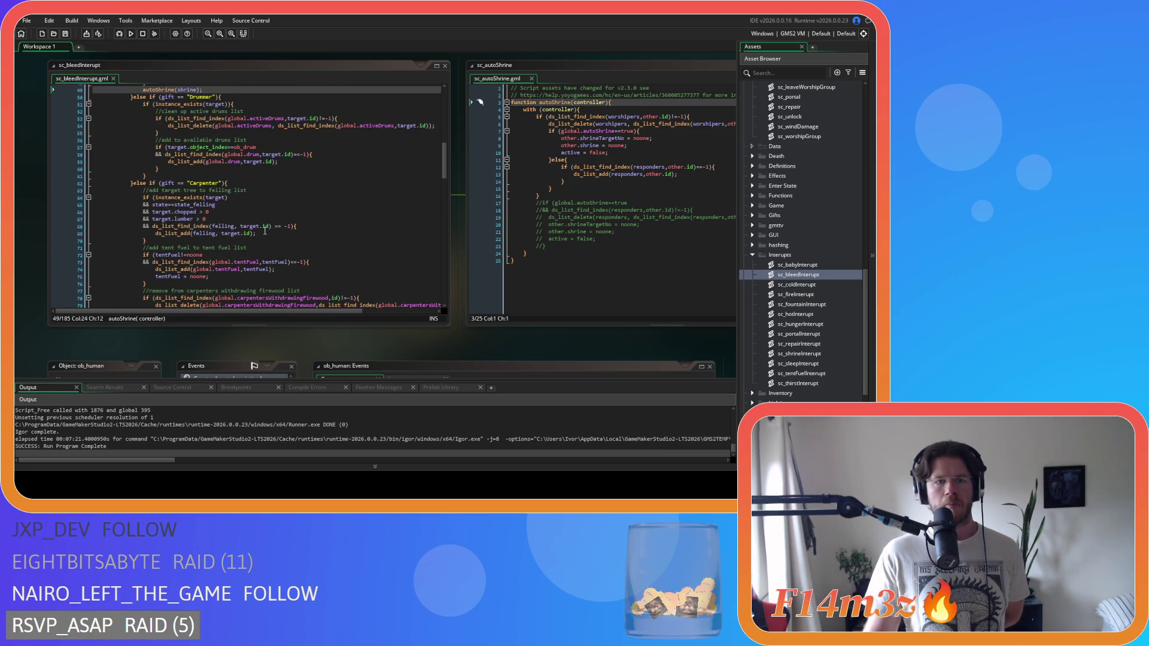
scroll(265, 230, "up", 2)
scroll(265, 231, "up", 10)
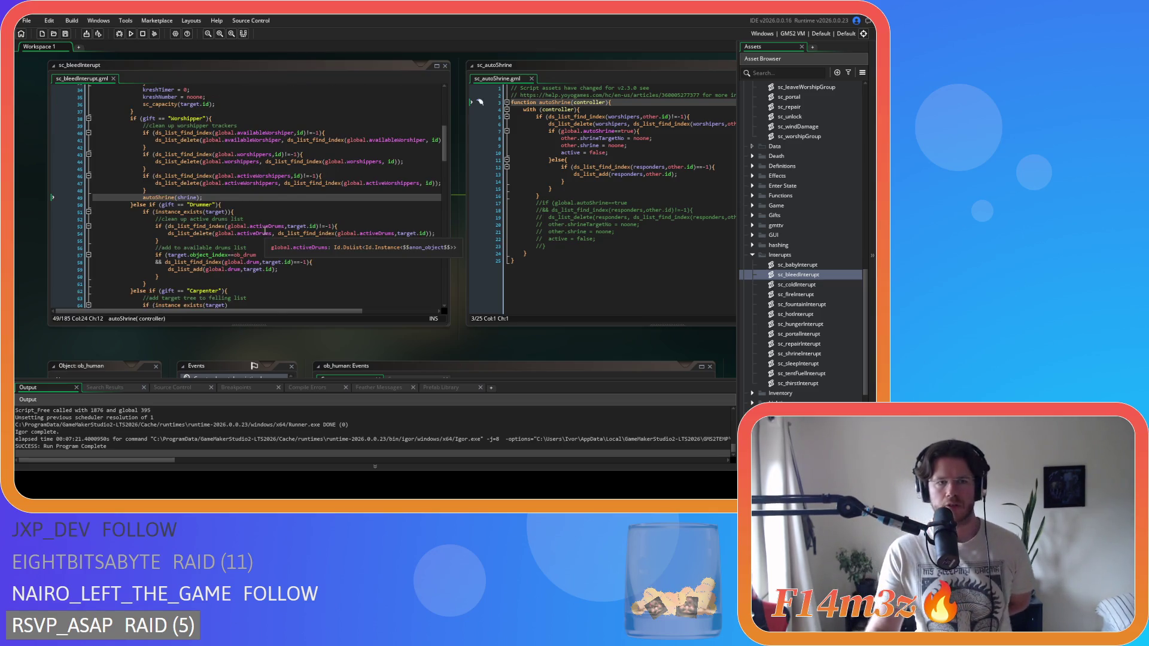
scroll(265, 230, "up", 5)
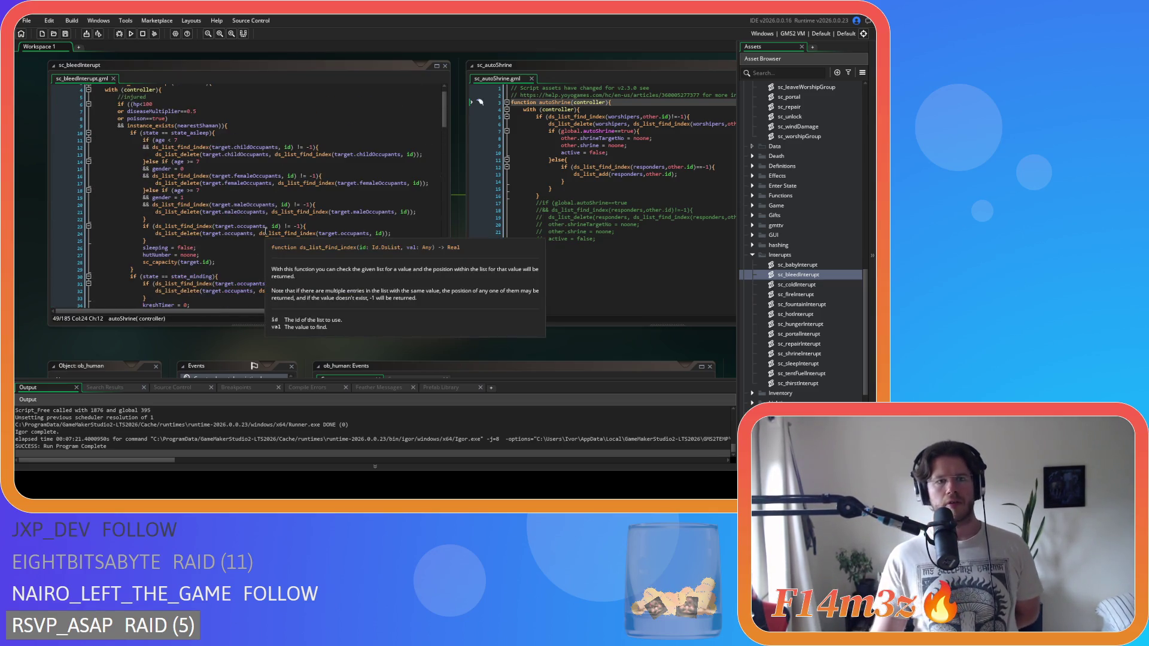
scroll(265, 230, "down", 5)
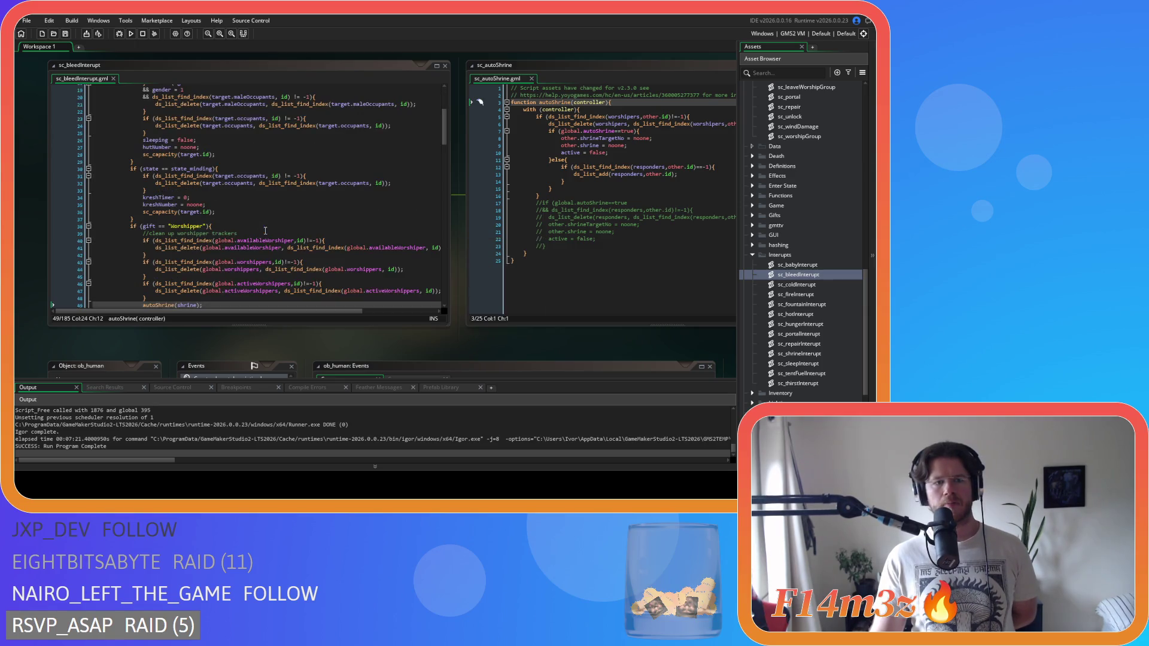
scroll(265, 230, "down", 4)
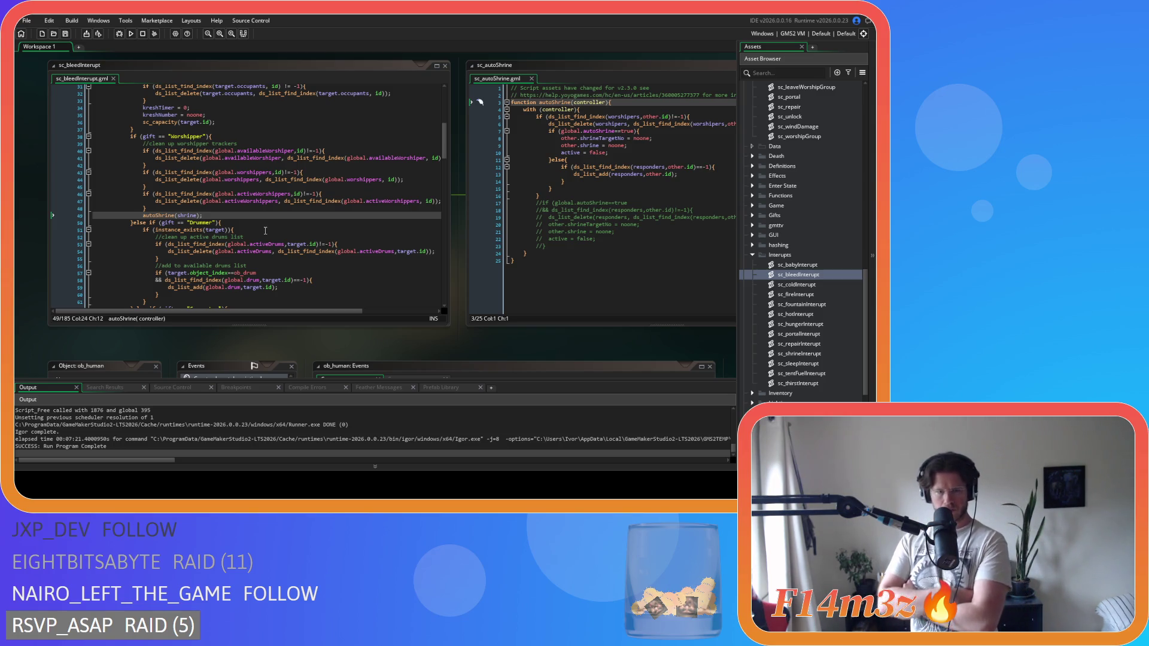
scroll(265, 231, "up", 10)
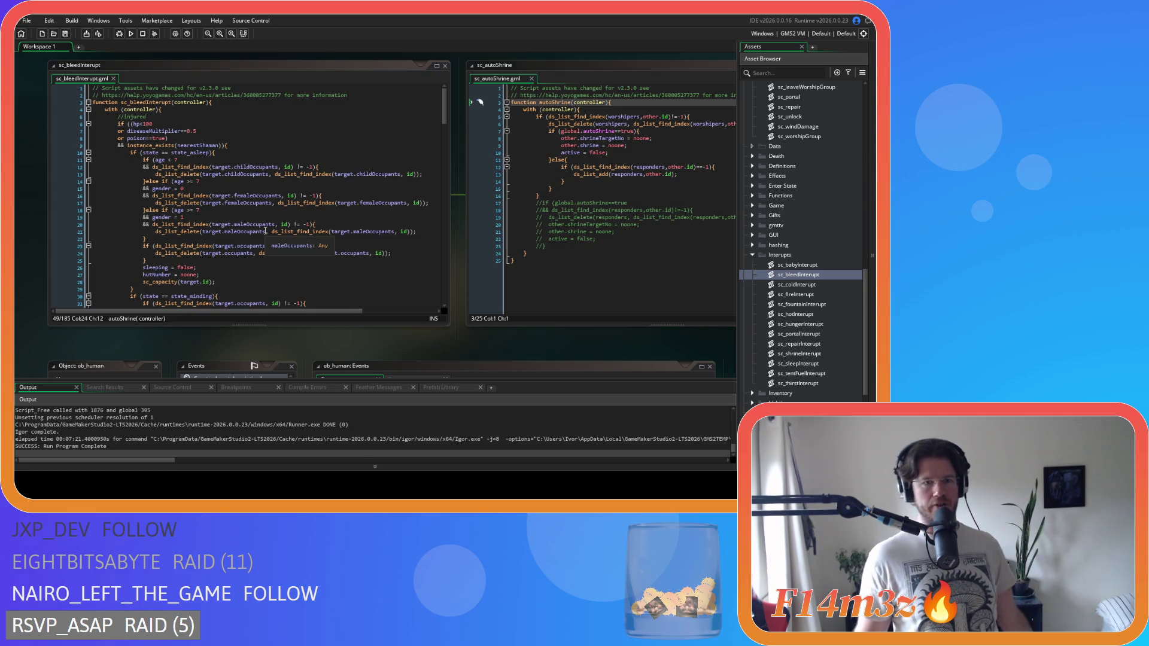
scroll(265, 231, "down", 5)
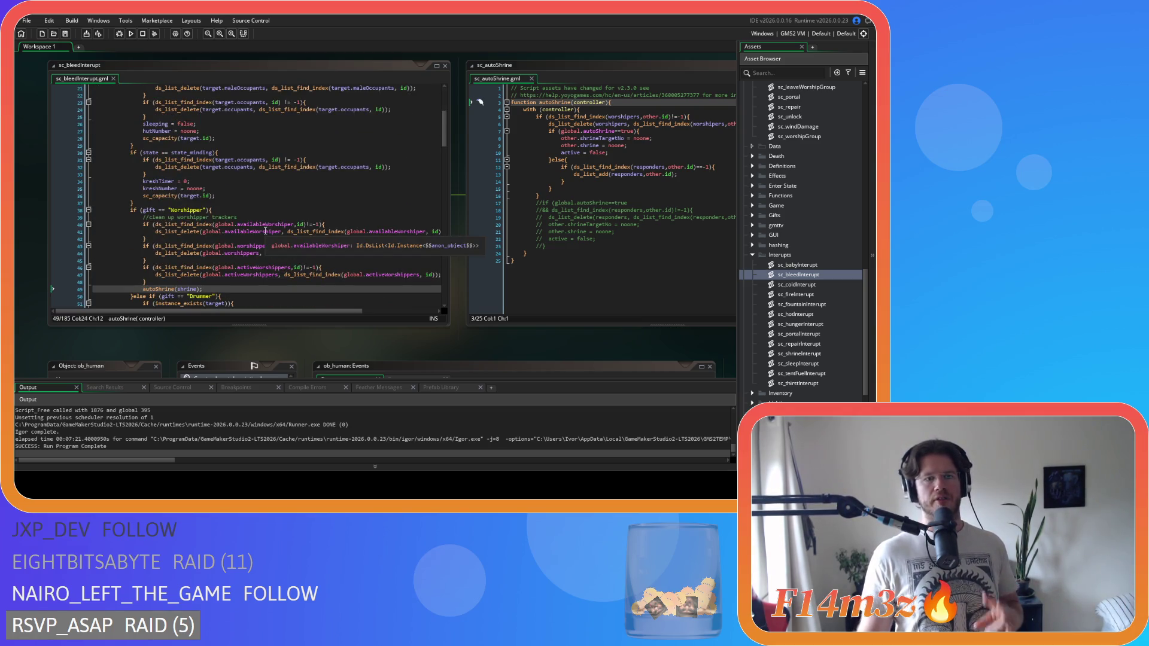
scroll(265, 231, "down", 2)
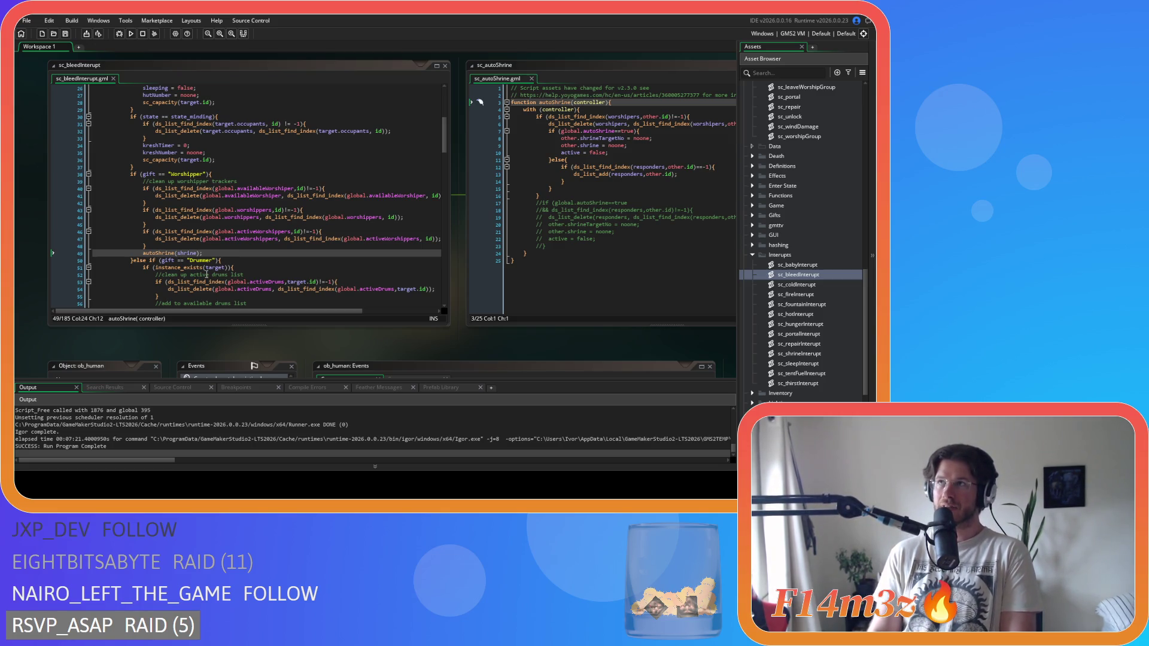
mouse_move(201, 278)
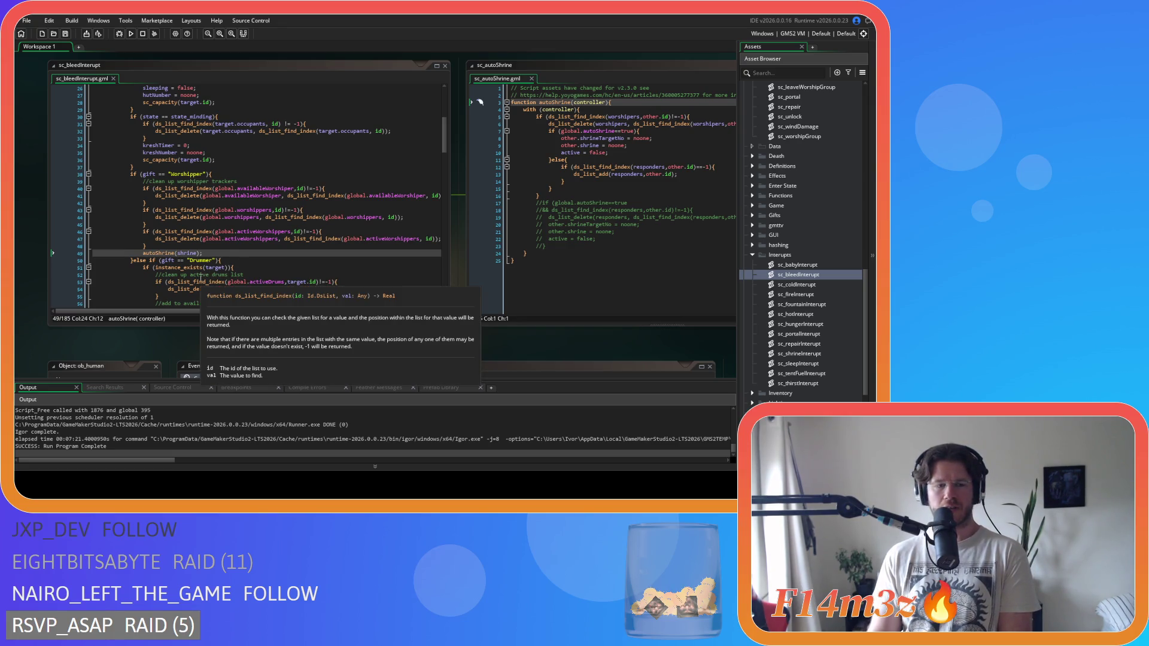
mouse_move(277, 278)
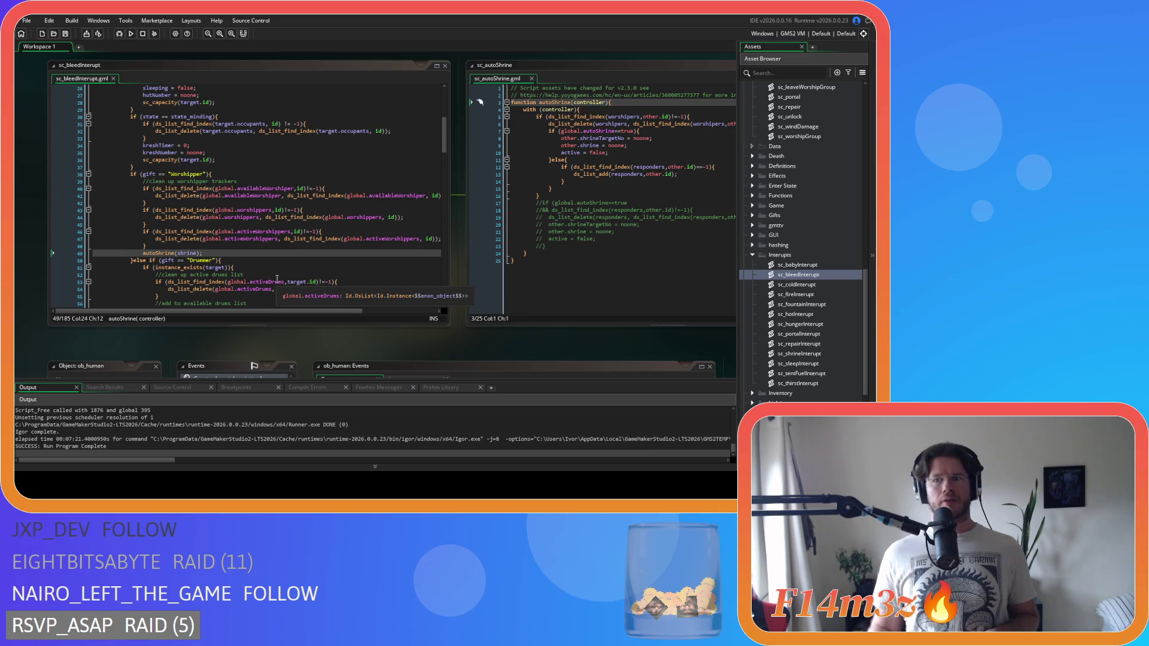
double_click(796, 293)
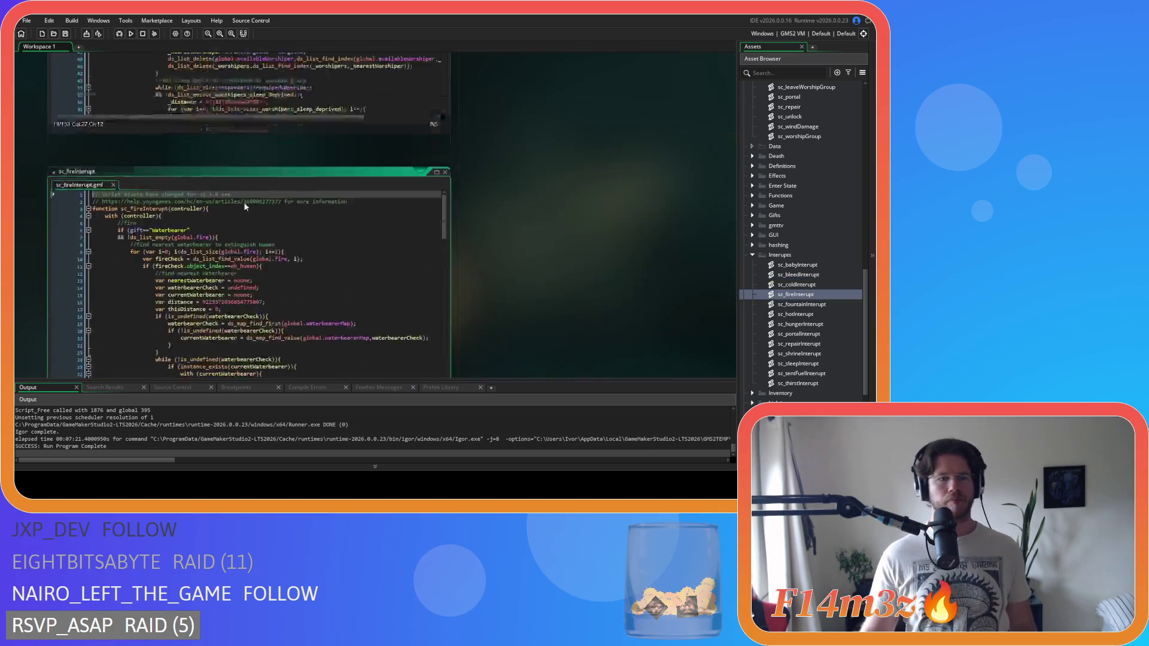
scroll(258, 210, "down", 4)
scroll(259, 211, "down", 15)
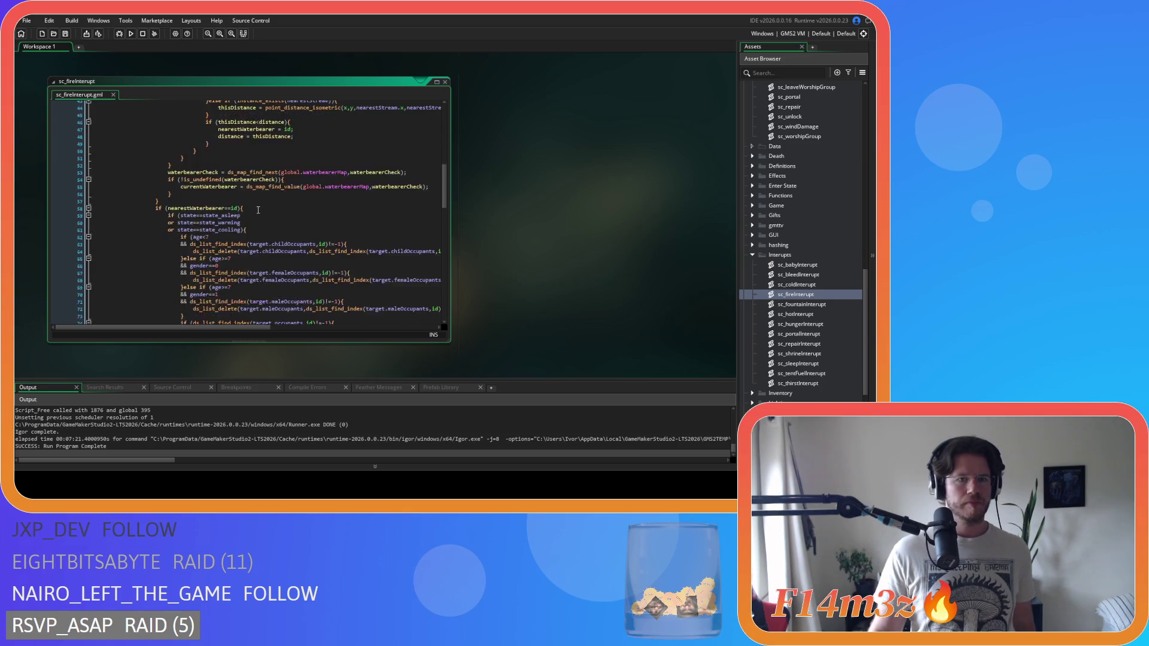
scroll(258, 210, "down", 3)
scroll(258, 210, "up", 18)
scroll(258, 210, "up", 2)
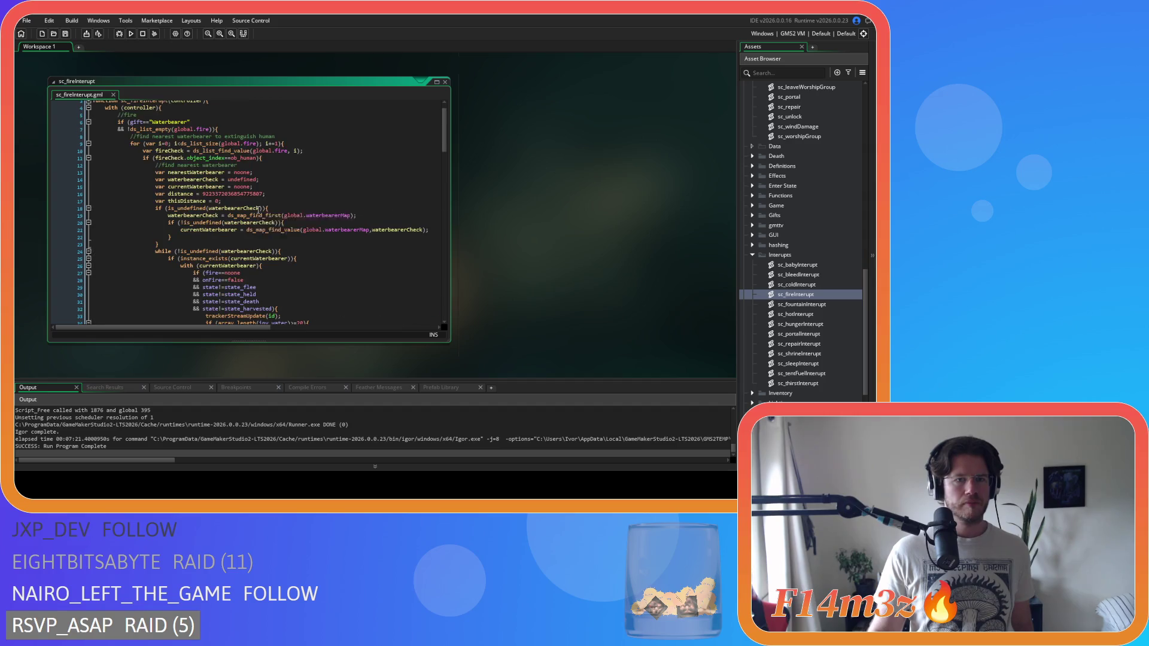
scroll(314, 143, "down", 3)
scroll(315, 143, "up", 3)
scroll(314, 143, "down", 3)
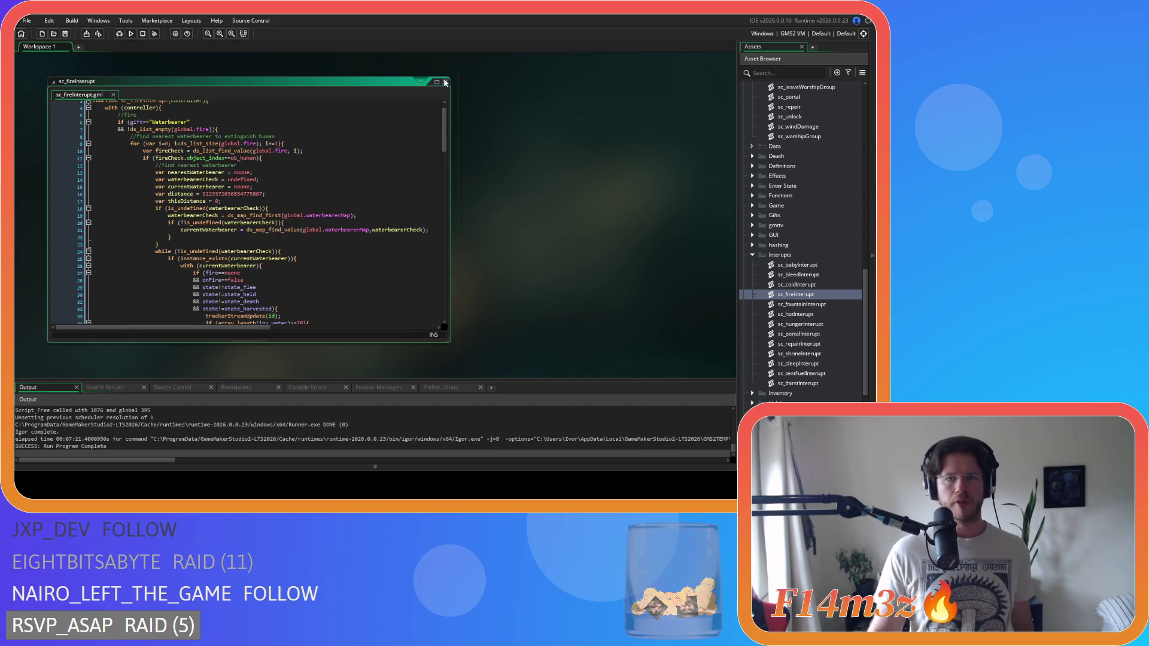
scroll(479, 158, "down", 5)
scroll(564, 287, "up", 3)
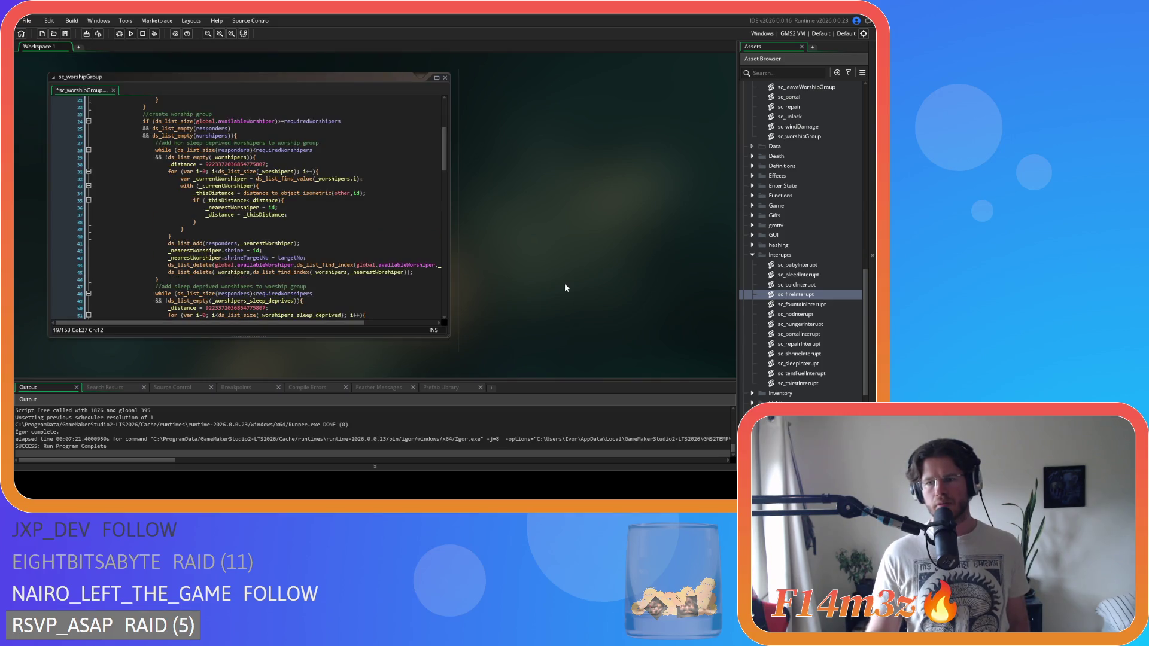
double_click(790, 276)
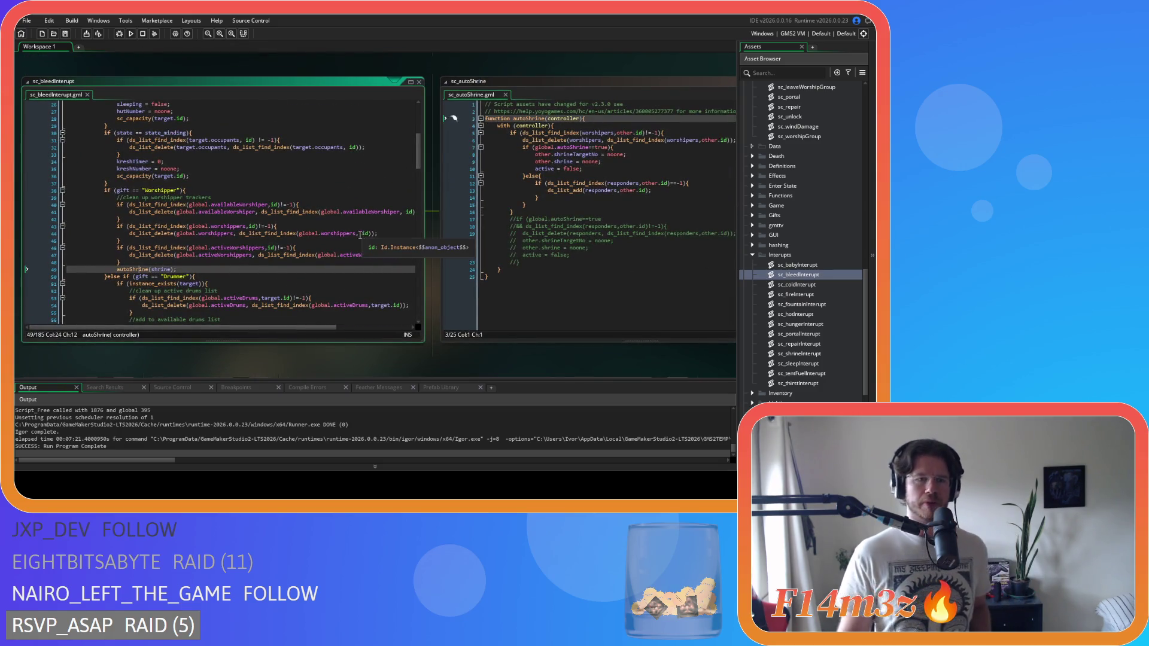
scroll(358, 231, "up", 5)
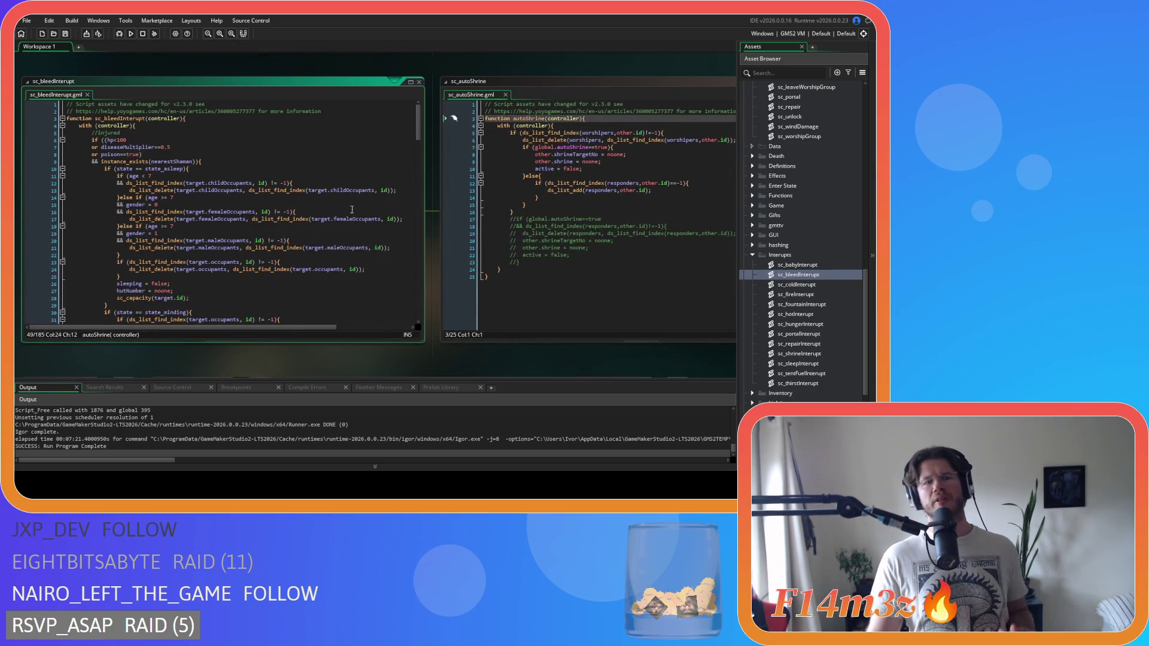
Put '(' before hp<100 on line 6 and ')' after poison==true on line 8.
left_click_drag(142, 154, 89, 159)
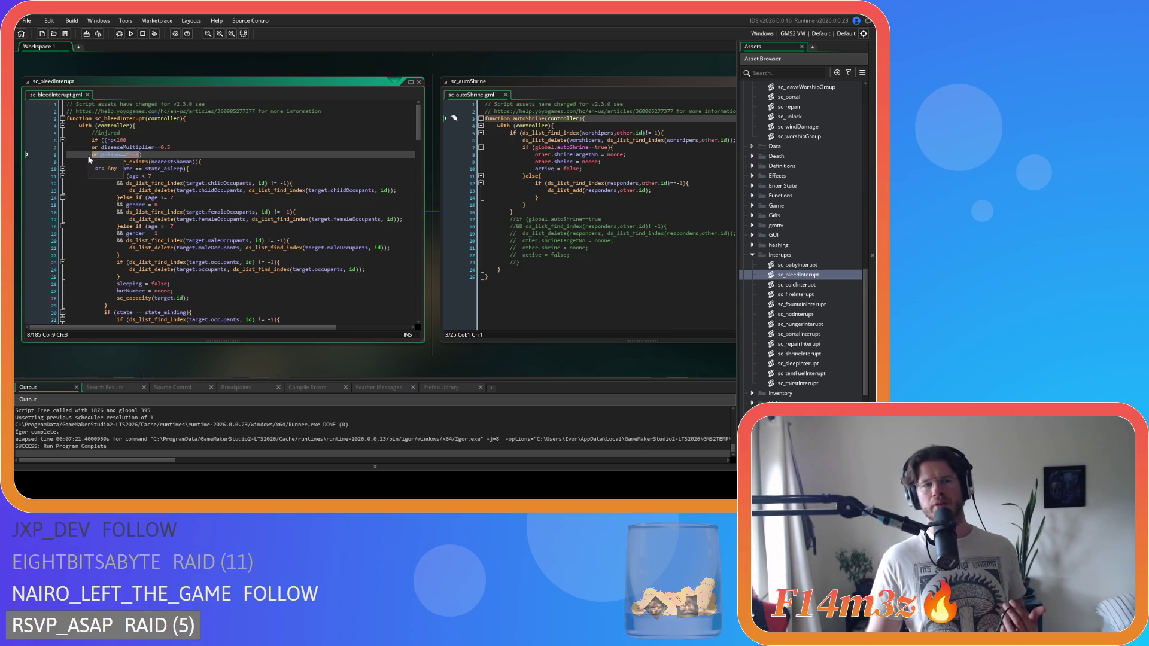
left_click(200, 165)
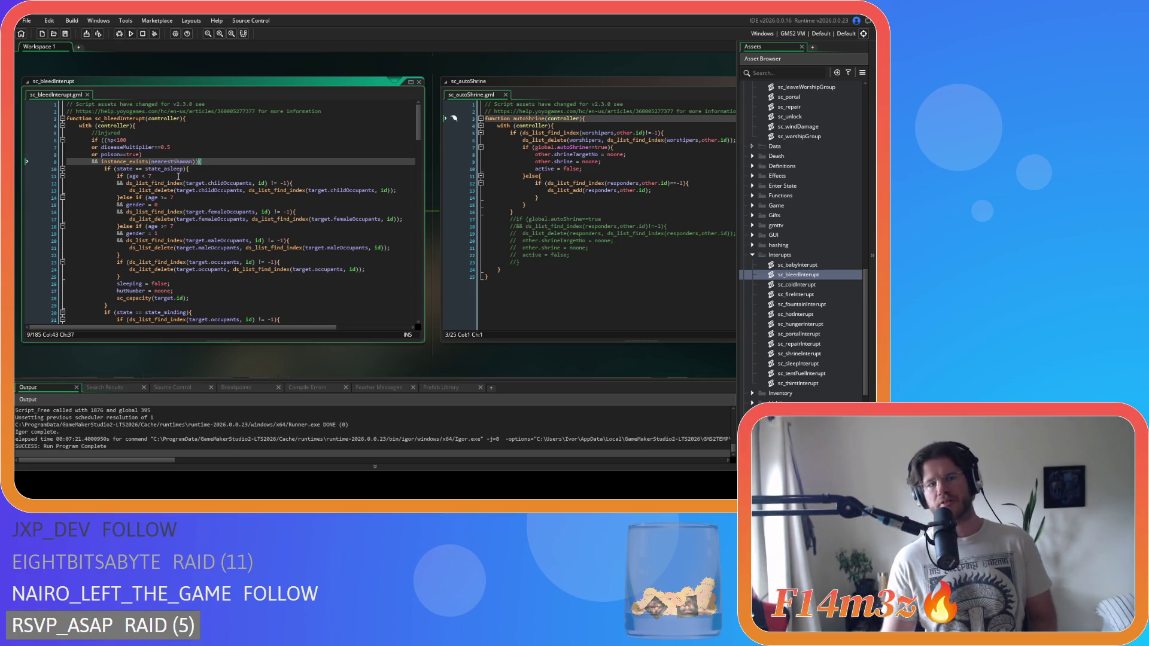
left_click(102, 140)
type("(")
left_click(162, 154)
type(")")
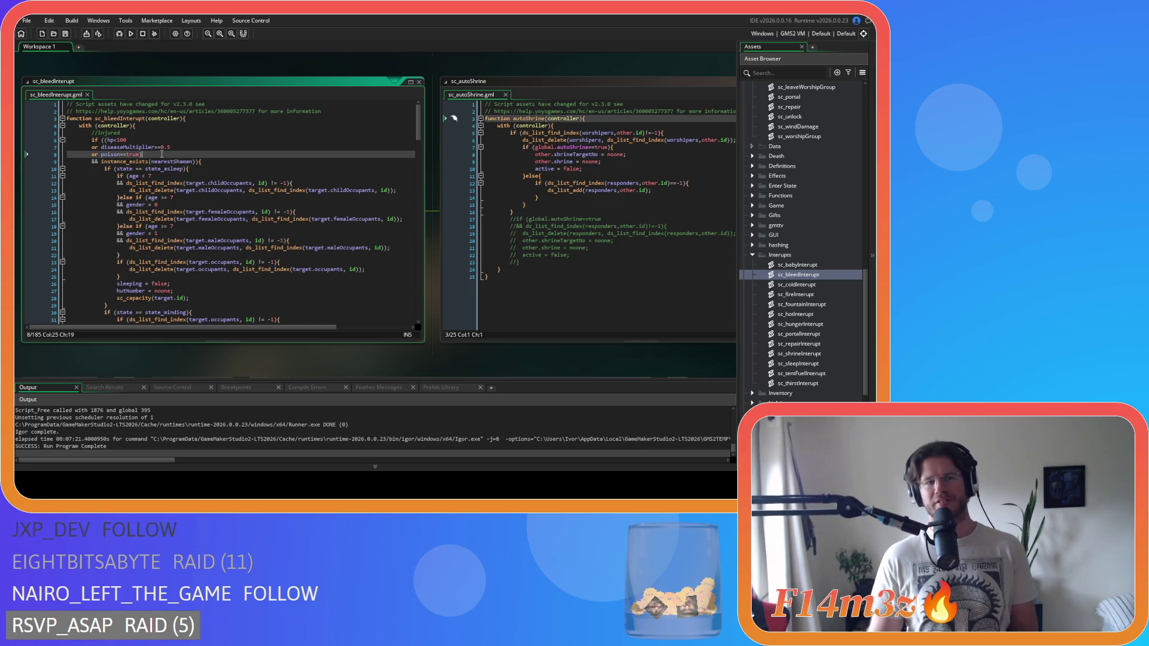
left_click(139, 156)
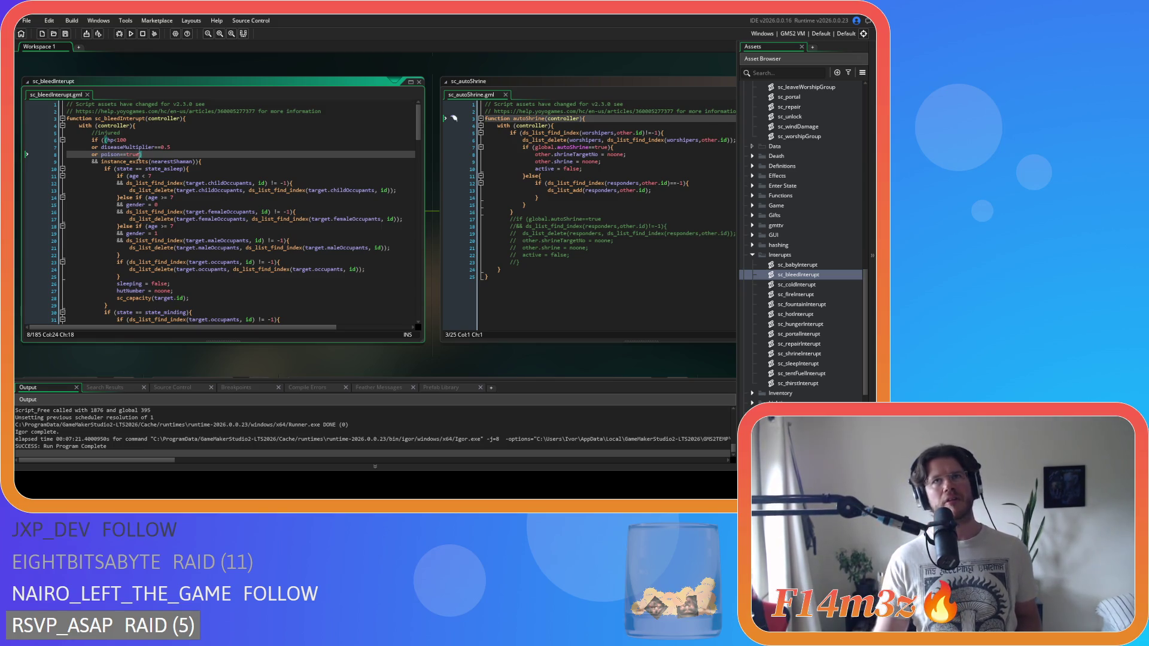
left_click_drag(139, 156, 93, 156)
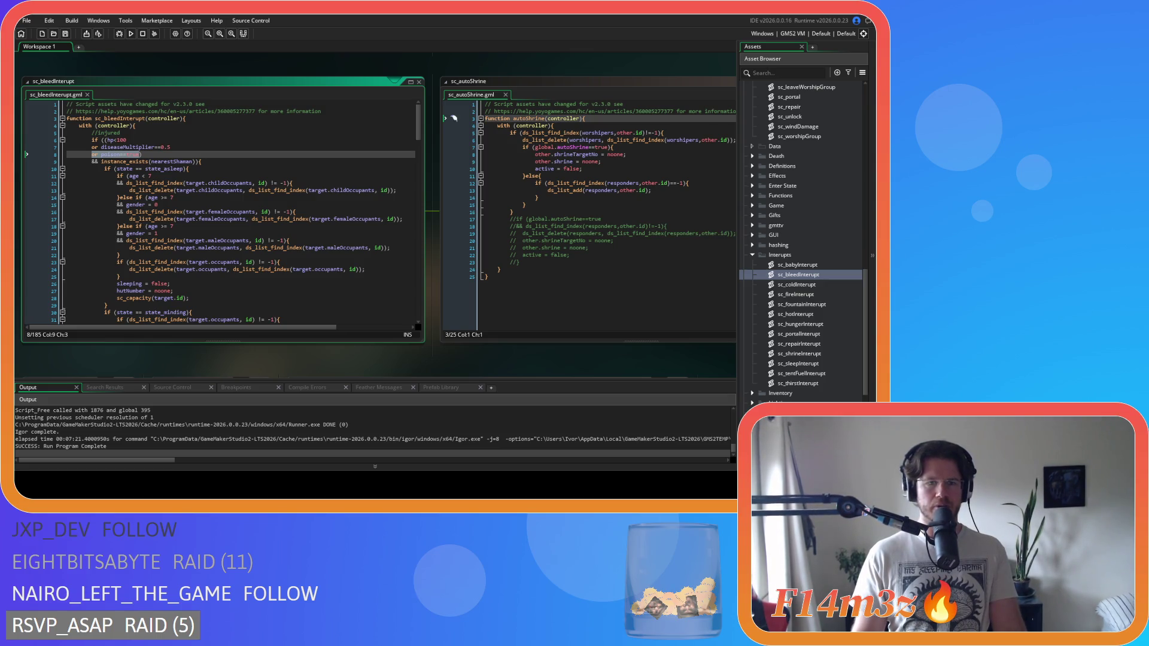
left_click(245, 183)
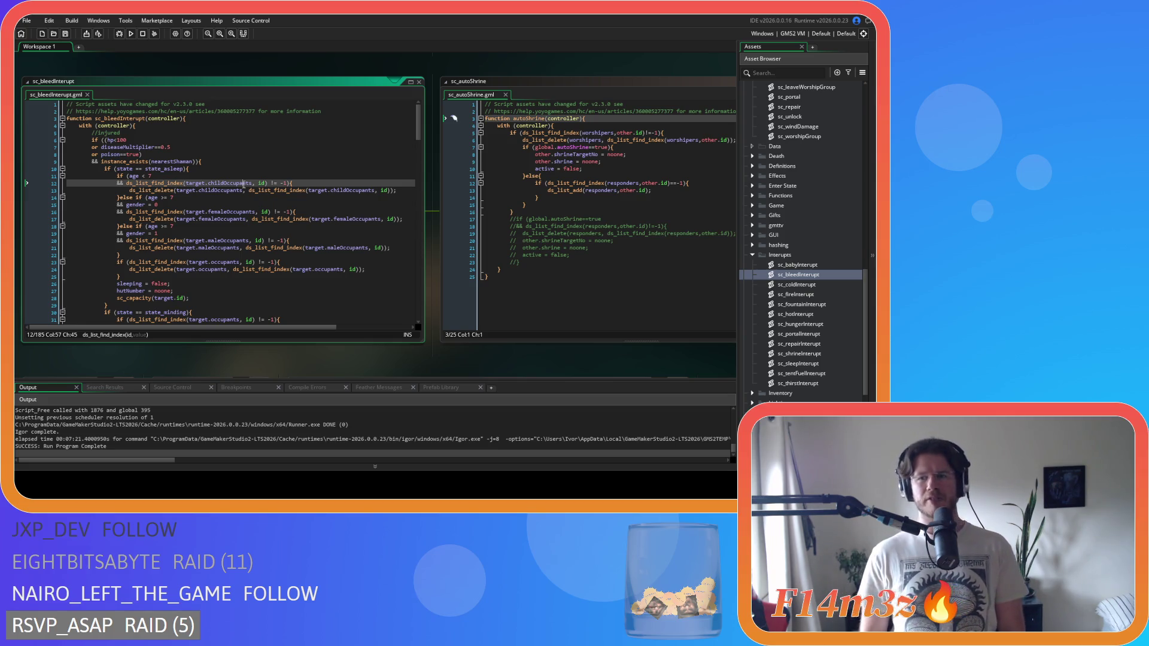
Expand the Effects folder, open sc_effectPoison and inspect its hp -= 1 line and closing brace.
scroll(796, 240, "up", 3)
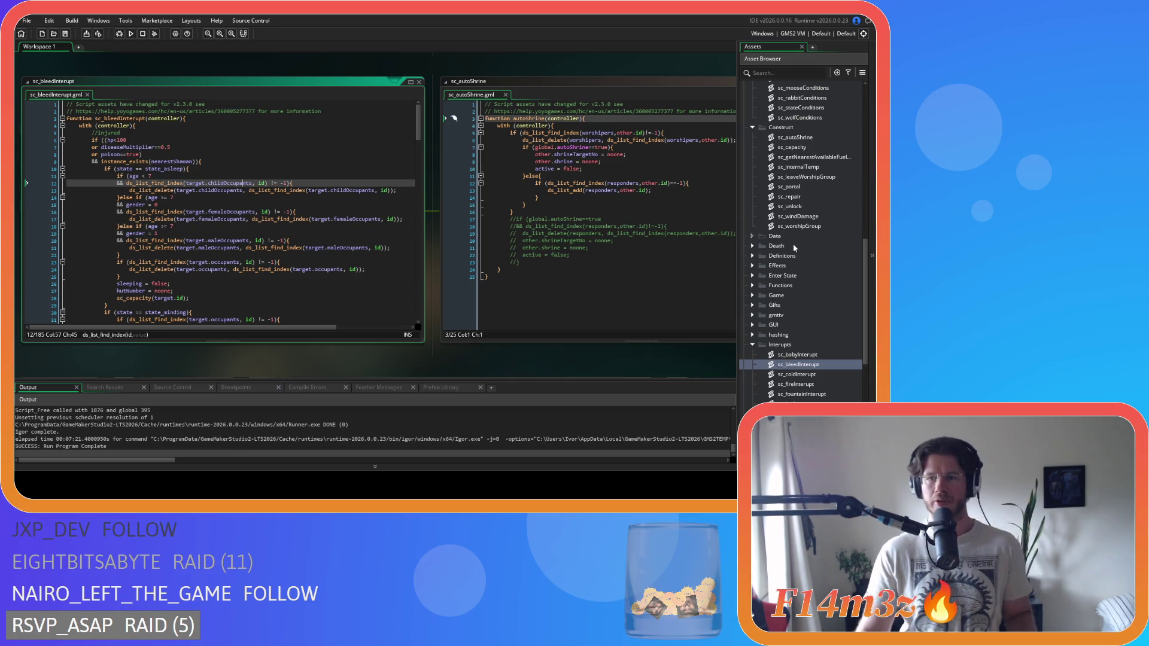
scroll(792, 243, "up", 3)
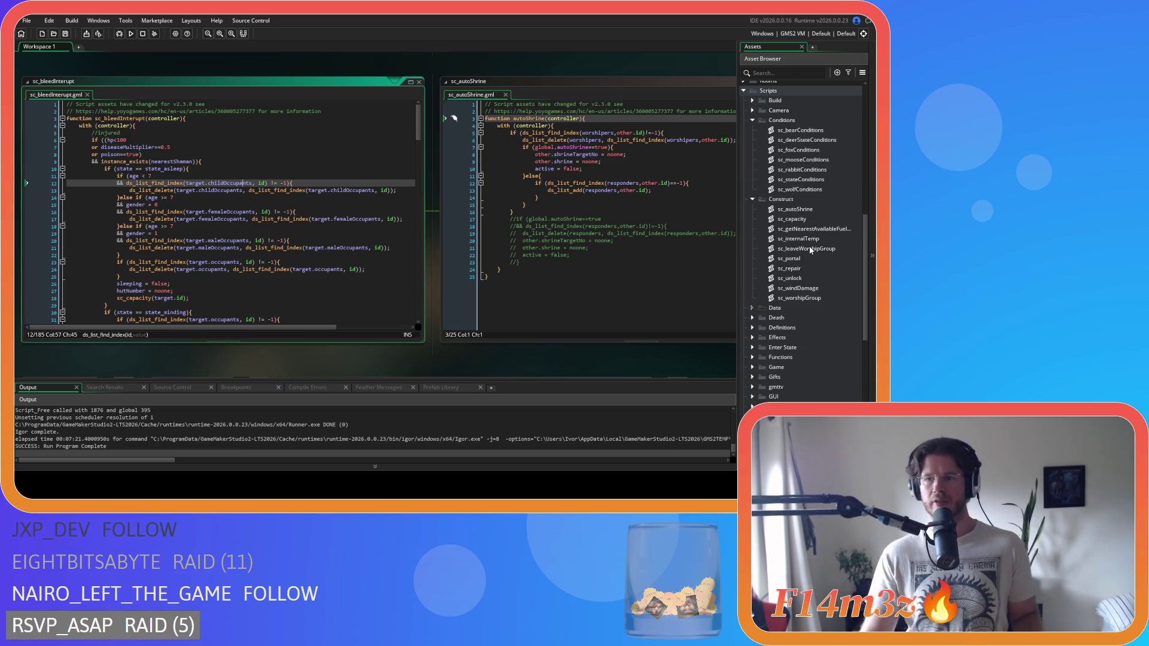
scroll(807, 248, "down", 3)
scroll(806, 255, "down", 1)
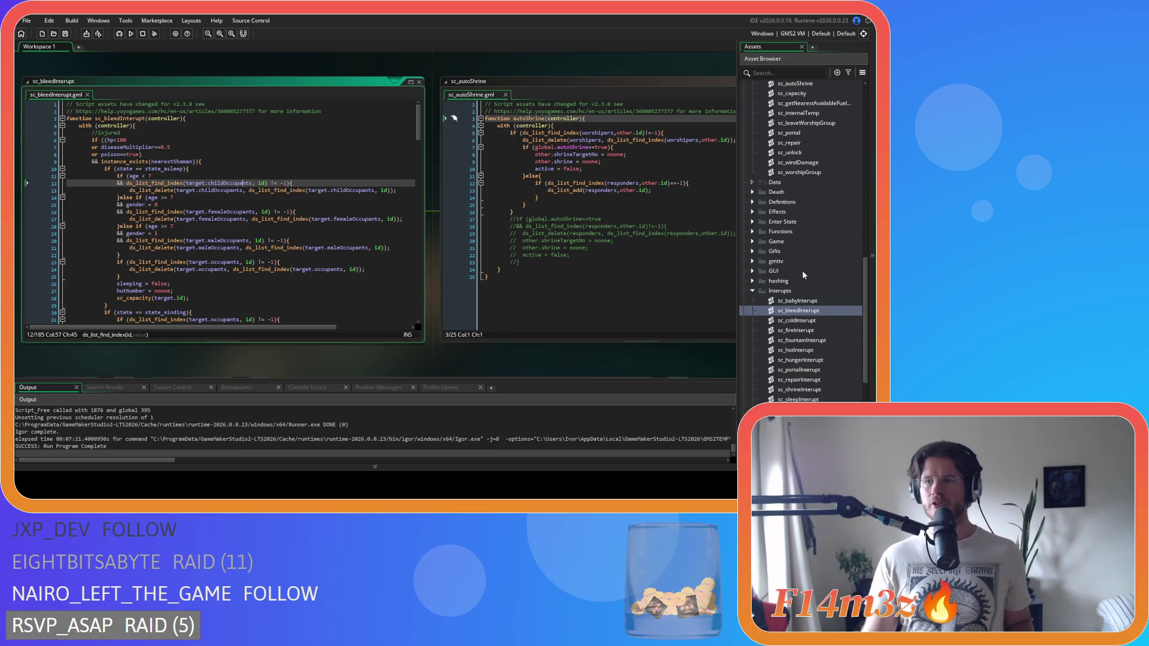
left_click(760, 215)
left_click(754, 212)
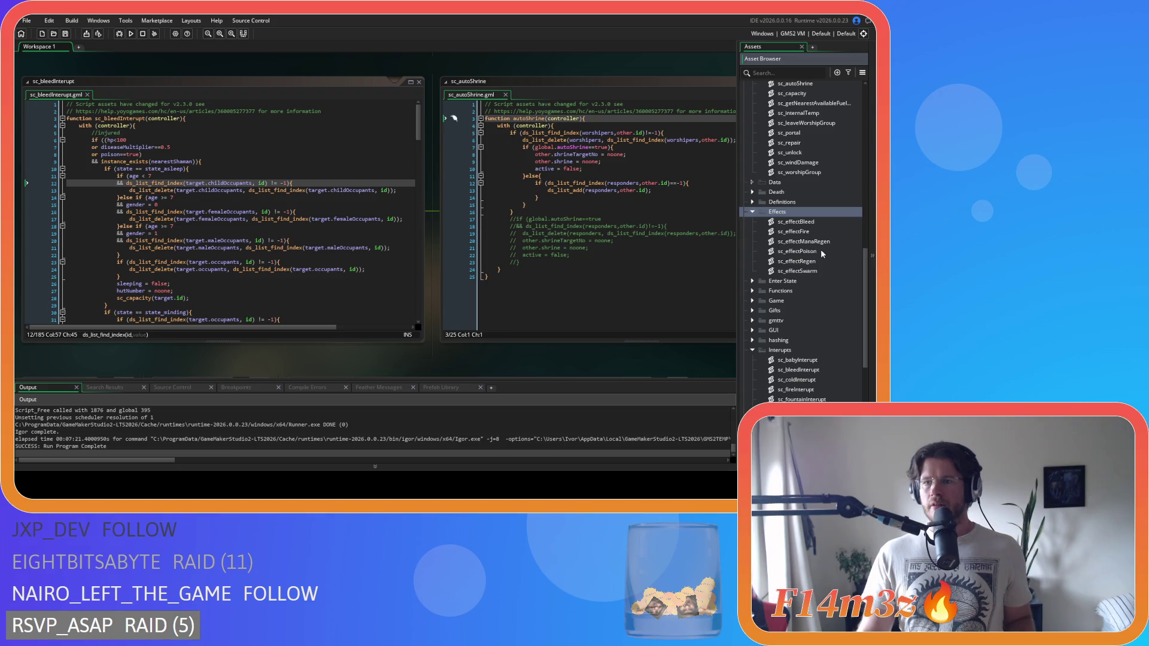
double_click(820, 250)
left_click(275, 190)
left_click(194, 204)
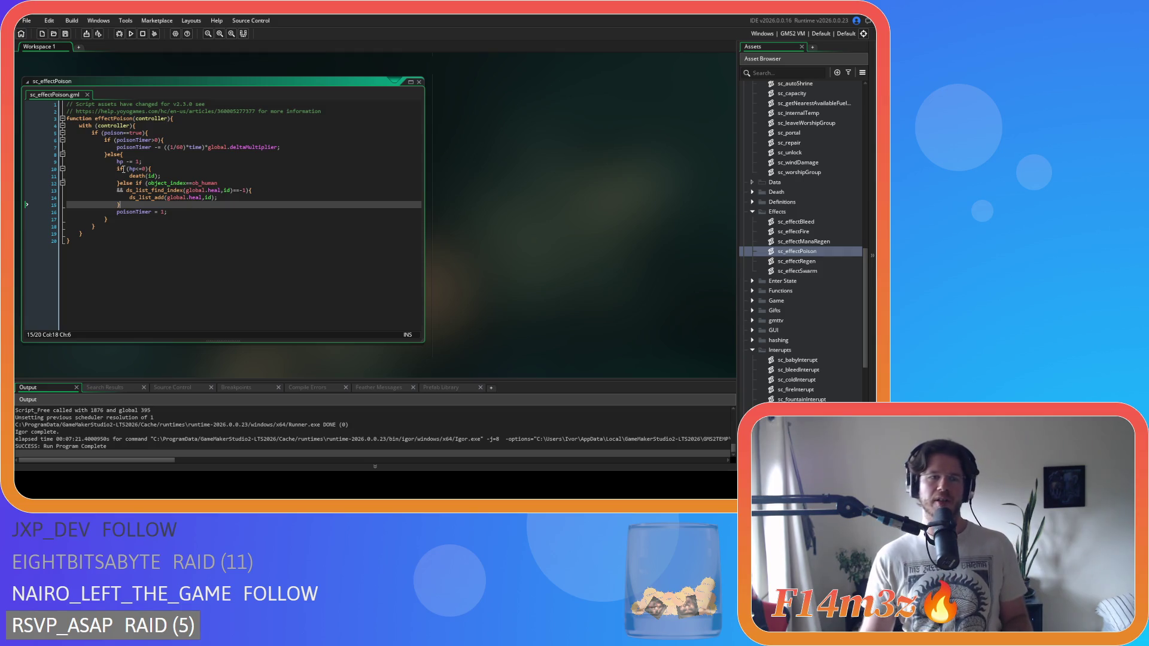
left_click(245, 163)
Check the heal-list add call on line 14, then open the ob_human object's Create code.
left_click_drag(149, 197, 283, 203)
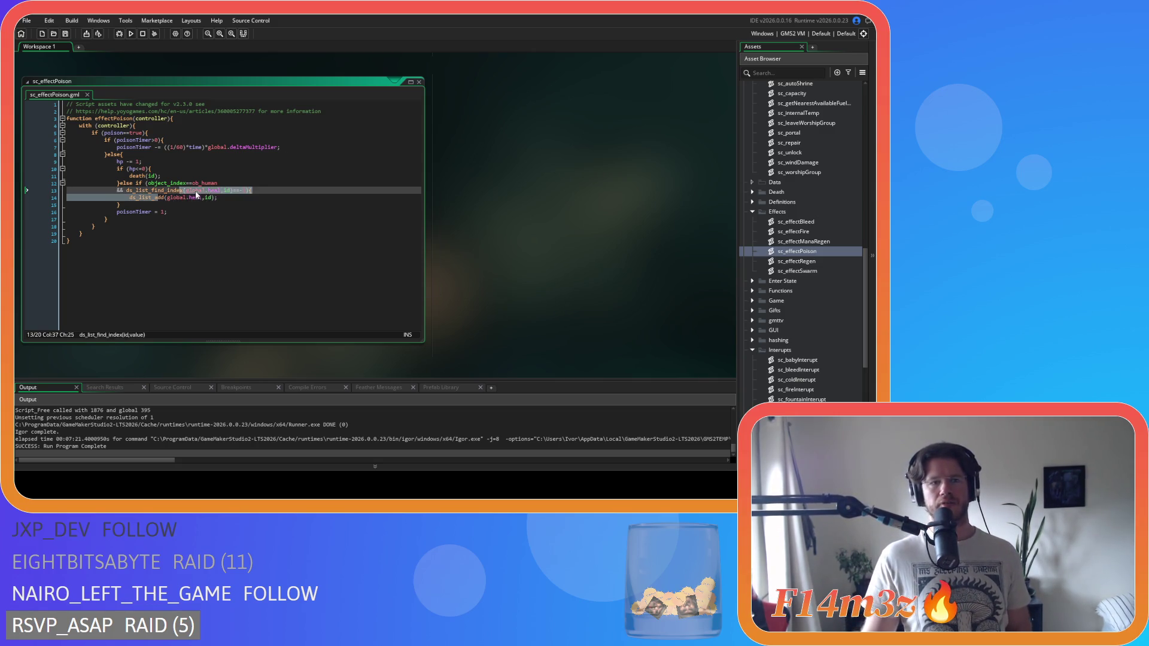
left_click(204, 207)
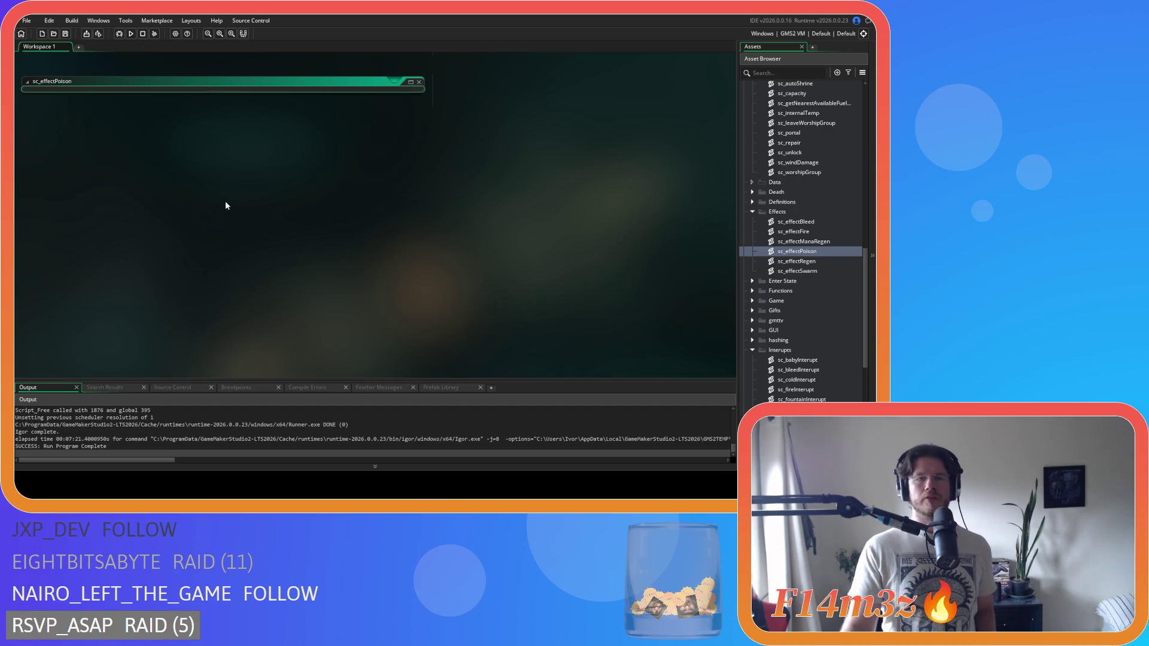
scroll(219, 200, "up", 5)
scroll(249, 221, "down", 2)
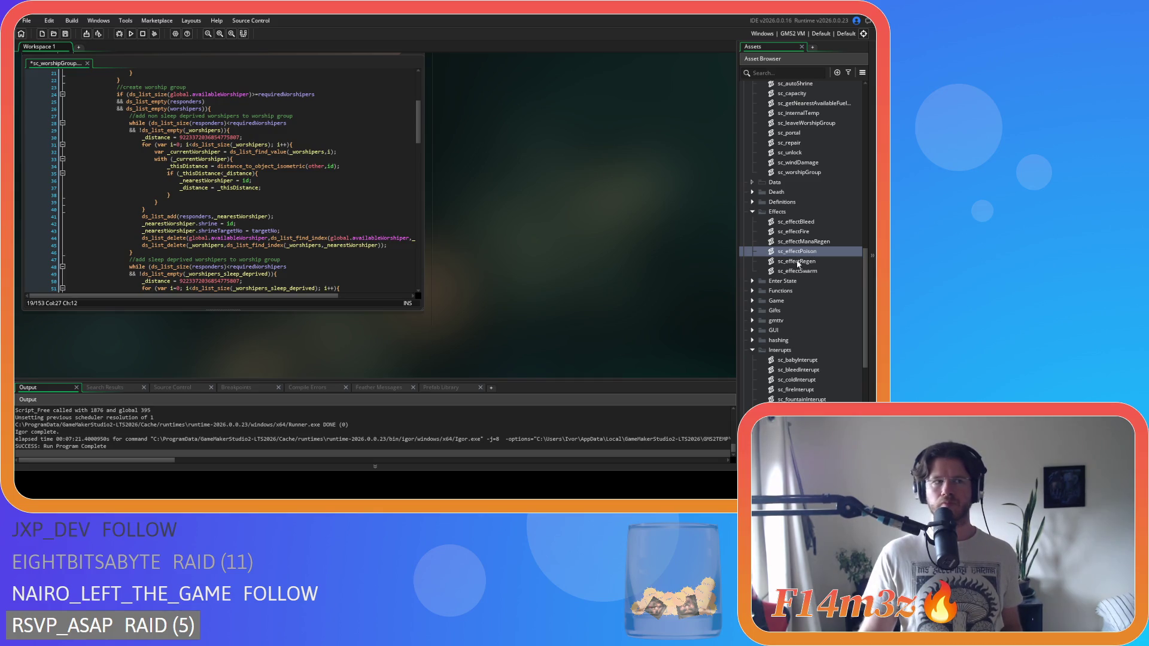
scroll(802, 240, "up", 10)
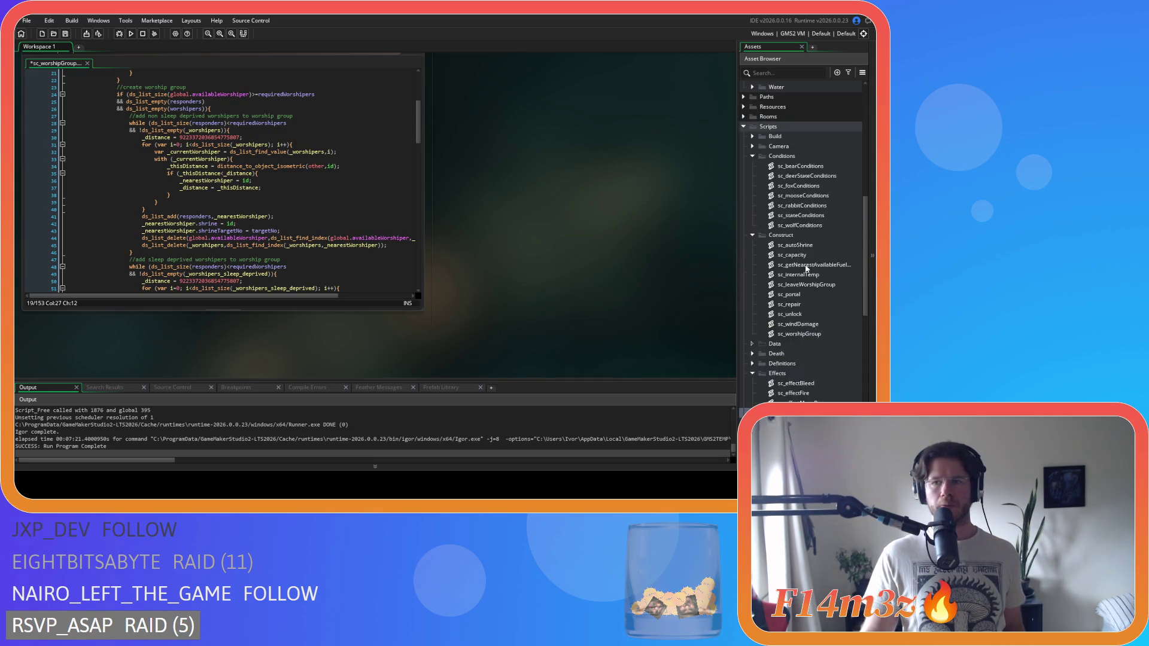
scroll(228, 230, "up", 4)
scroll(228, 231, "up", 3)
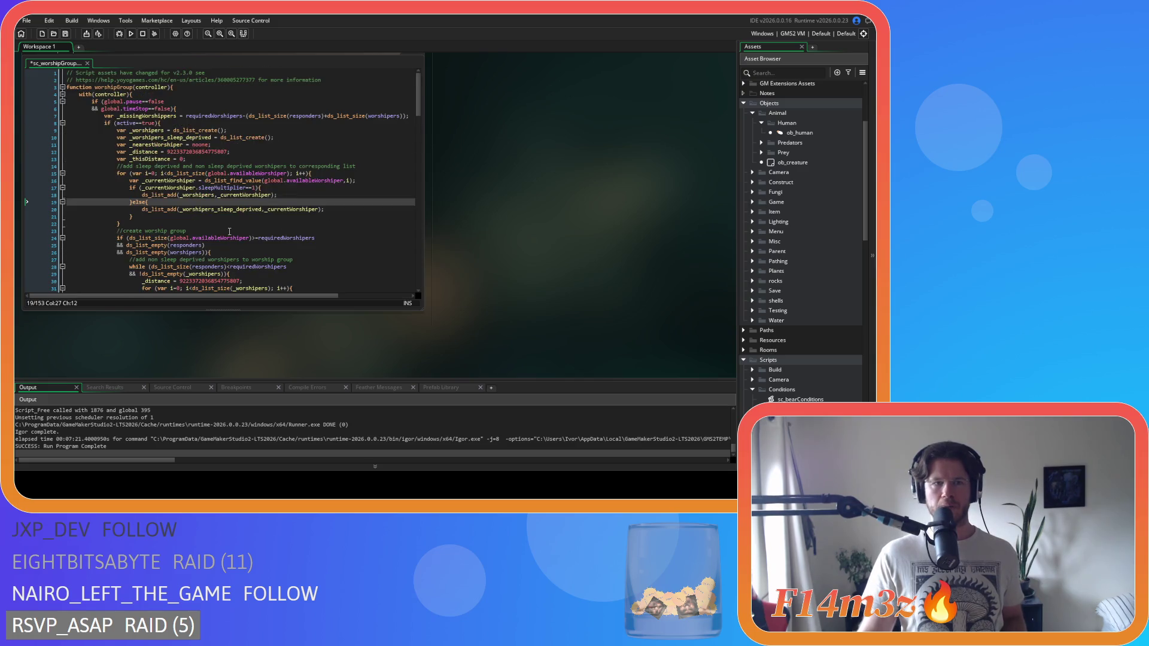
double_click(799, 133)
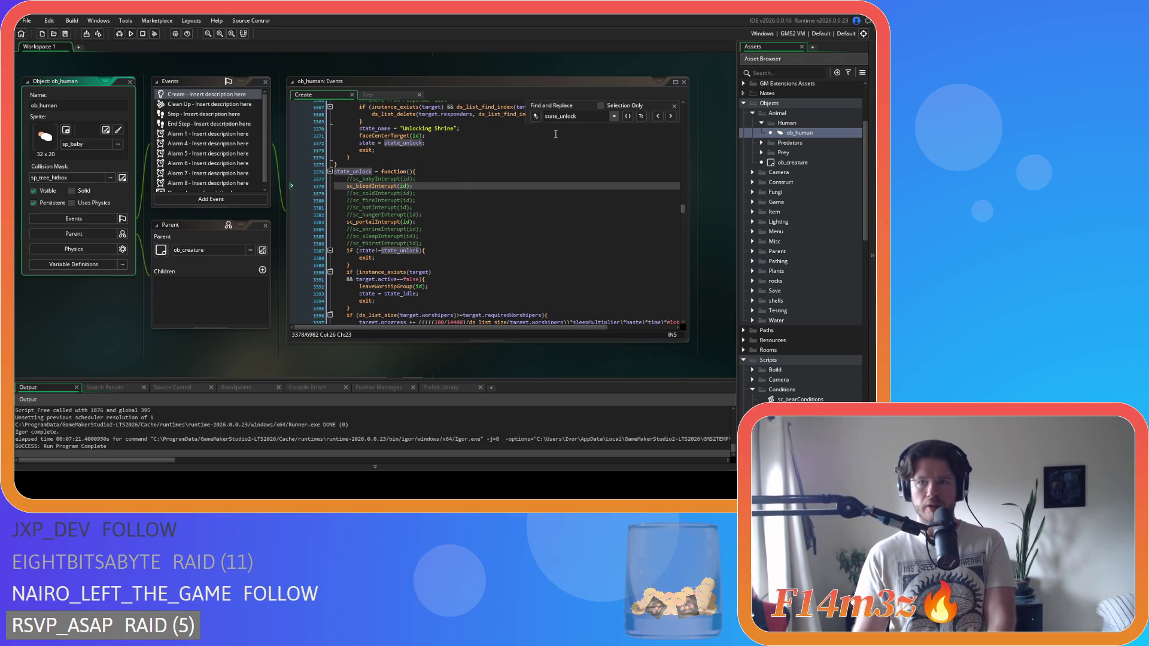
Search for state_eat in ob_human and jump to the eat state code.
left_click_drag(576, 116, 560, 116)
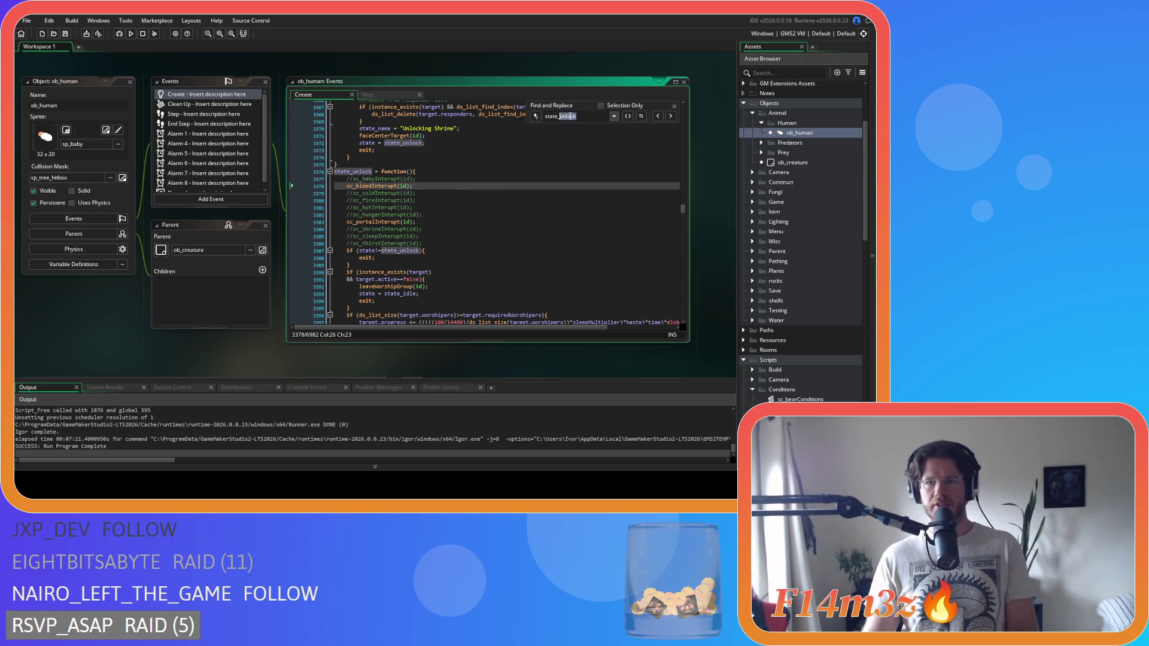
type("eat")
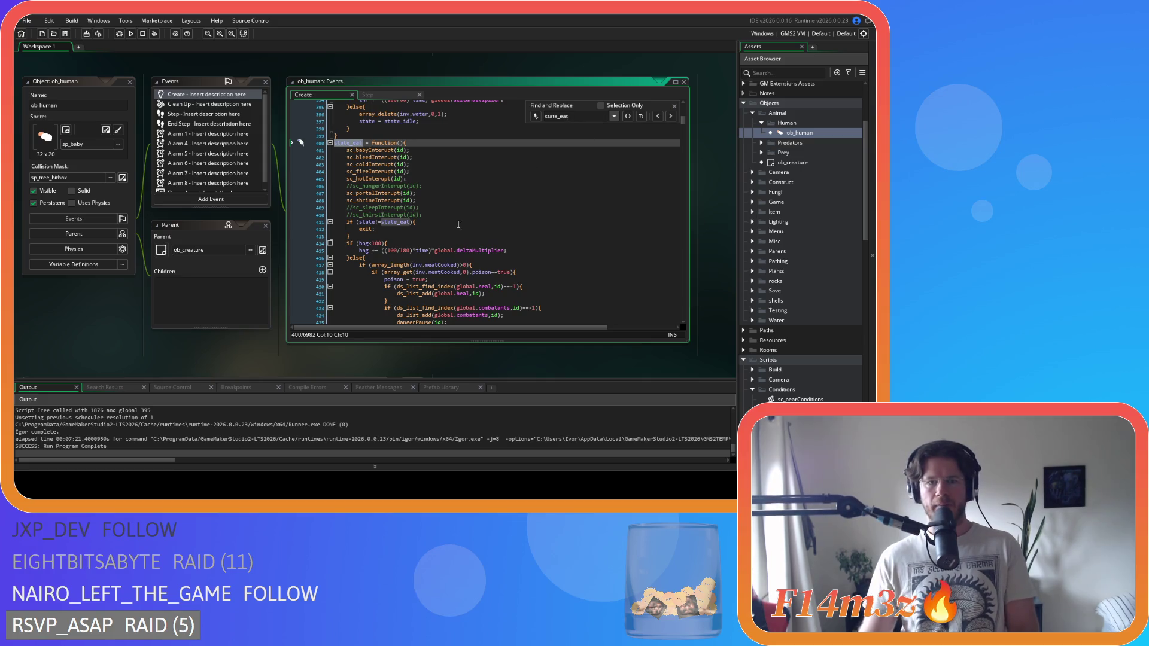
left_click(533, 224)
scroll(533, 214, "down", 1)
scroll(533, 214, "down", 2)
left_click(674, 106)
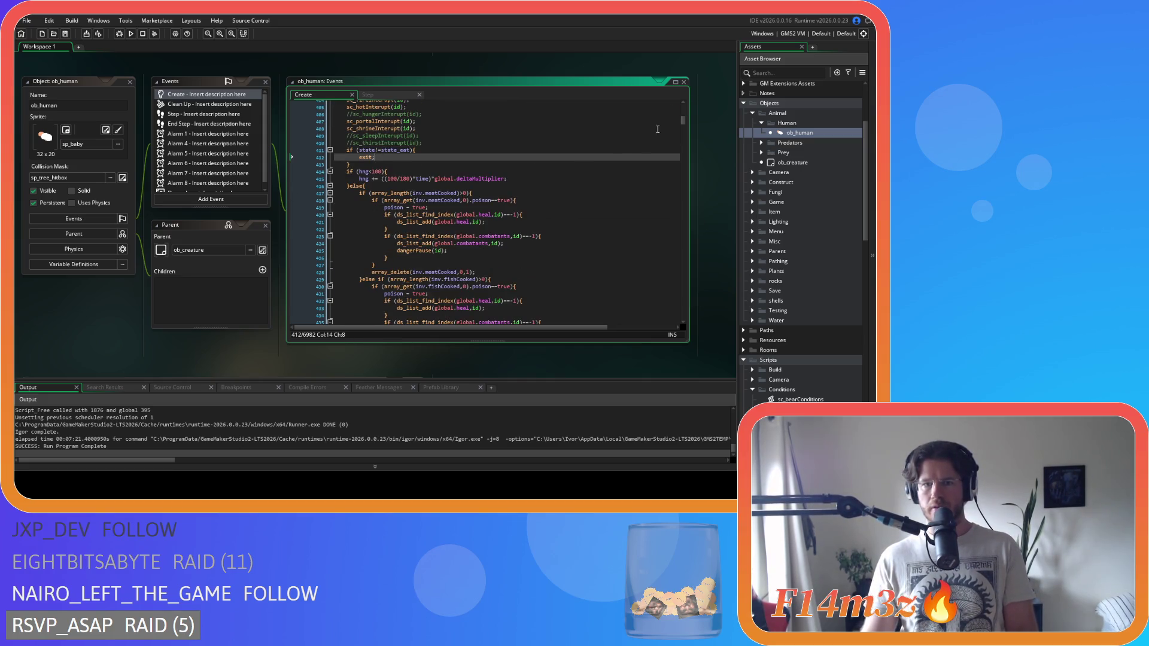
scroll(509, 243, "down", 1)
Delete the heal and combatants list blocks from the meatCooked branch and save.
left_click(395, 209)
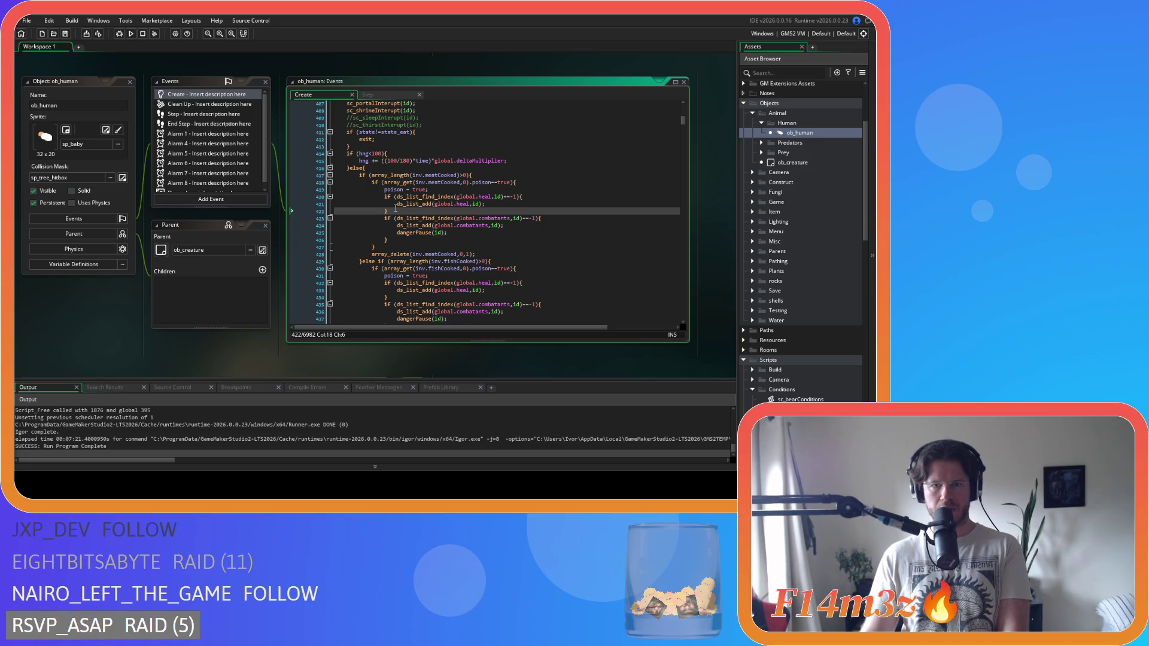
left_click_drag(389, 241, 300, 197)
mouse_move(389, 240)
left_mouse_down()
mouse_move(419, 223)
mouse_move(386, 218)
left_mouse_up()
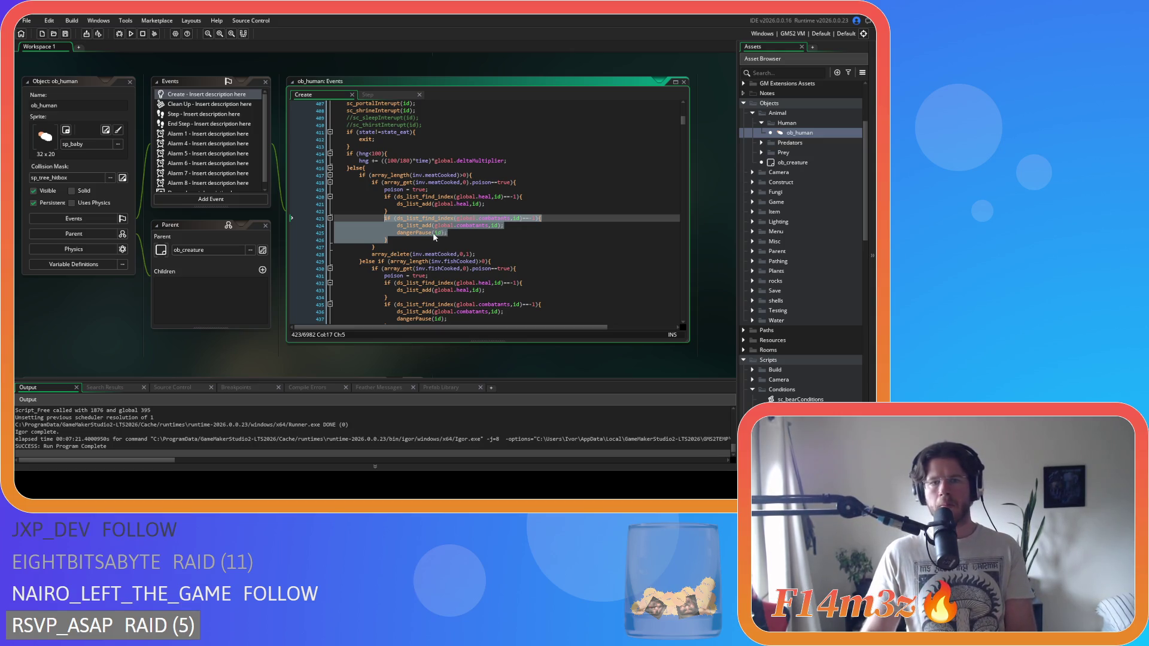
key("Delete")
mouse_move(398, 219)
left_mouse_down()
mouse_move(279, 206)
mouse_move(275, 195)
left_mouse_up()
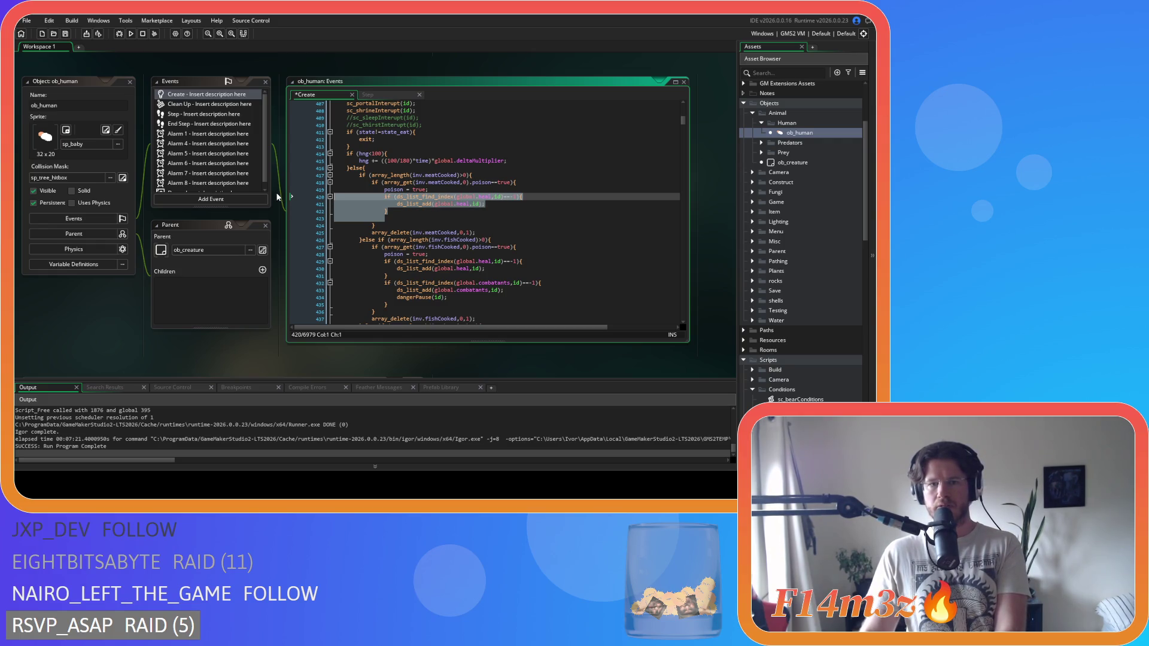
key("BackSpace")
key("BackSpace")
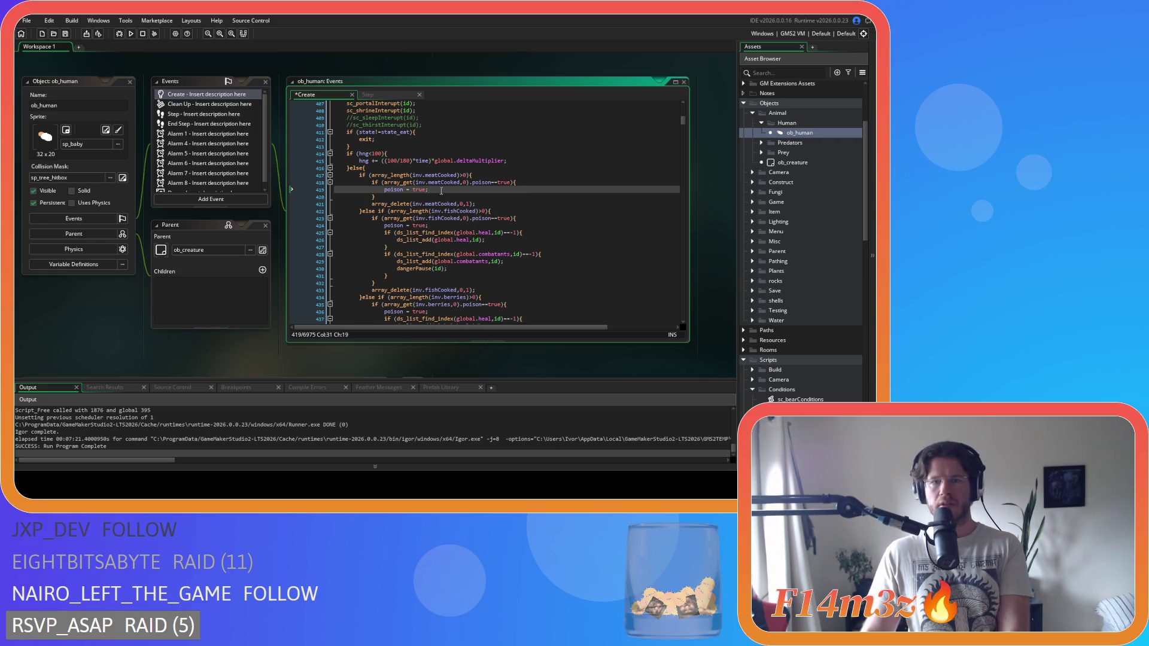
key("ctrl+s")
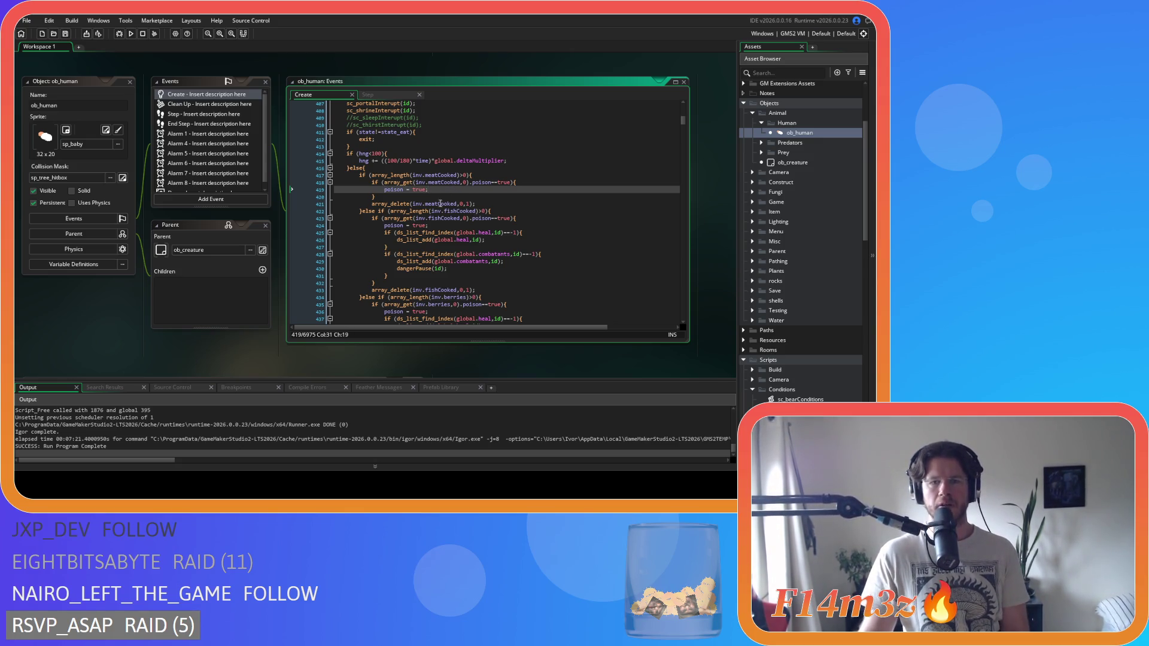
Remove the heal and combatants list blocks from the fish and berries branches.
left_click_drag(399, 277, 268, 232)
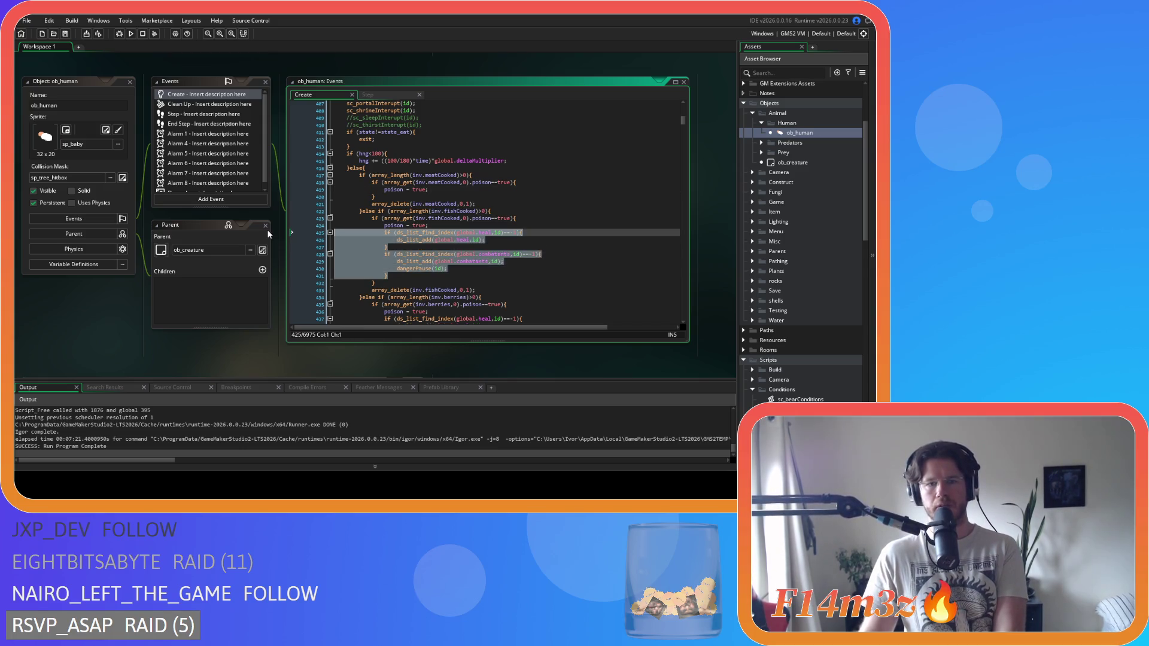
key("BackSpace")
key("ctrl+z")
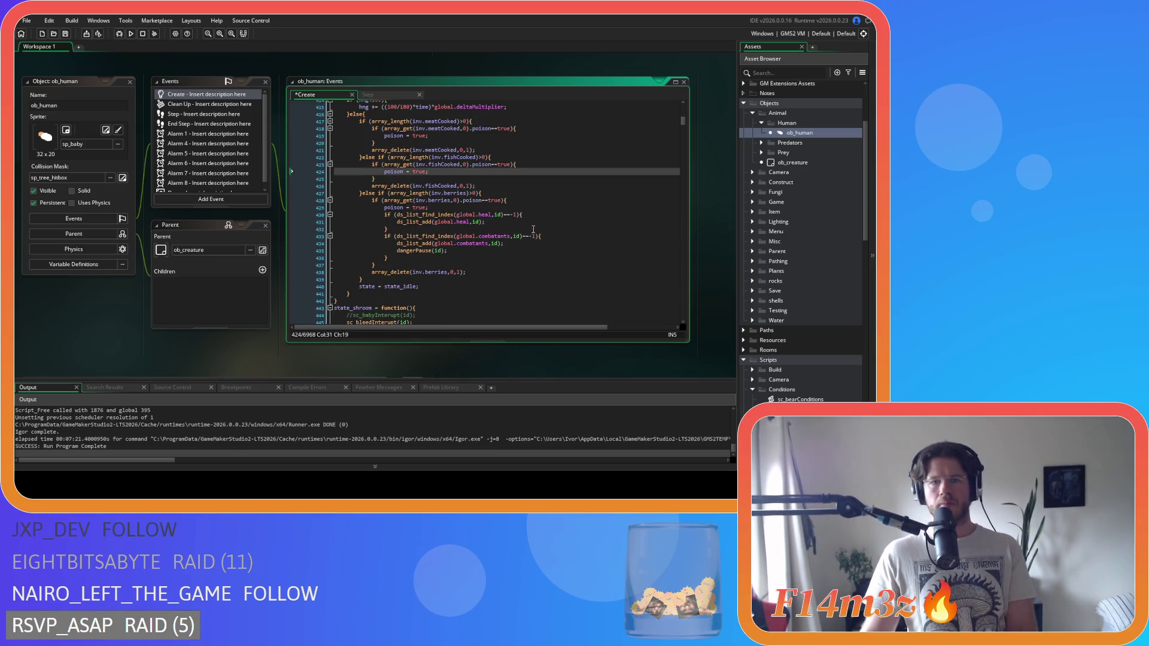
key("BackSpace")
key("BackSpace")
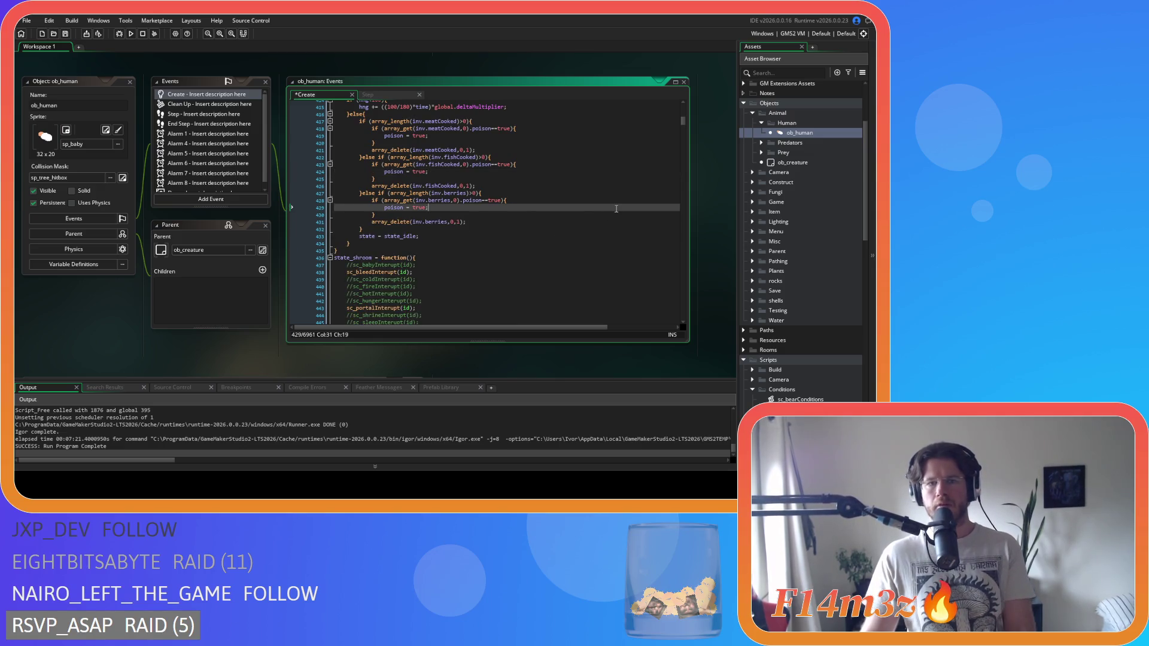
scroll(814, 186, "down", 10)
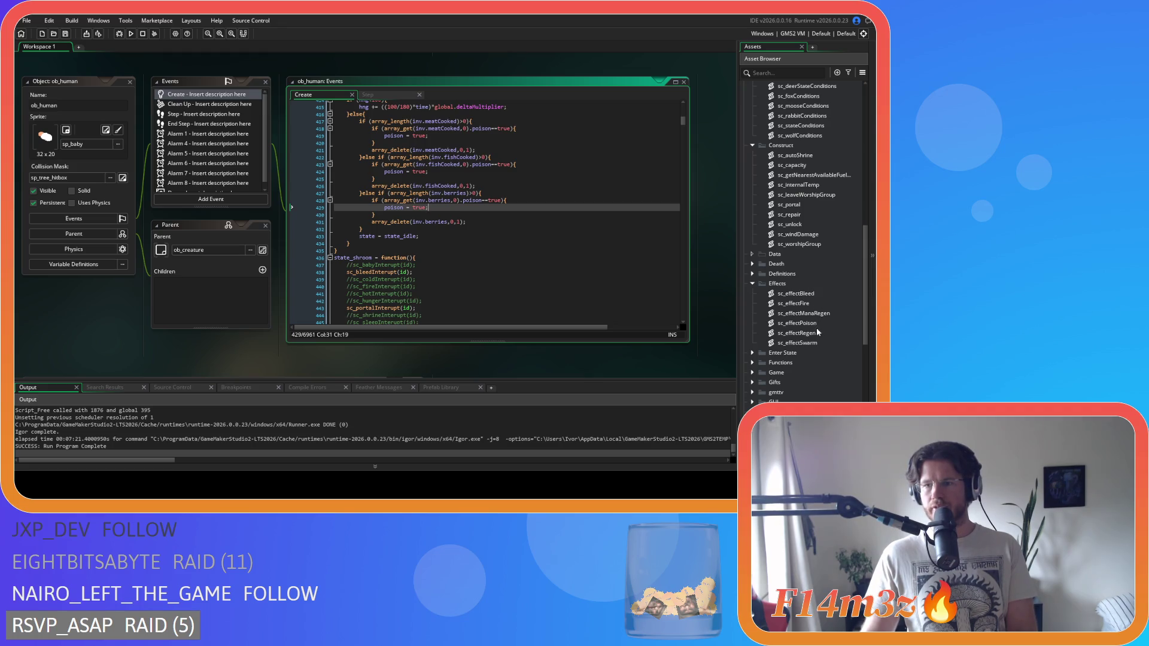
Paste the global.combatants if-block with dangerPause(id) after sc_effectPoison's heal block and save.
double_click(813, 323)
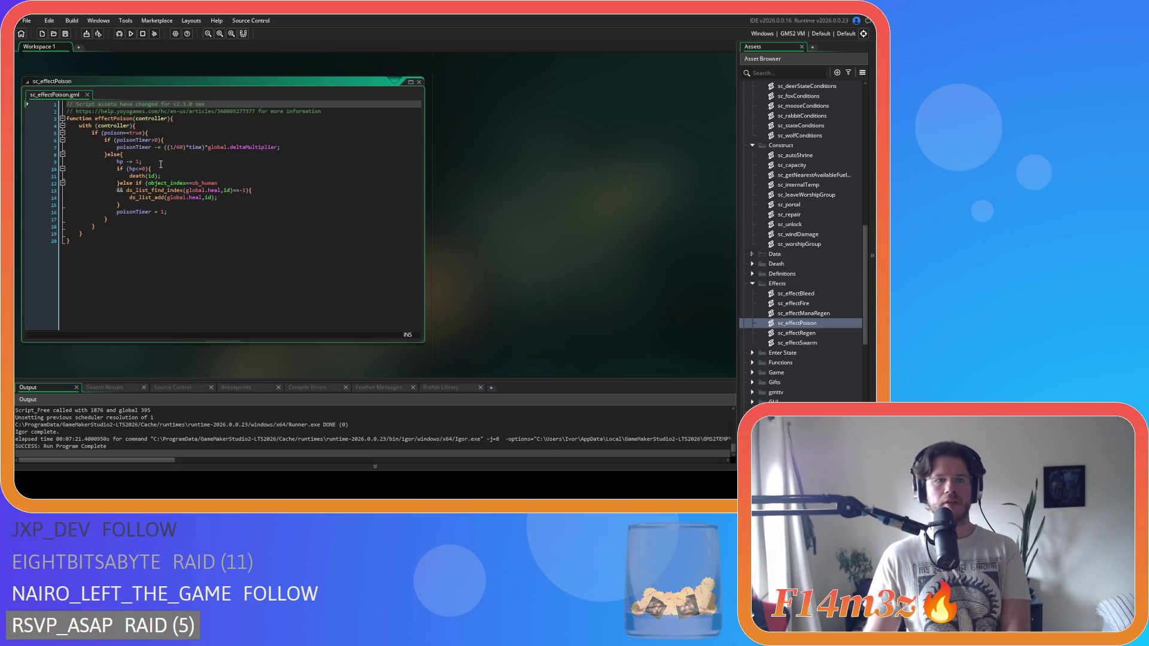
left_click(130, 208)
key("ctrl+v")
key("ctrl+s")
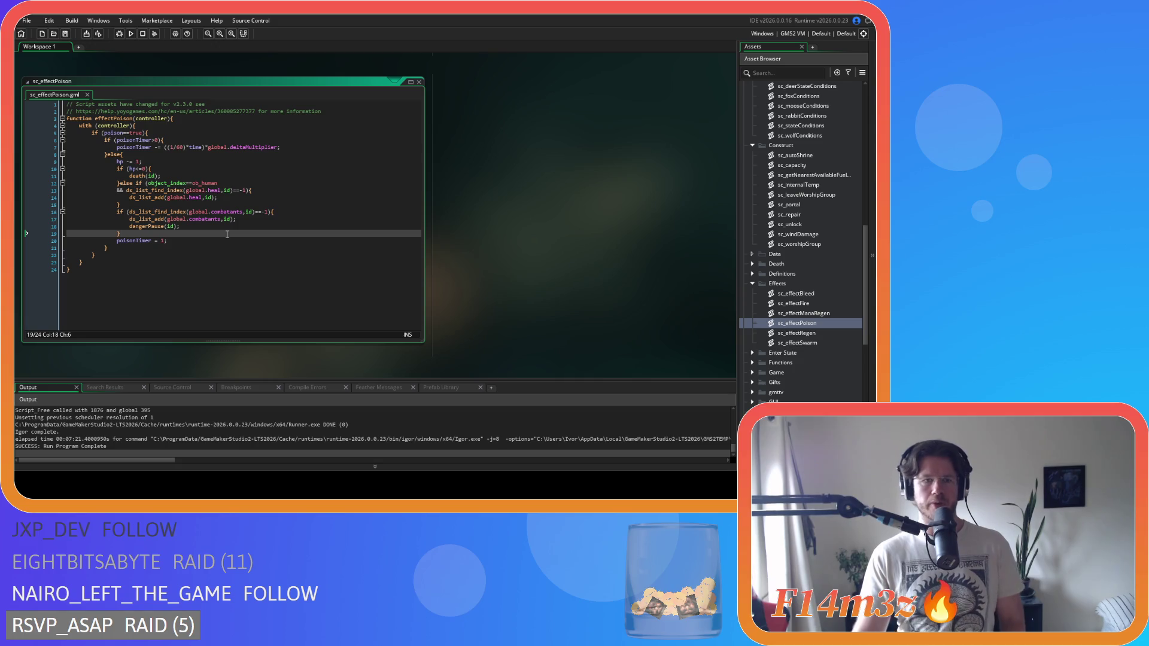
Check the pasted combatants condition line, then close the sc_effectPoison script.
left_click(276, 213)
left_click(347, 208)
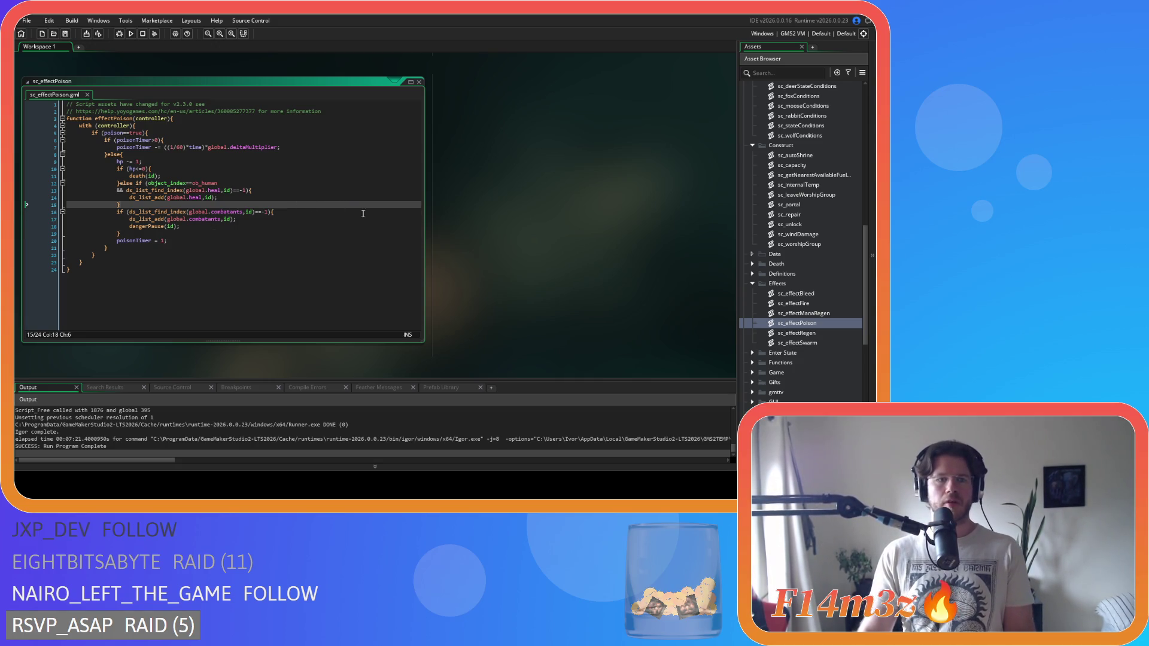
left_click(418, 81)
scroll(835, 302, "down", 3)
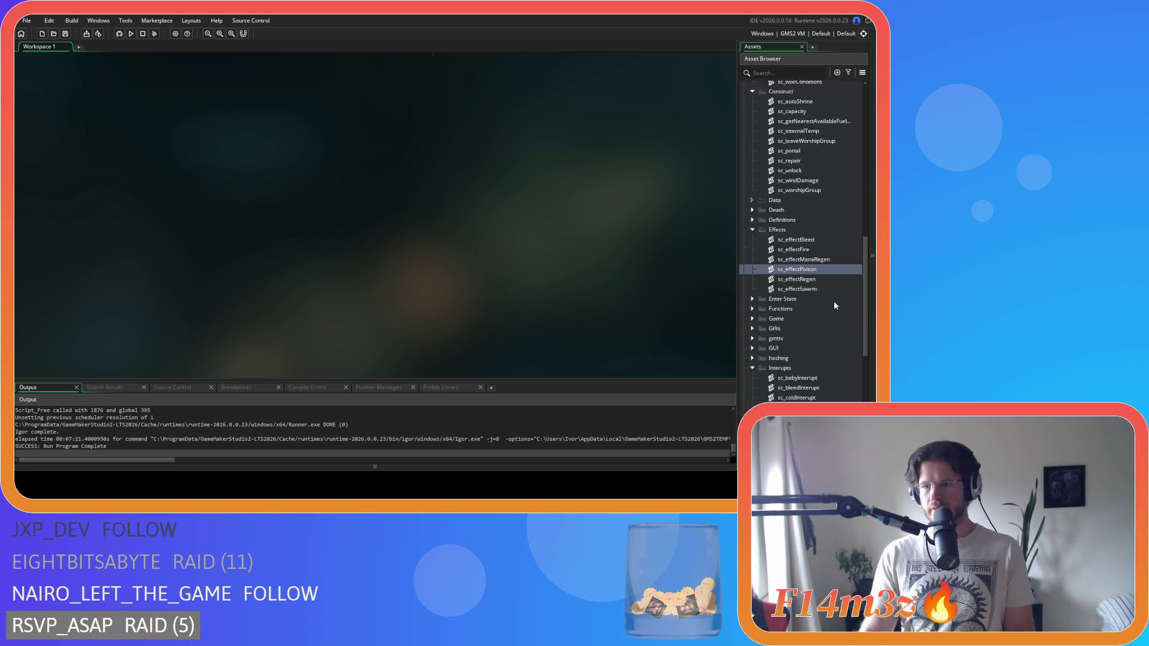
Delete 'or poison==true' from line 8 of sc_bleedInterupt, save, and return to sc_stateConditions.
scroll(772, 237, "down", 4)
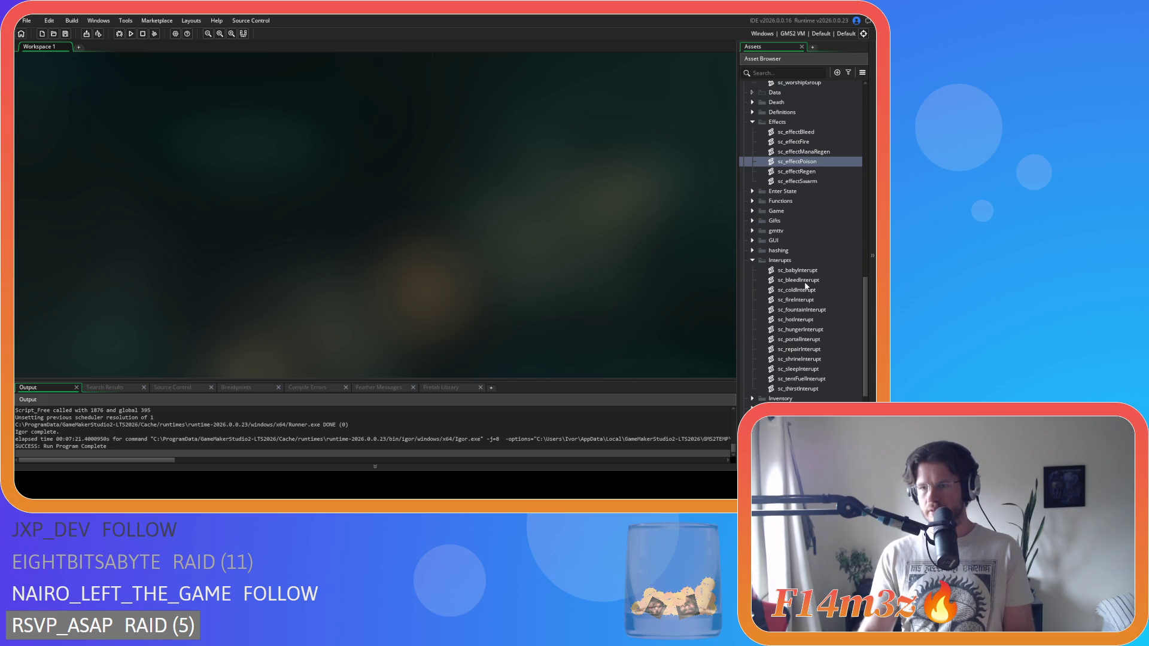
double_click(804, 281)
left_click_drag(140, 154, 71, 154)
key("BackSpace")
key("BackSpace")
key("ctrl+s")
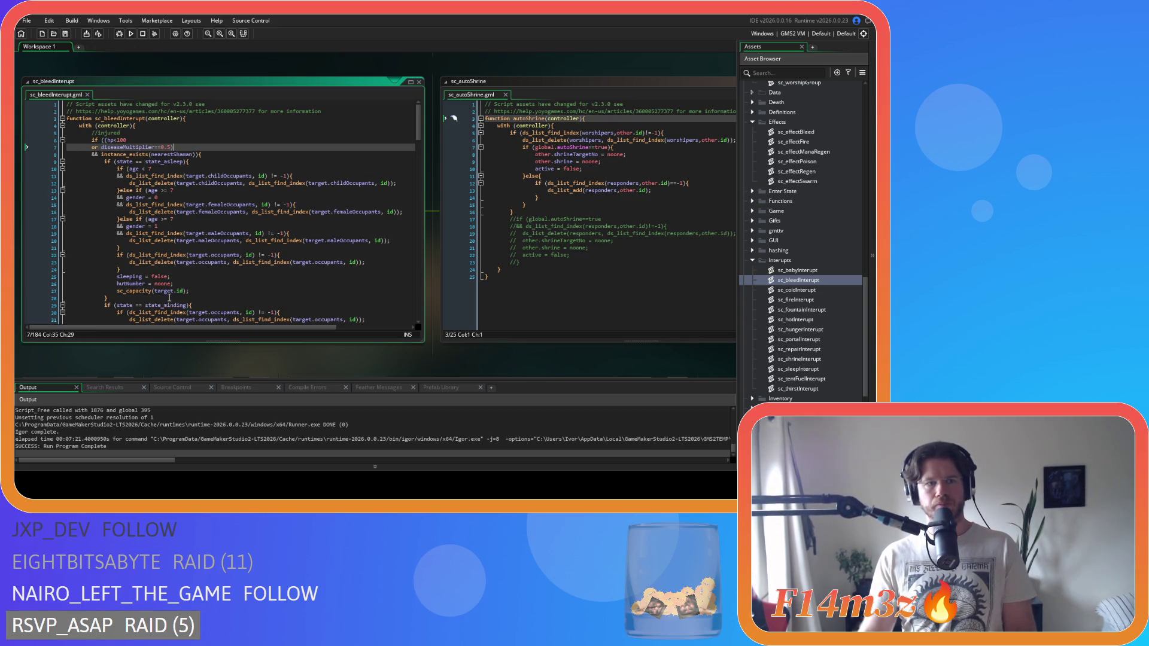
scroll(188, 293, "down", 3)
scroll(187, 292, "up", 3)
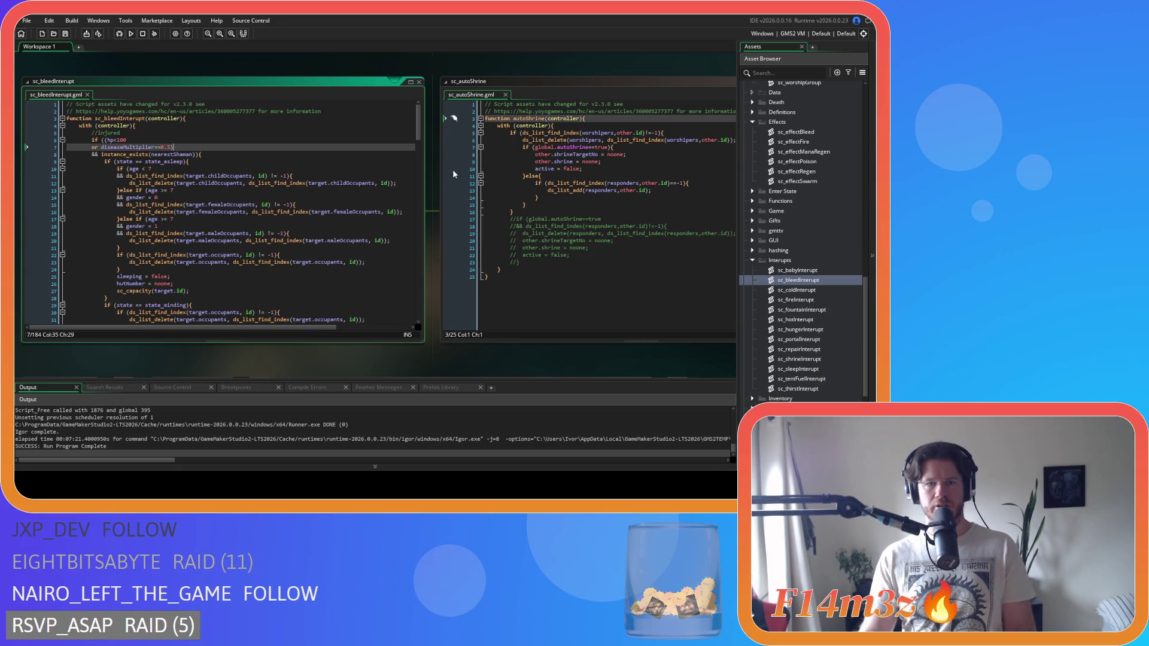
key("alt+Left")
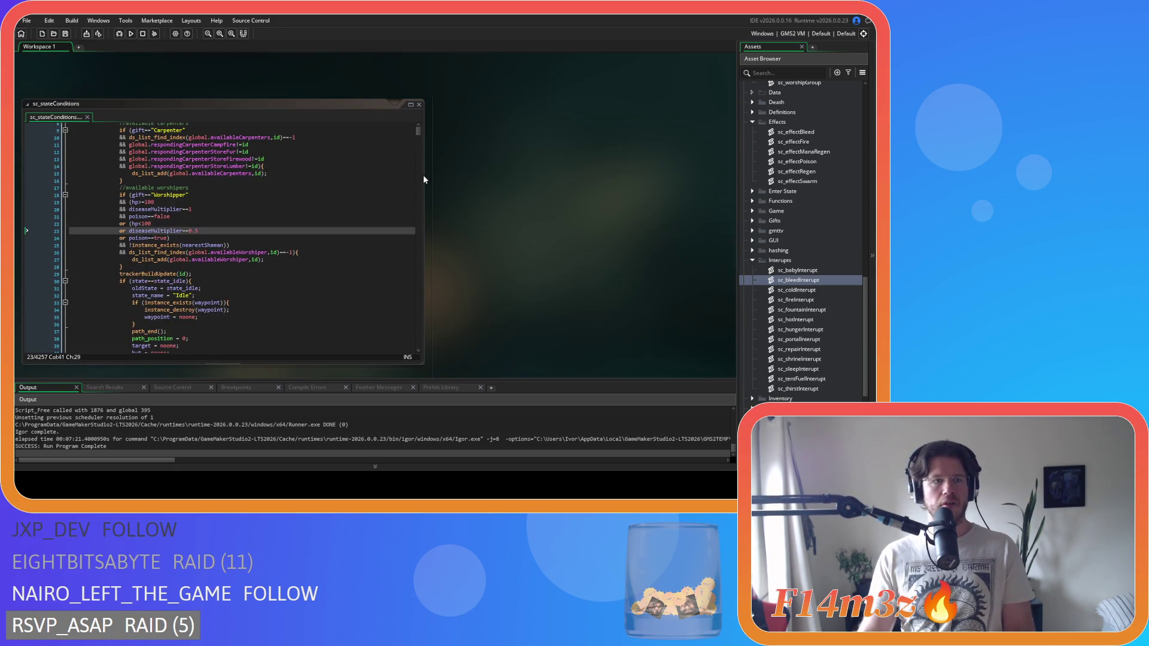
Delete 'or poison==true', re-close the parenthesis, remove '&& poison==false', and save sc_stateConditions.
left_click(145, 241)
left_click_drag(169, 238, 57, 243)
key("BackSpace")
key("BackSpace")
type(")")
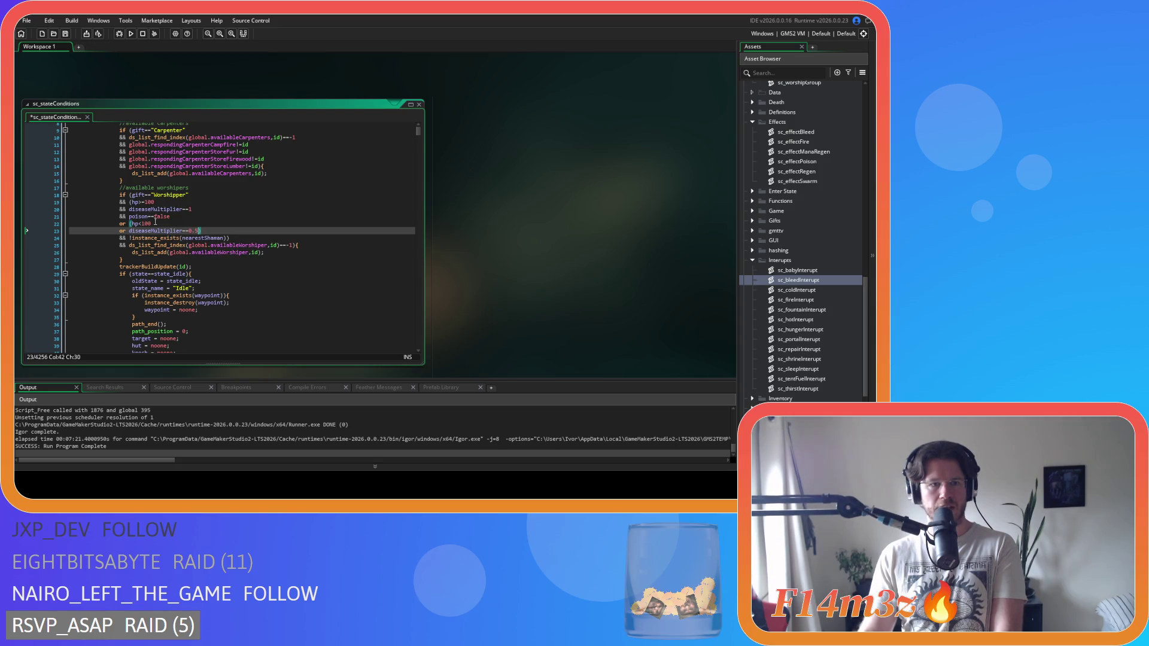
left_click_drag(170, 216, 22, 217)
key("BackSpace")
key("BackSpace")
double_click(146, 202)
double_click(146, 216)
key("ctrl+s")
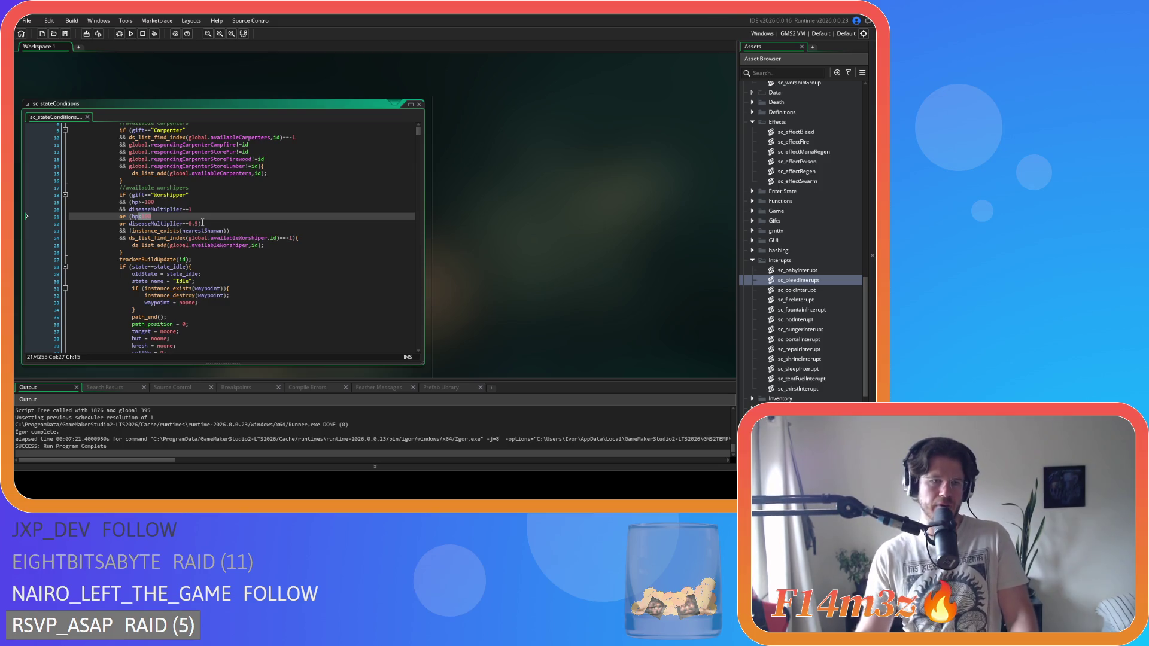
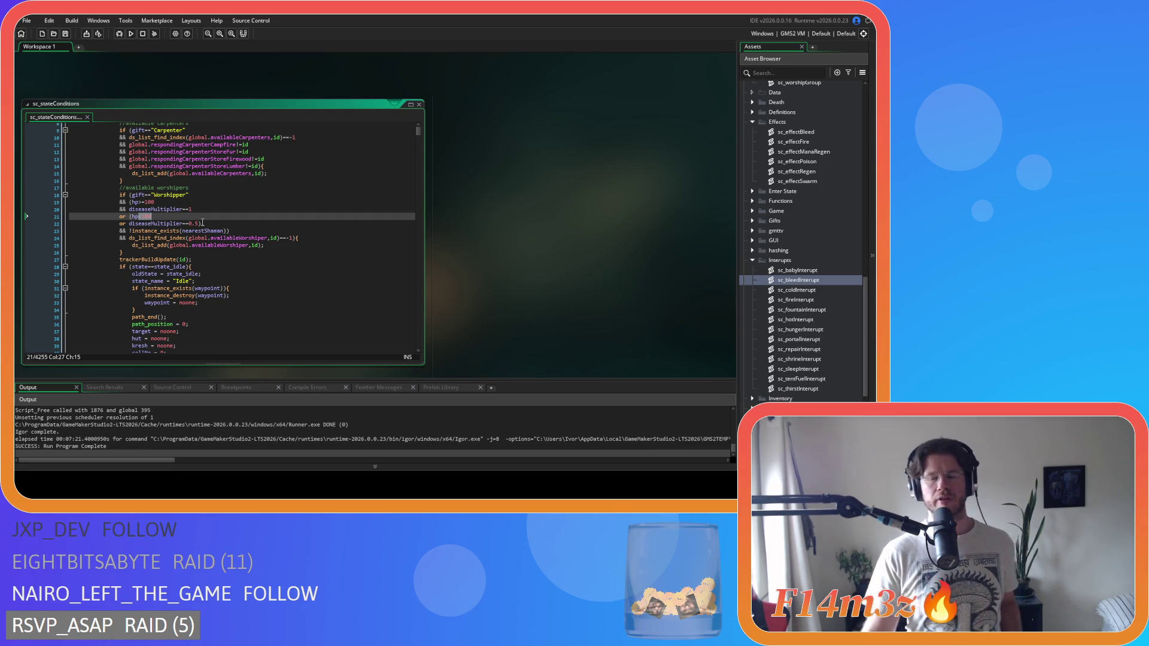
Expand the Loading scripts folder in the Asset Browser and open sc_loadGift.
scroll(795, 273, "down", 5)
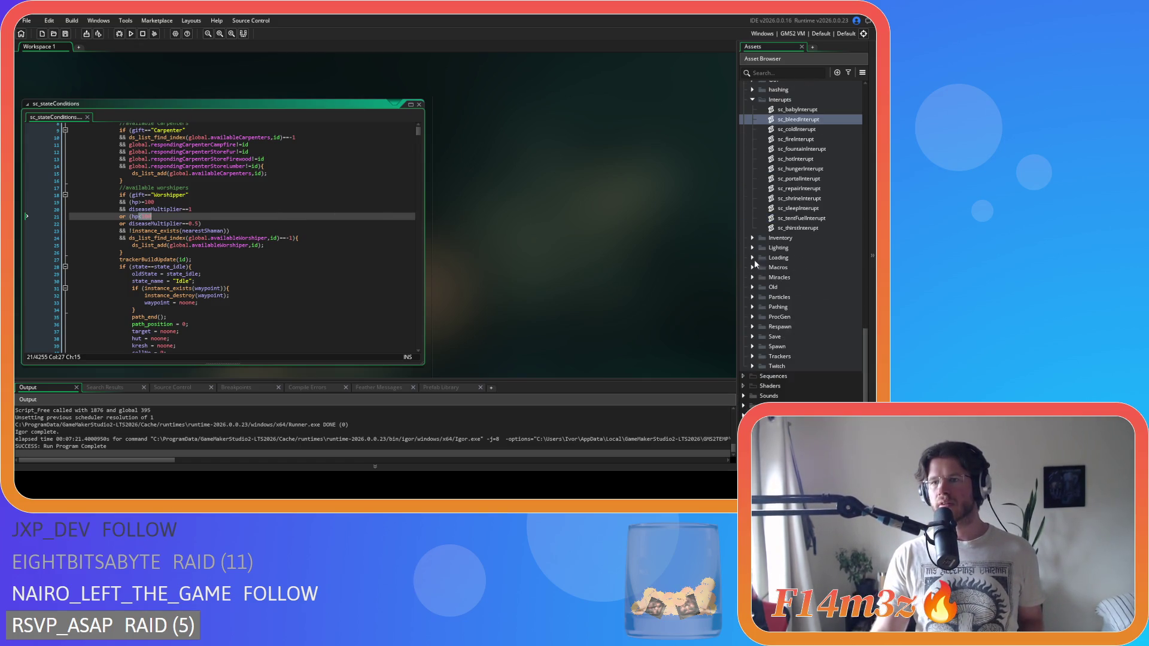
left_click(753, 258)
scroll(852, 306, "down", 5)
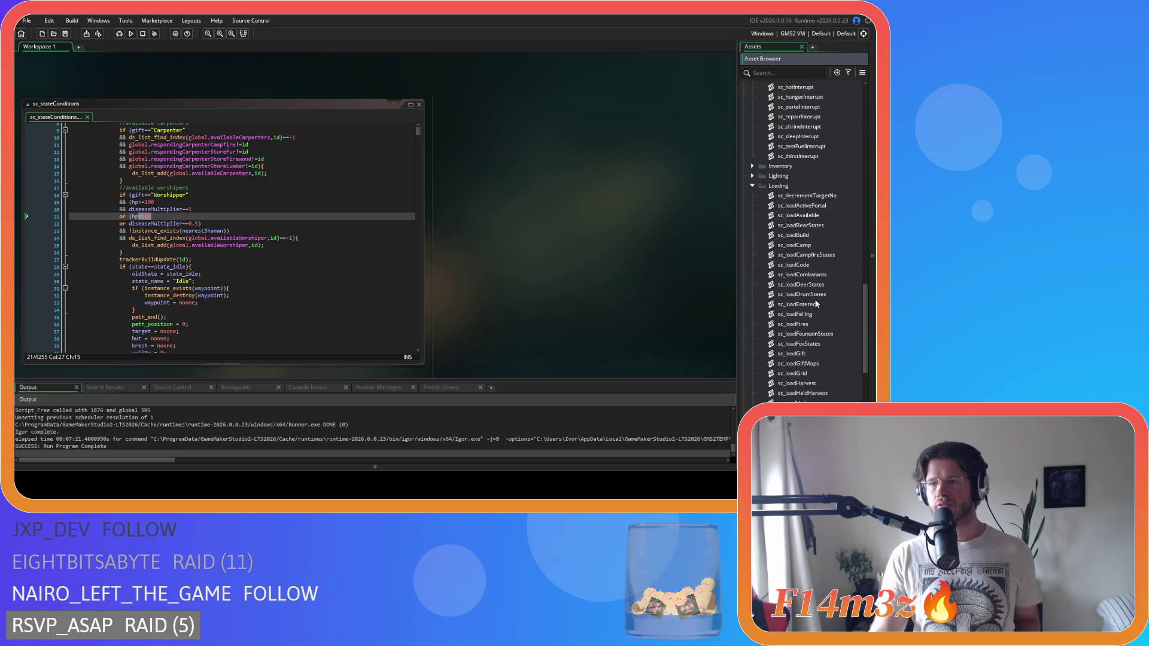
scroll(824, 293, "up", 2)
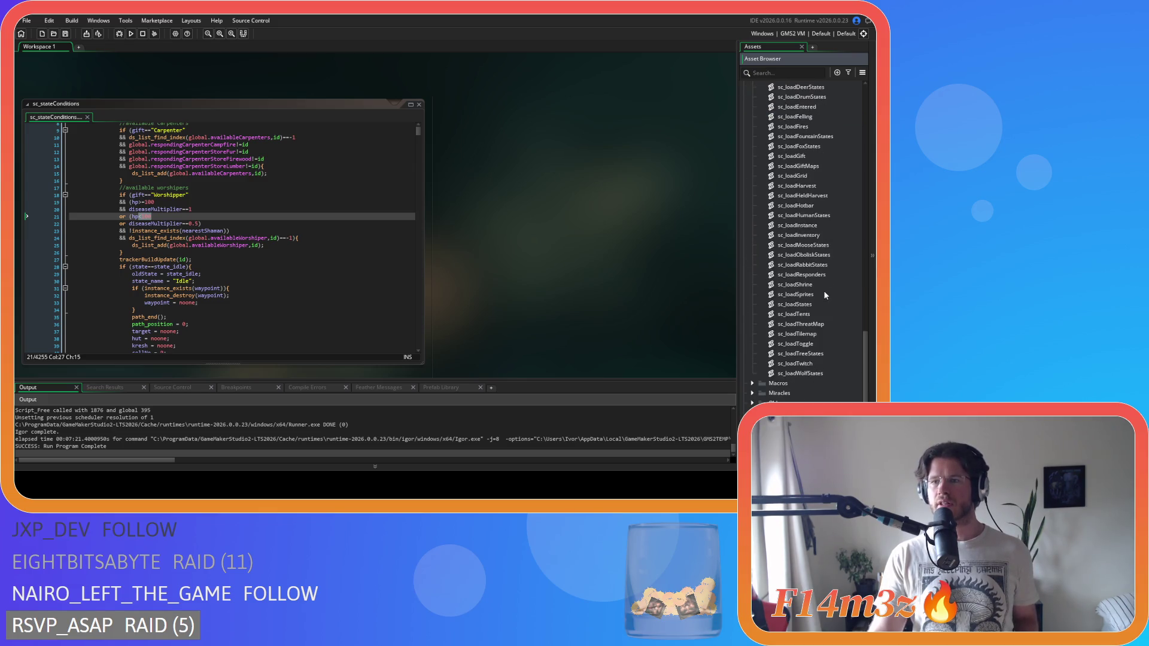
scroll(825, 295, "down", 3)
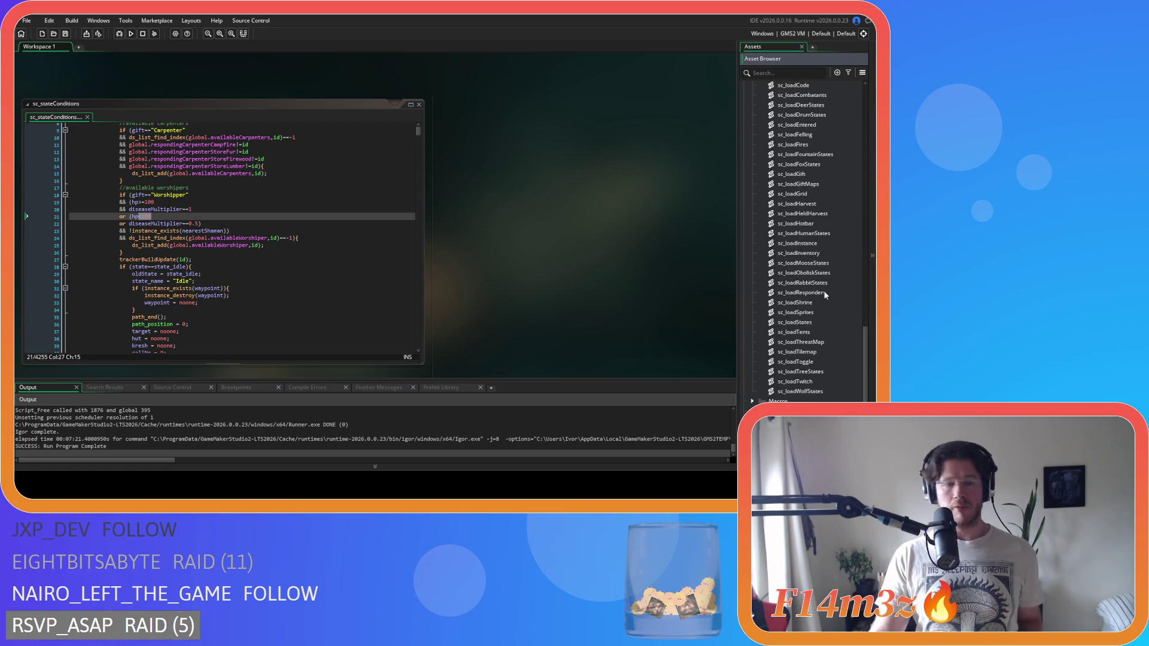
left_click(829, 234)
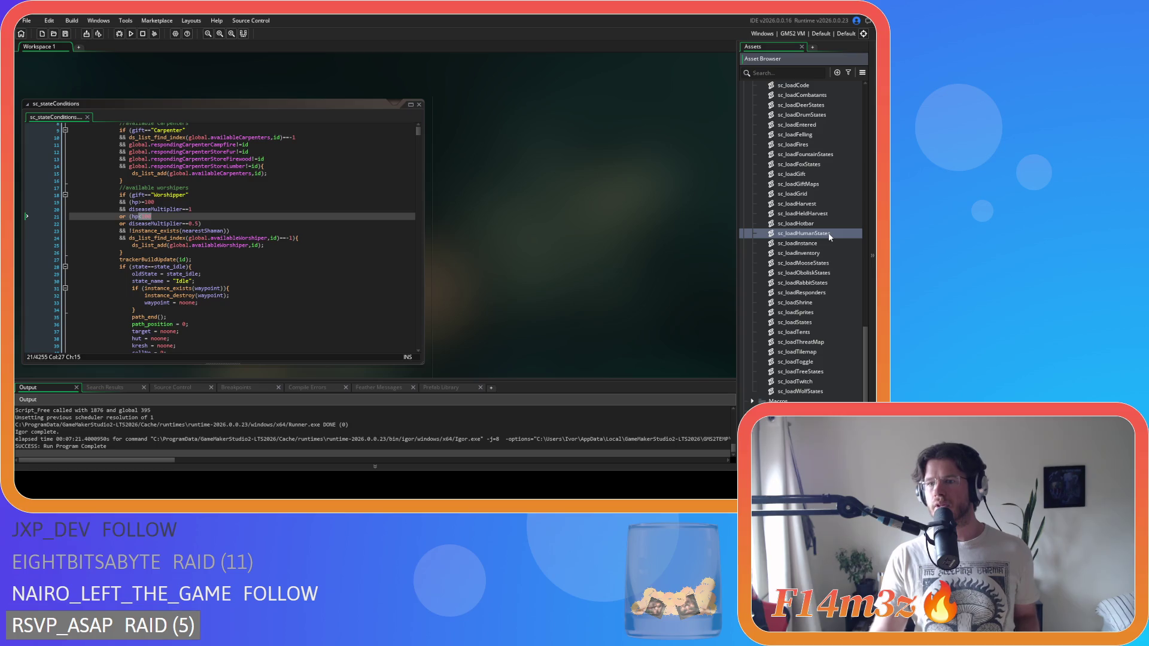
scroll(829, 237, "up", 3)
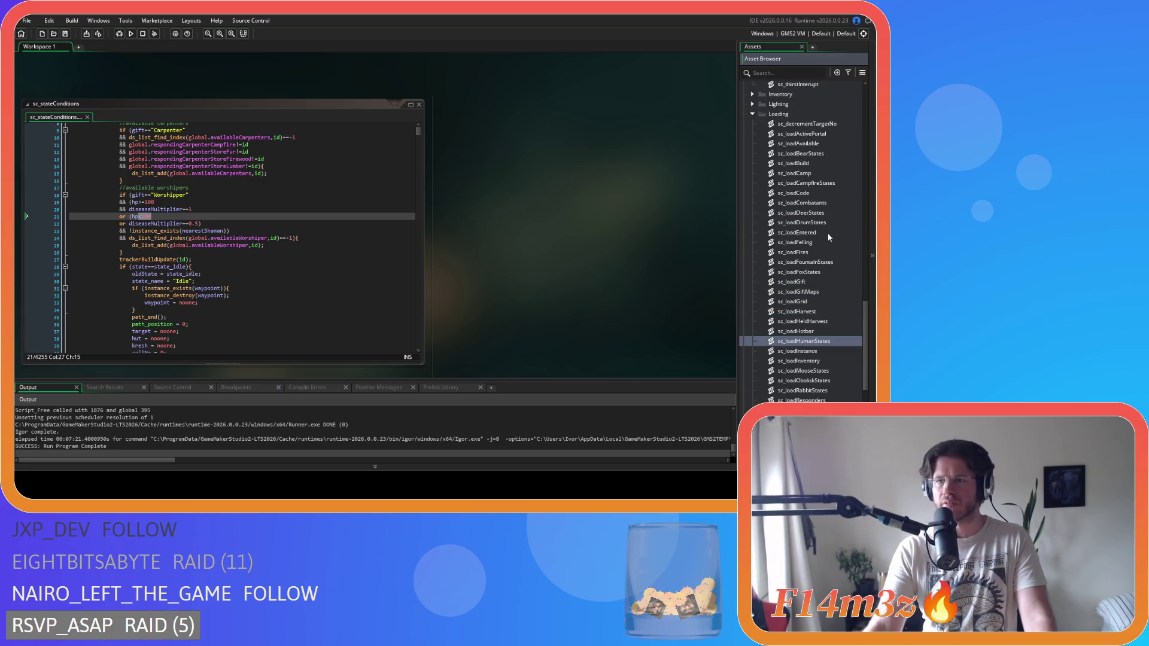
scroll(812, 263, "down", 1)
double_click(798, 246)
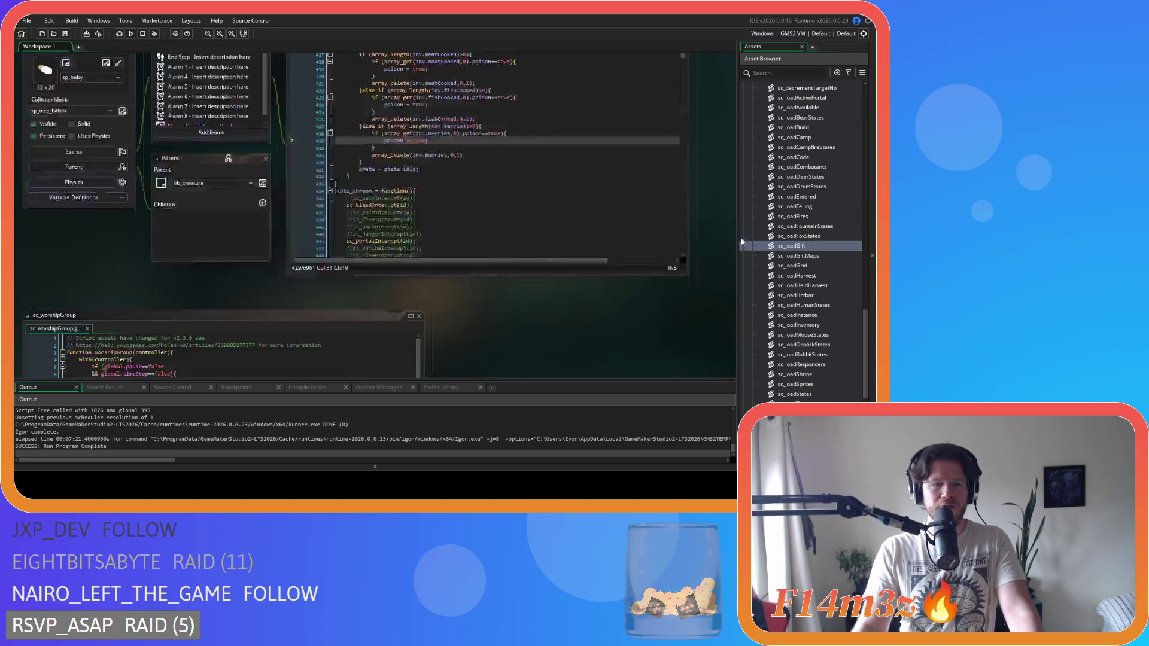
Delete the 'or poison==true' line from sc_loadGift's heal condition and save the script.
left_click(142, 162)
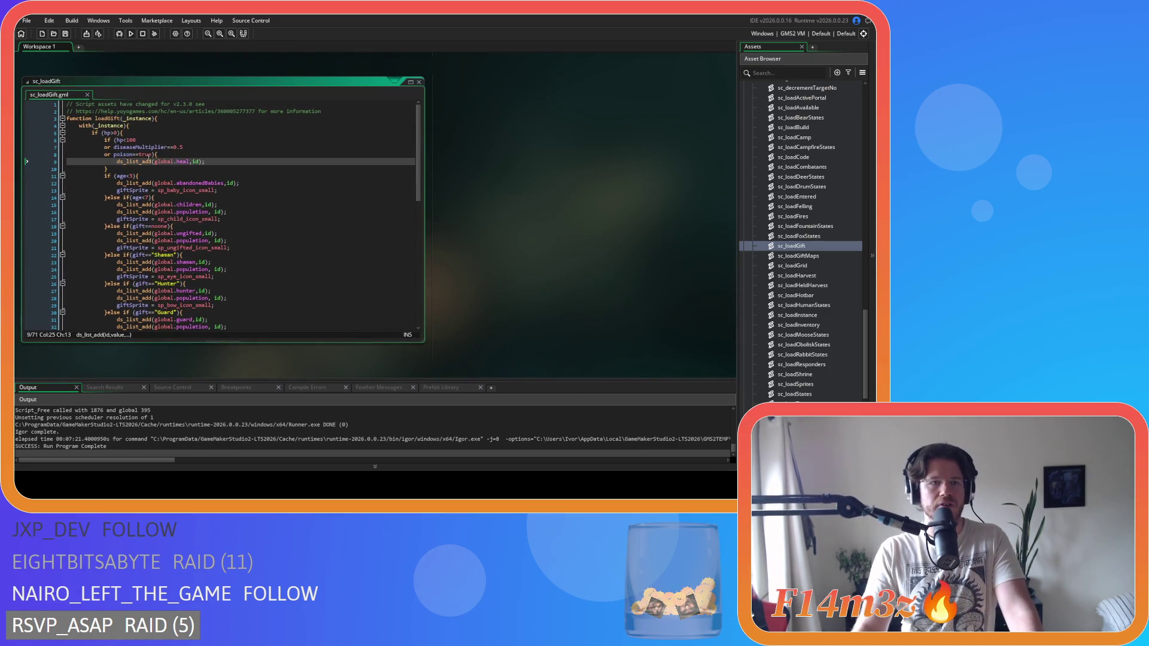
double_click(143, 154)
left_click_drag(111, 158, 55, 158)
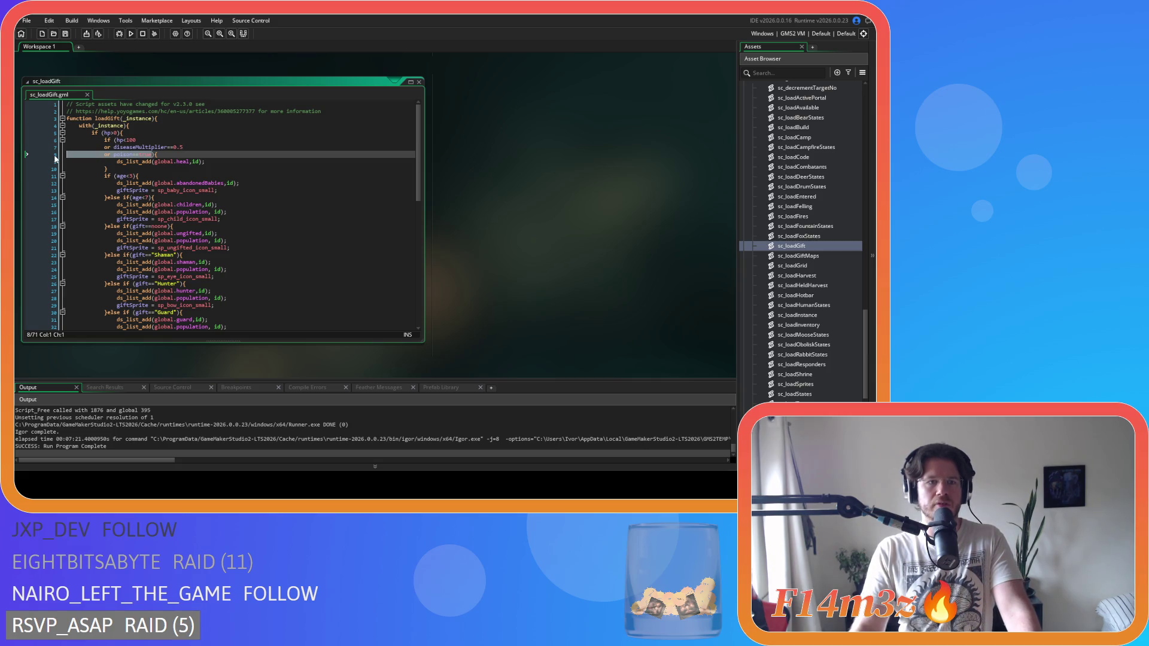
key("BackSpace")
key("BackSpace")
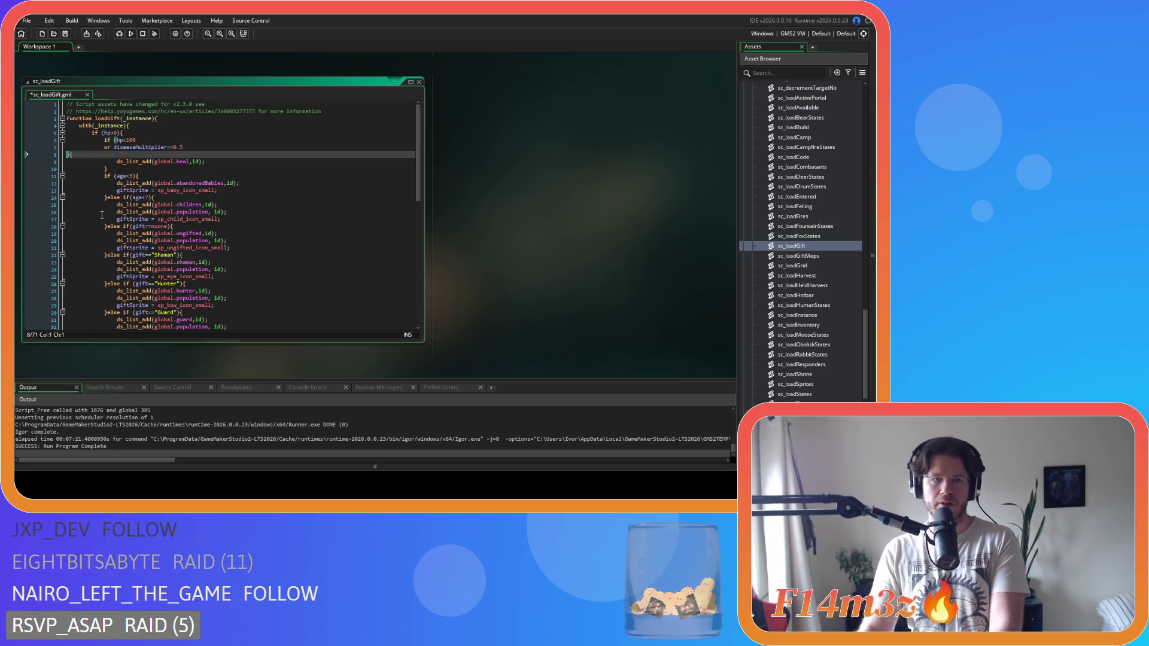
key("ctrl+s")
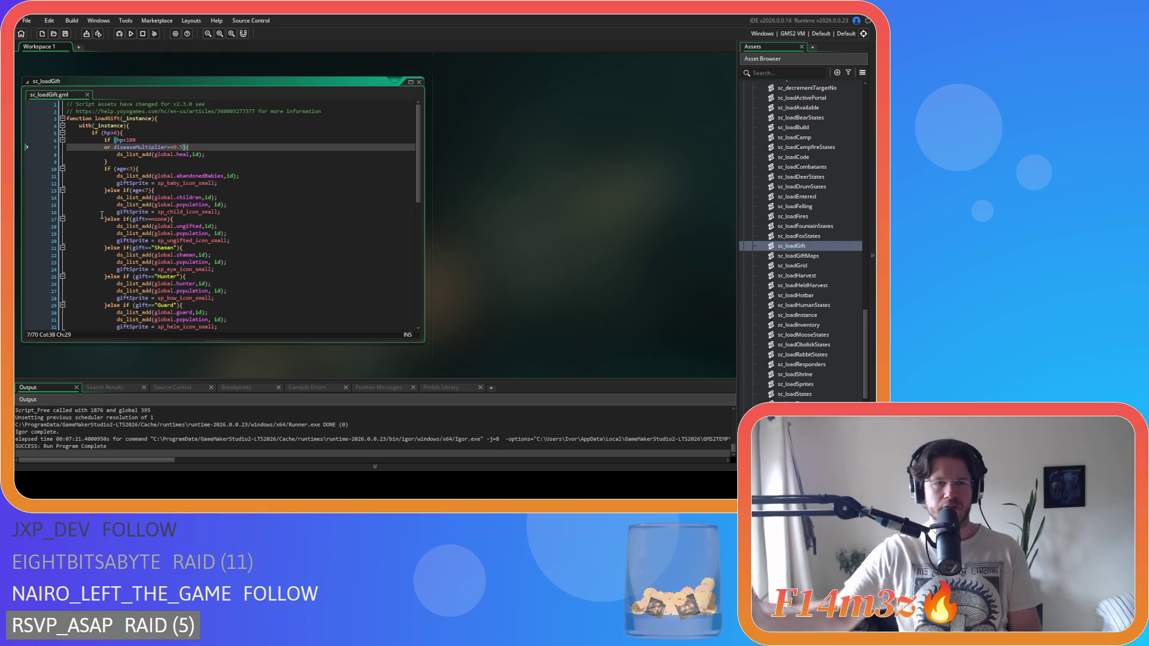
left_click(504, 113)
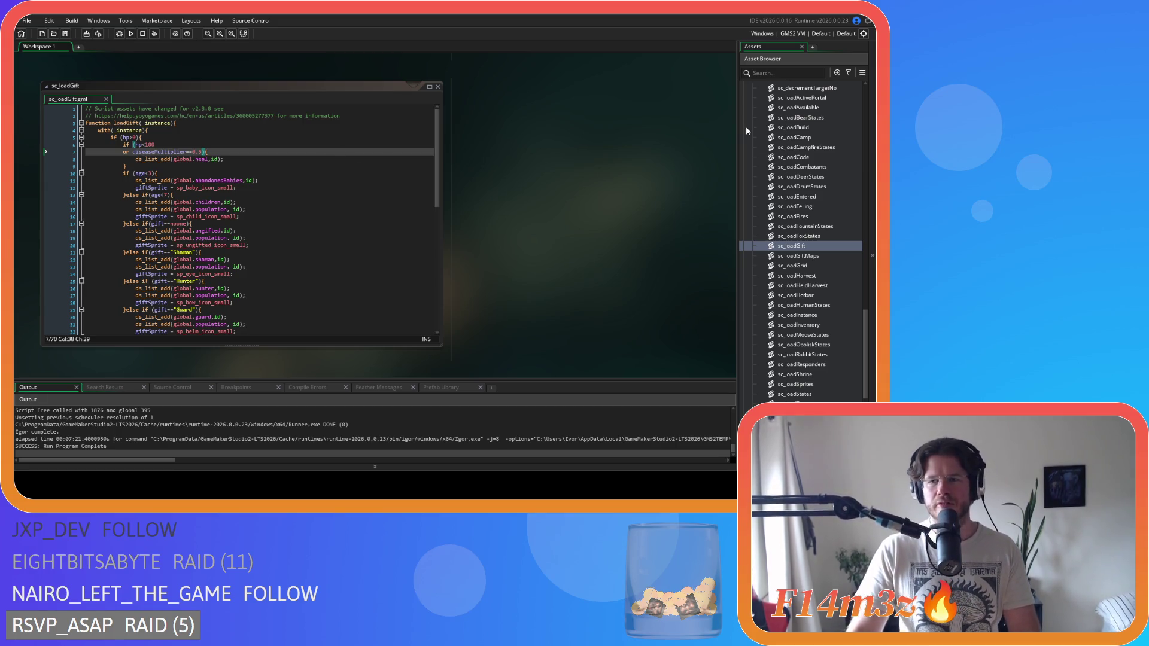
Expand the Game scripts folder and open sc_fireSpread.
scroll(804, 200, "up", 10)
scroll(777, 233, "up", 6)
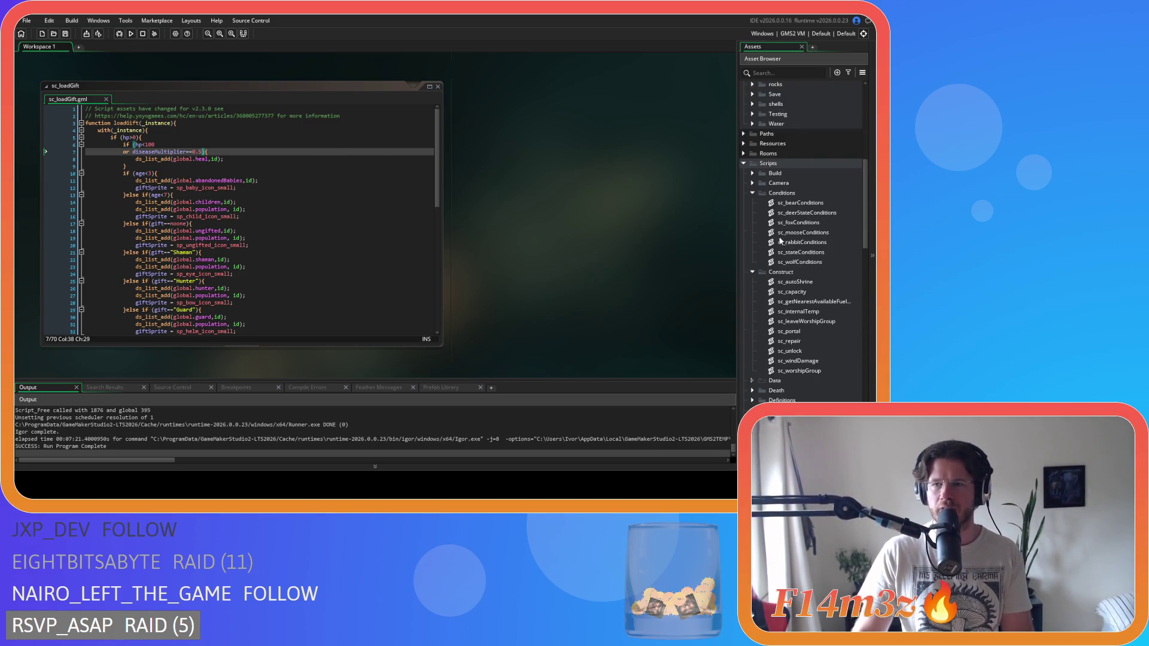
scroll(796, 252, "down", 10)
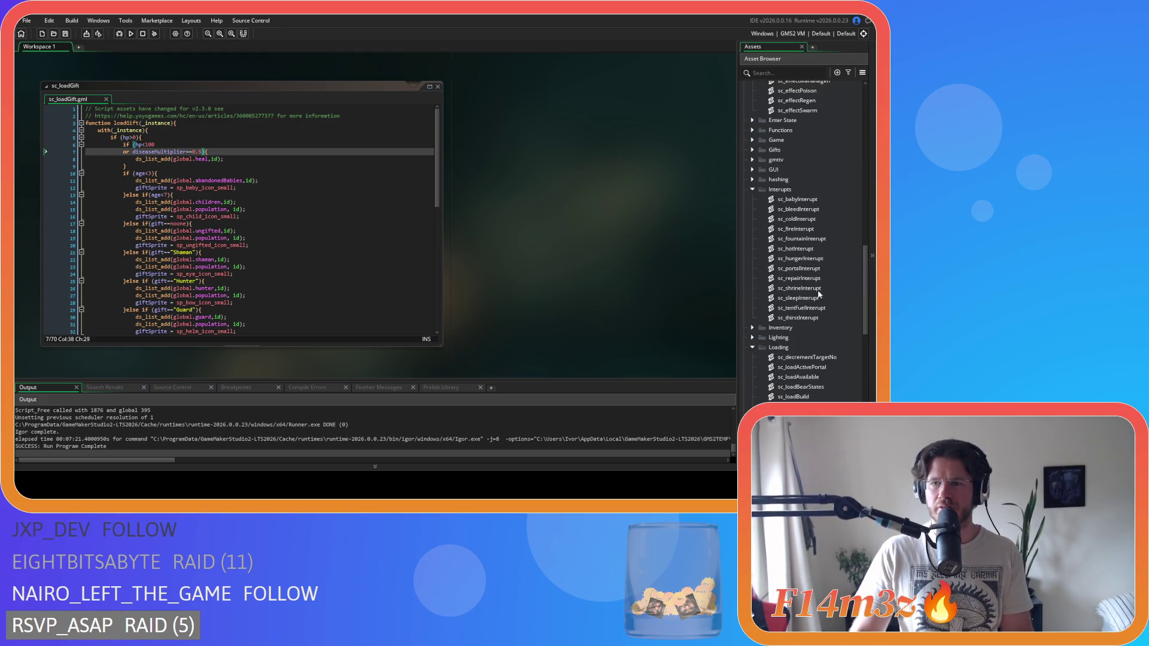
scroll(815, 247, "down", 3)
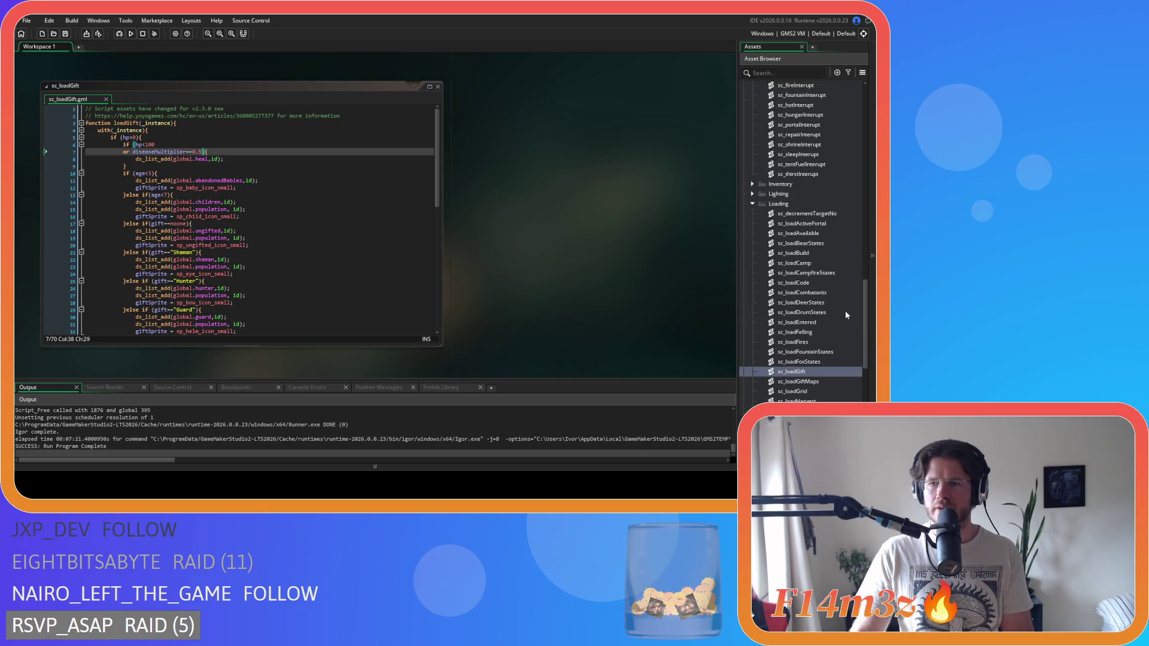
scroll(823, 336, "down", 1)
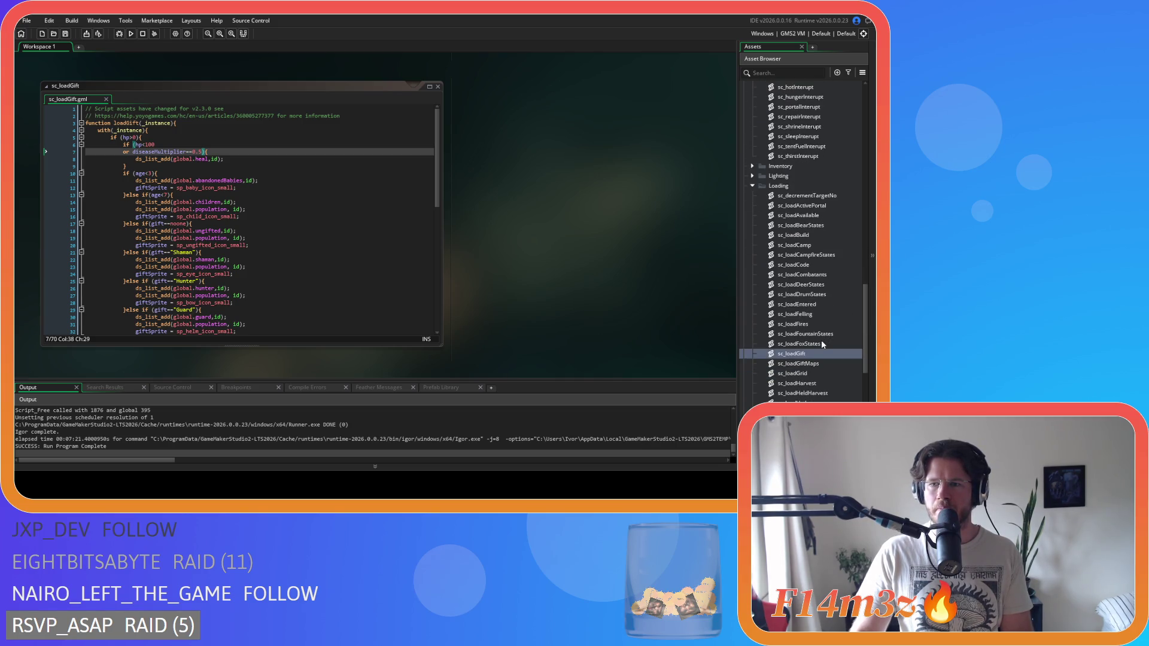
scroll(821, 321, "up", 3)
scroll(819, 317, "up", 3)
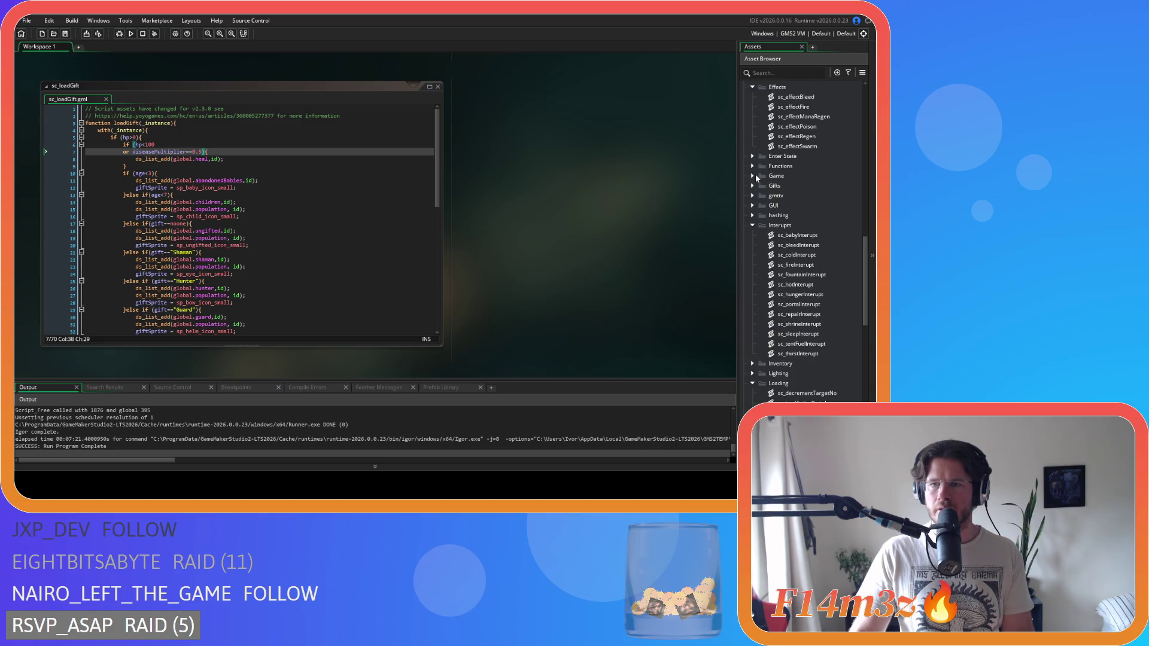
left_click(755, 174)
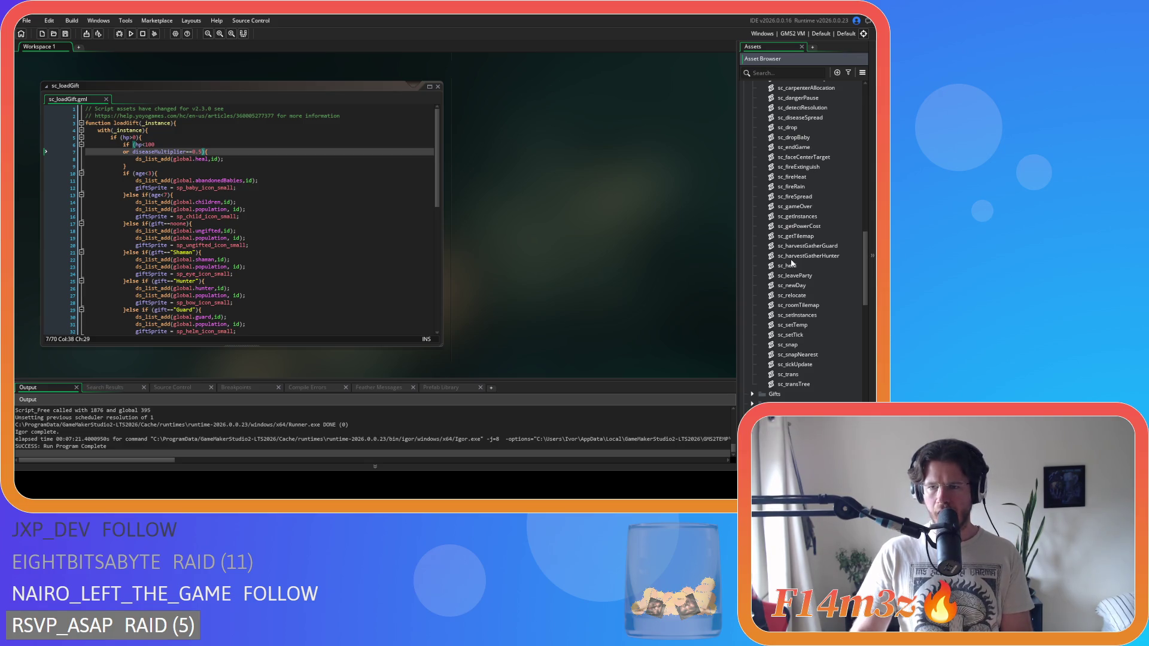
scroll(791, 264, "up", 2)
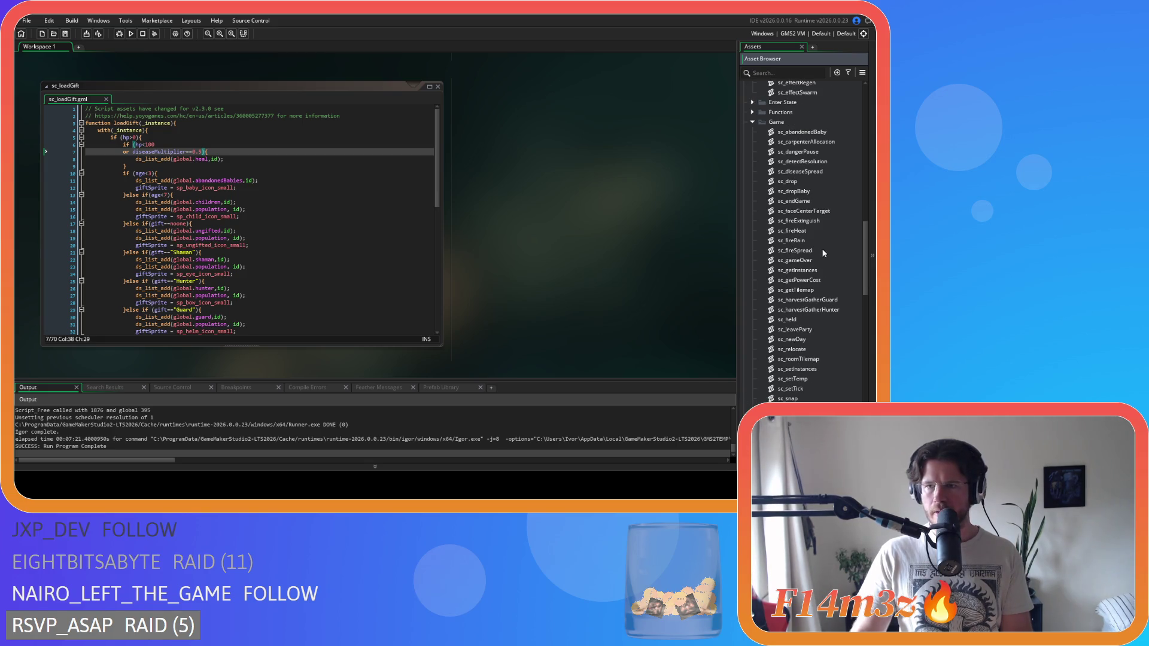
double_click(807, 249)
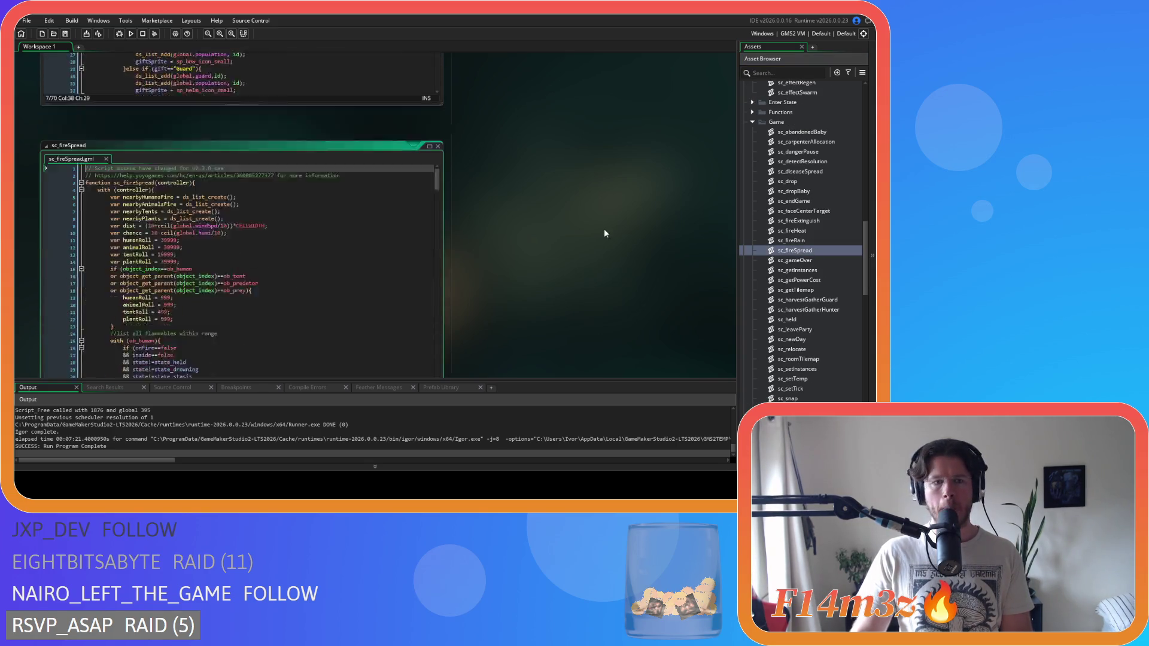
Scroll through sc_fireSpread's code, close it, and return to the sc_loadGift editor.
left_click_drag(436, 120, 428, 252)
scroll(422, 254, "down", 15)
left_click(438, 83)
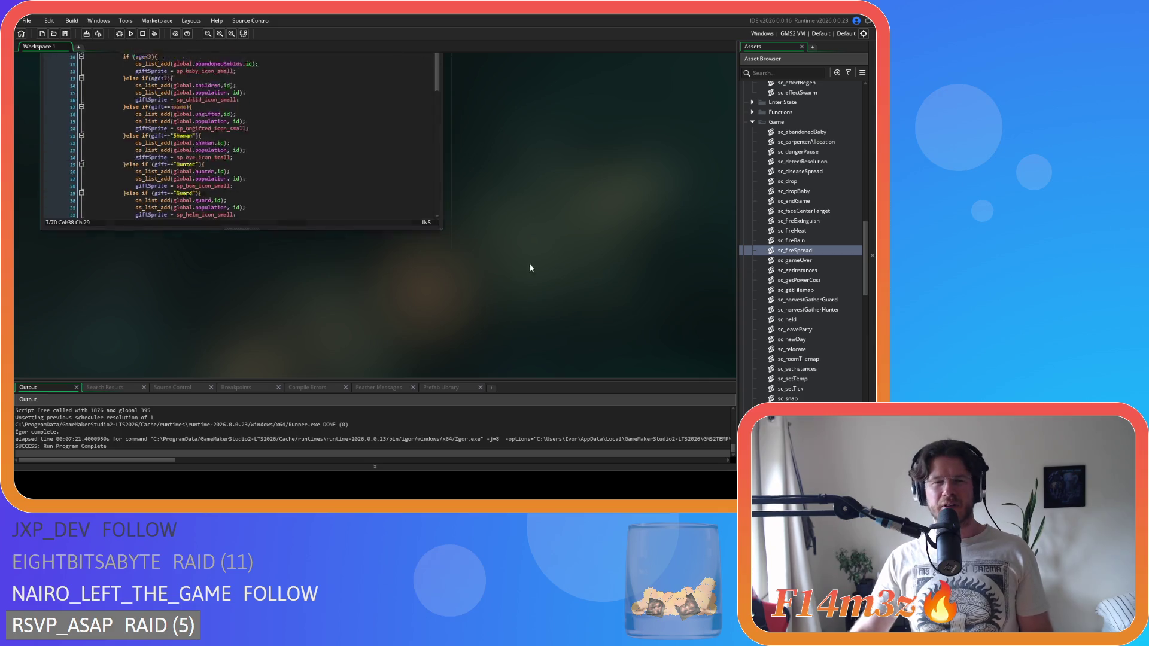
left_click(241, 164)
Add 'or poison==true' on a new line after the diseaseMultiplier check in sc_loadGift.
left_click(202, 143)
key("Return")
type("or poison==true){")
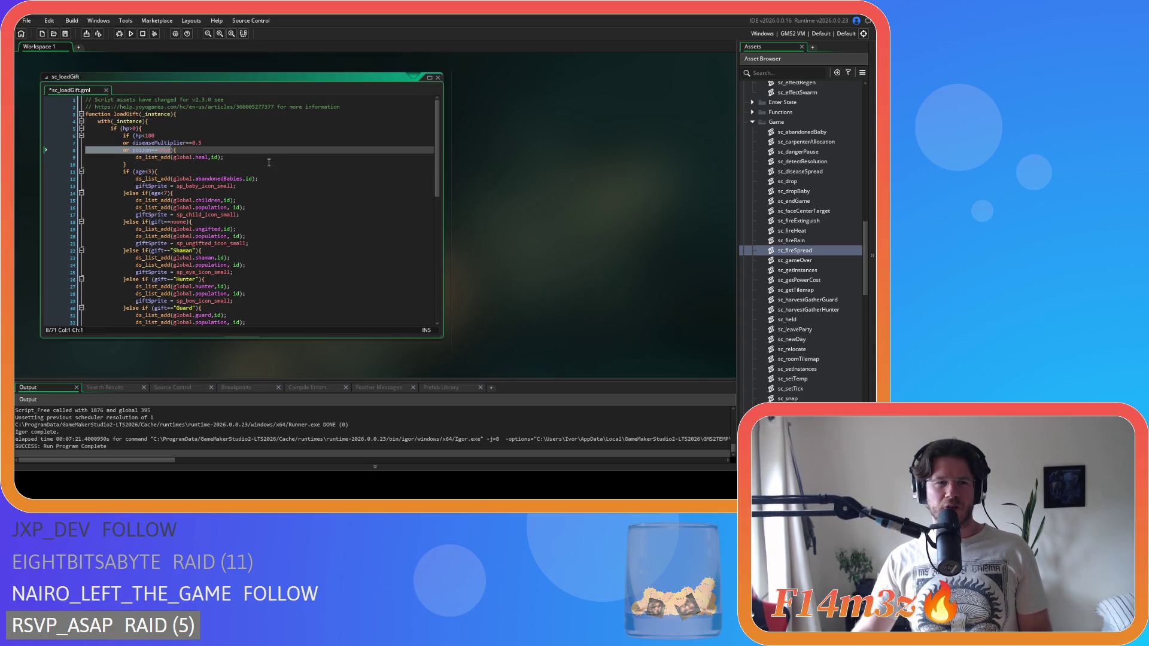
left_click(241, 143)
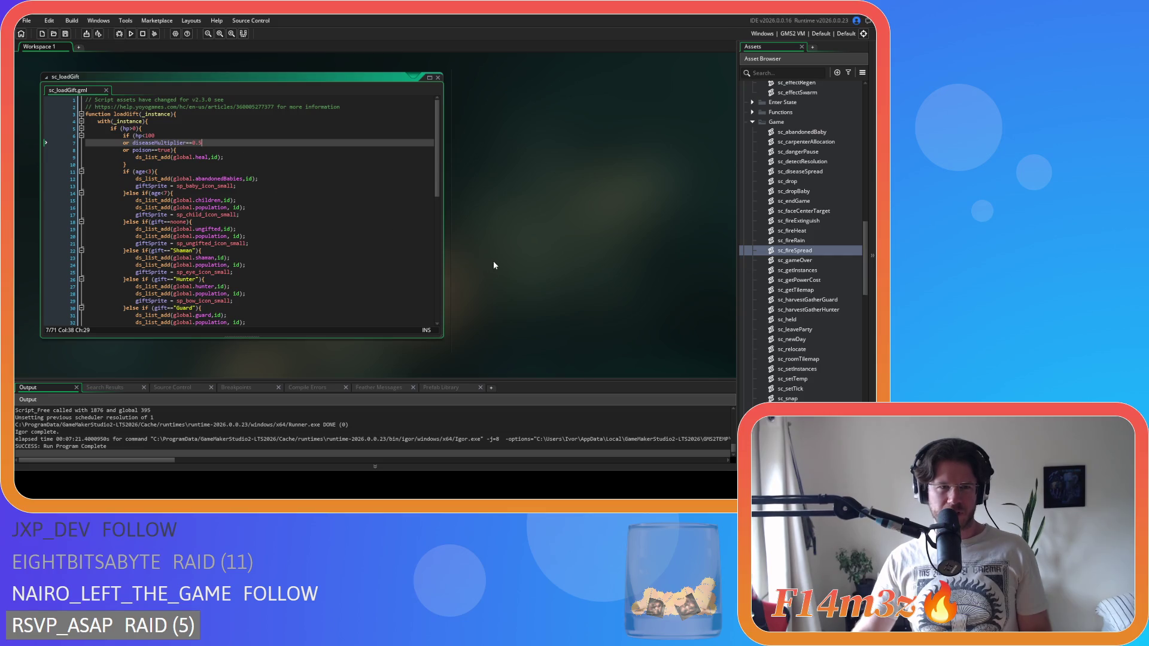
Add 'or poison==true)' after the disease check in sc_bleedInterupt's condition.
scroll(527, 256, "up", 5)
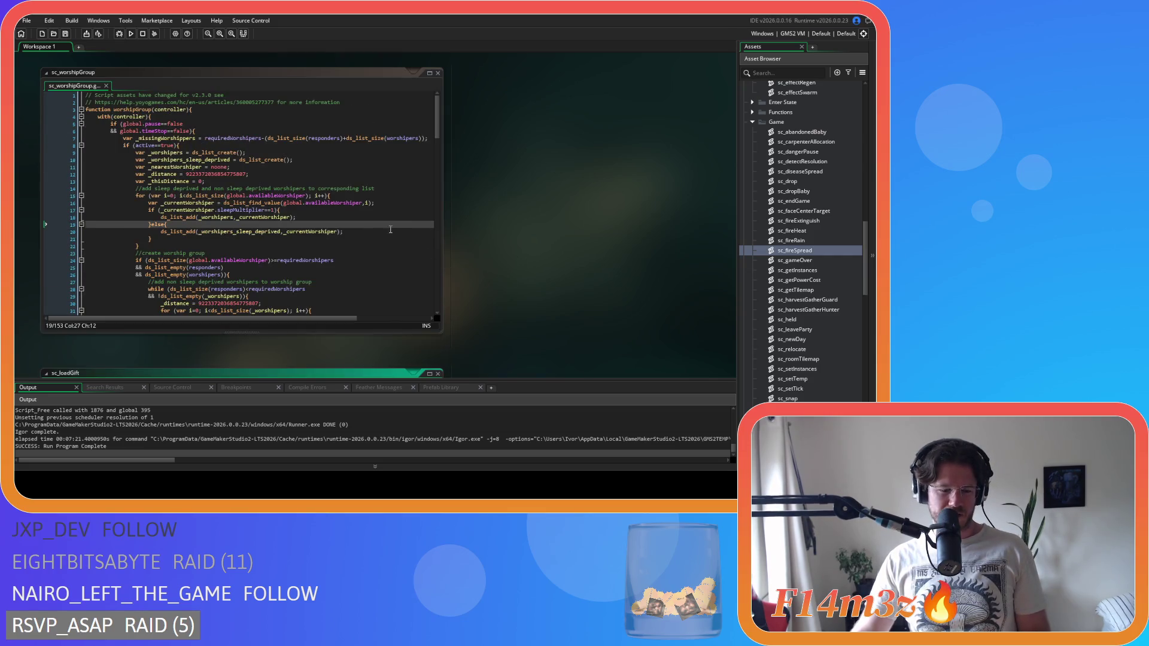
scroll(485, 227, "down", 4)
scroll(529, 267, "up", 2)
scroll(429, 231, "down", 2)
scroll(429, 231, "up", 2)
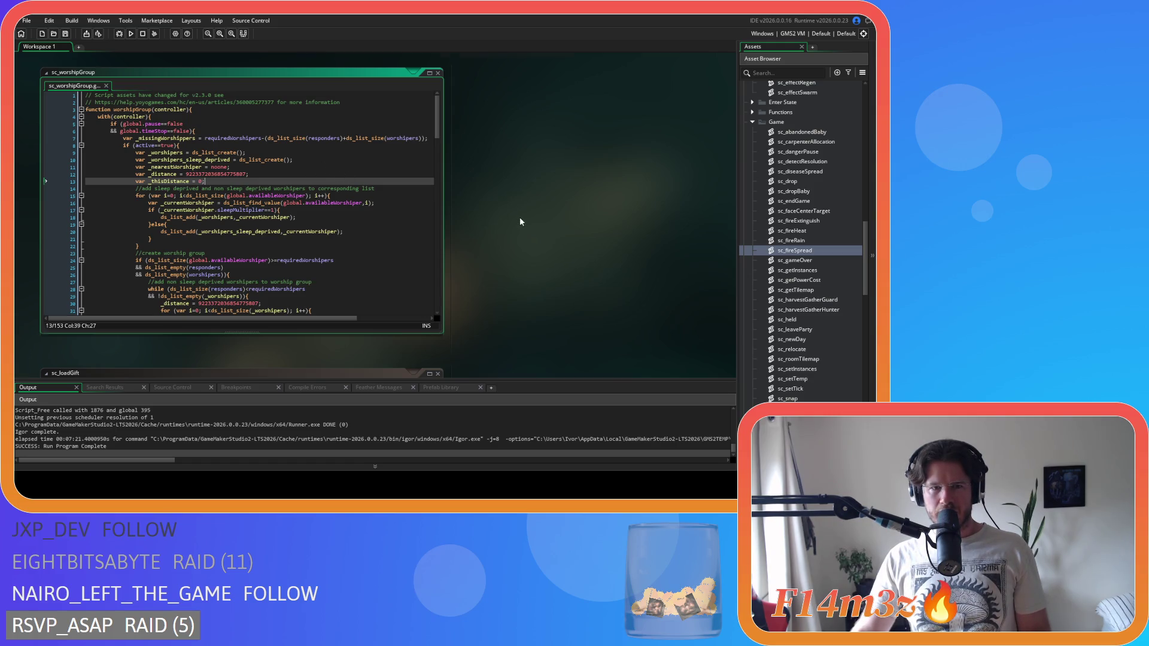
scroll(481, 242, "up", 4)
scroll(539, 335, "up", 1)
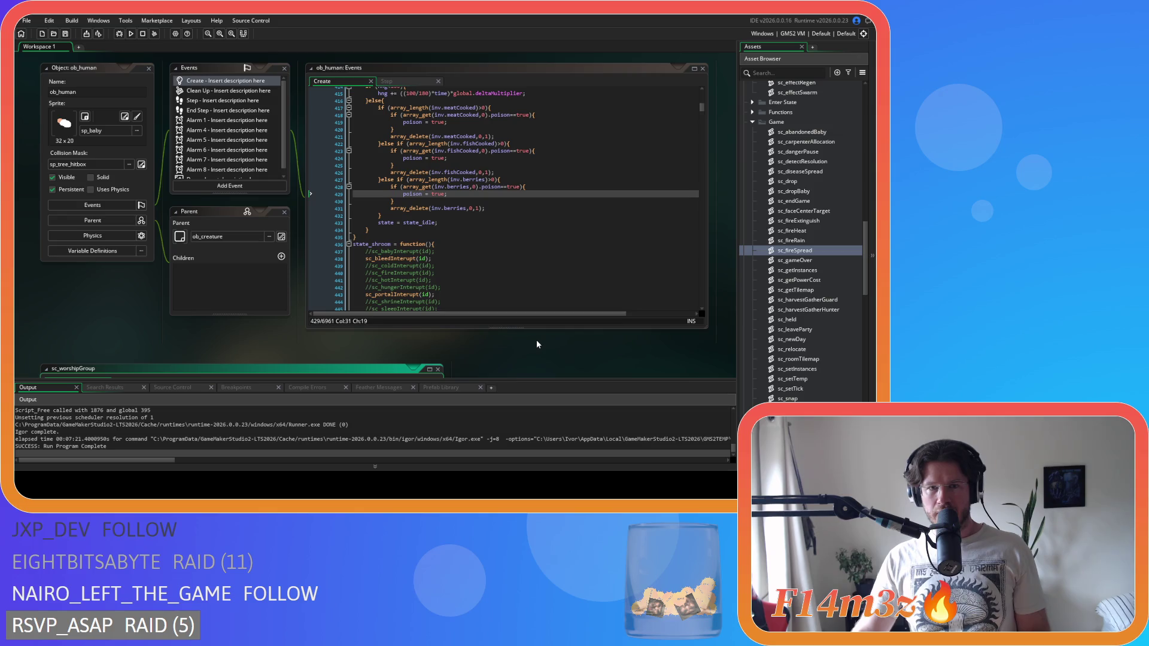
scroll(487, 341, "up", 4)
key("BackSpace")
key("Return")
type("or poison==true)")
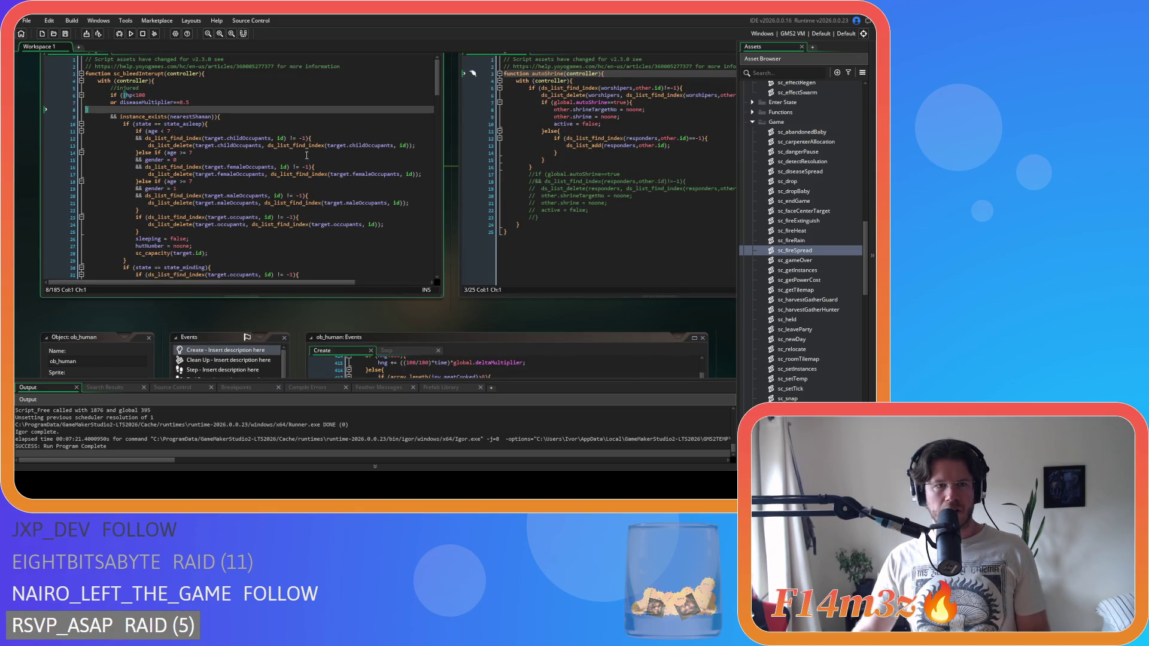
left_click(277, 138)
Add '&& poison==false' to the sc_stateConditions worshipper check and save the script.
scroll(272, 147, "up", 5)
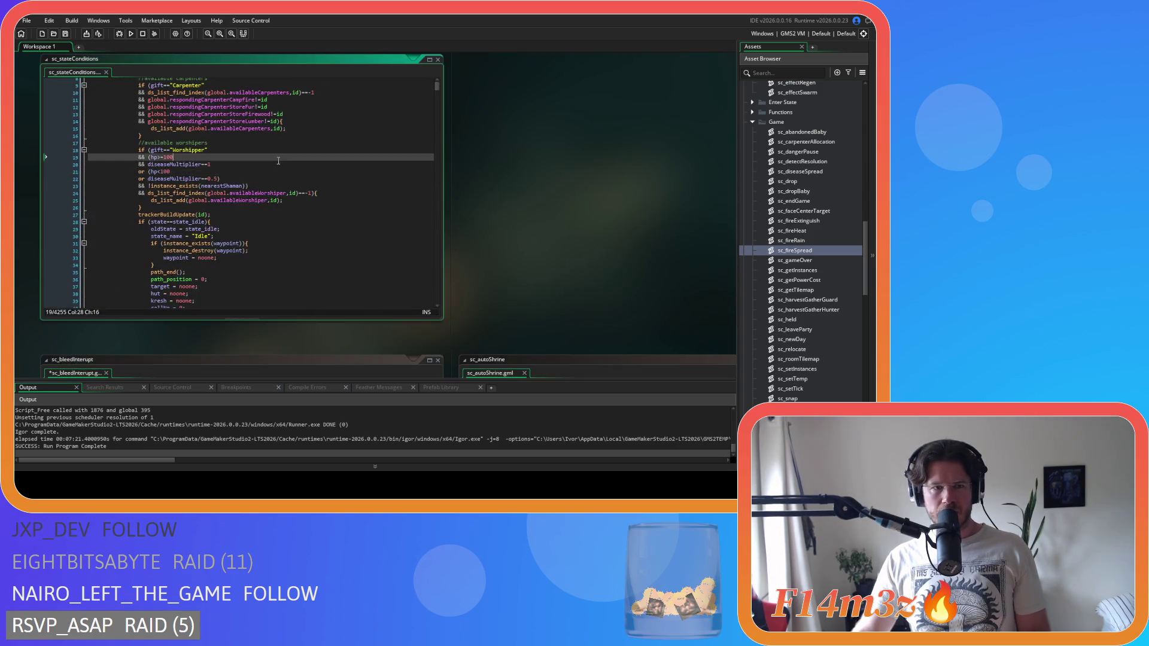
key("Return")
type("&& poison==false")
key("ctrl+s")
scroll(637, 294, "up", 3)
scroll(638, 294, "down", 5)
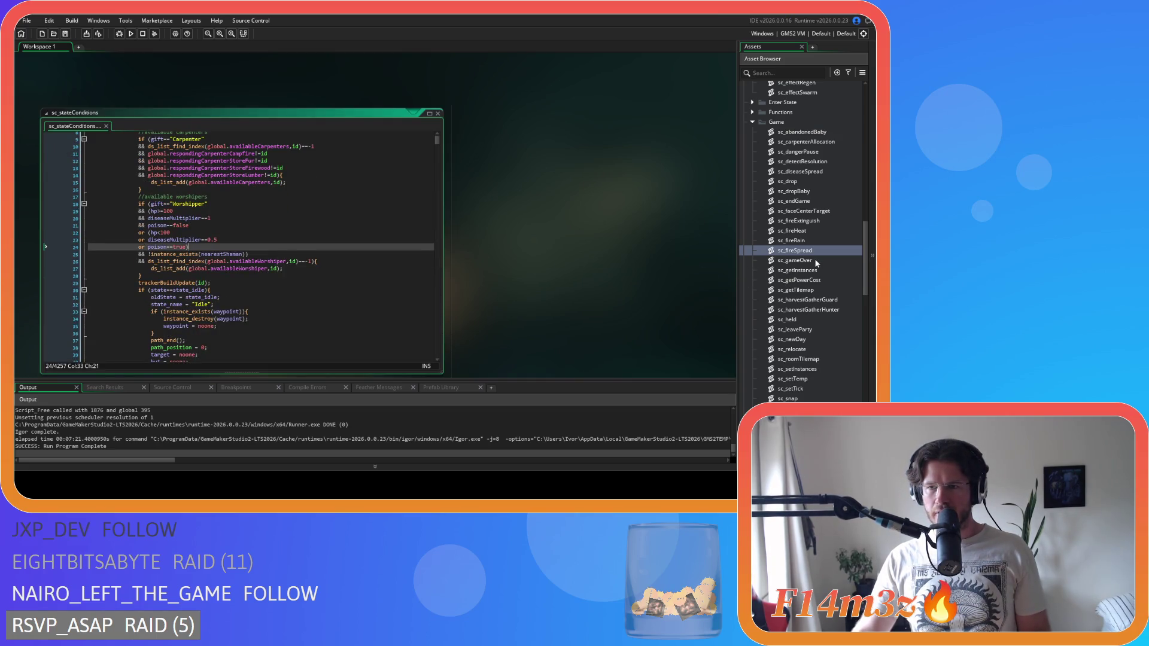
scroll(615, 246, "down", 2)
scroll(636, 234, "up", 1)
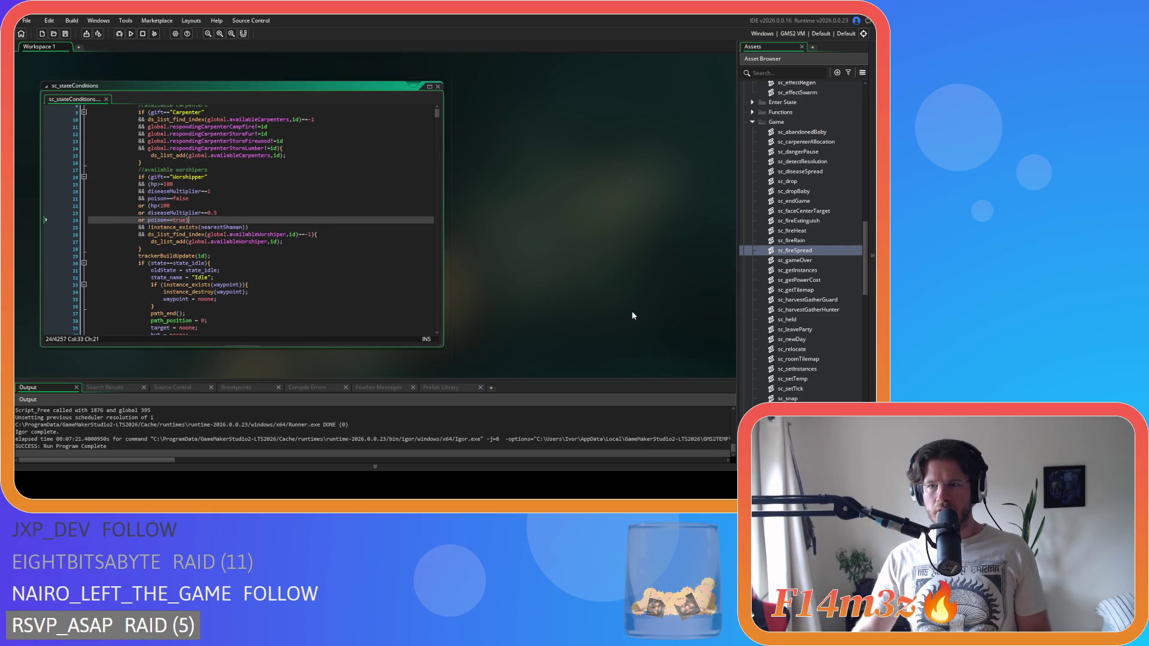
scroll(587, 207, "down", 5)
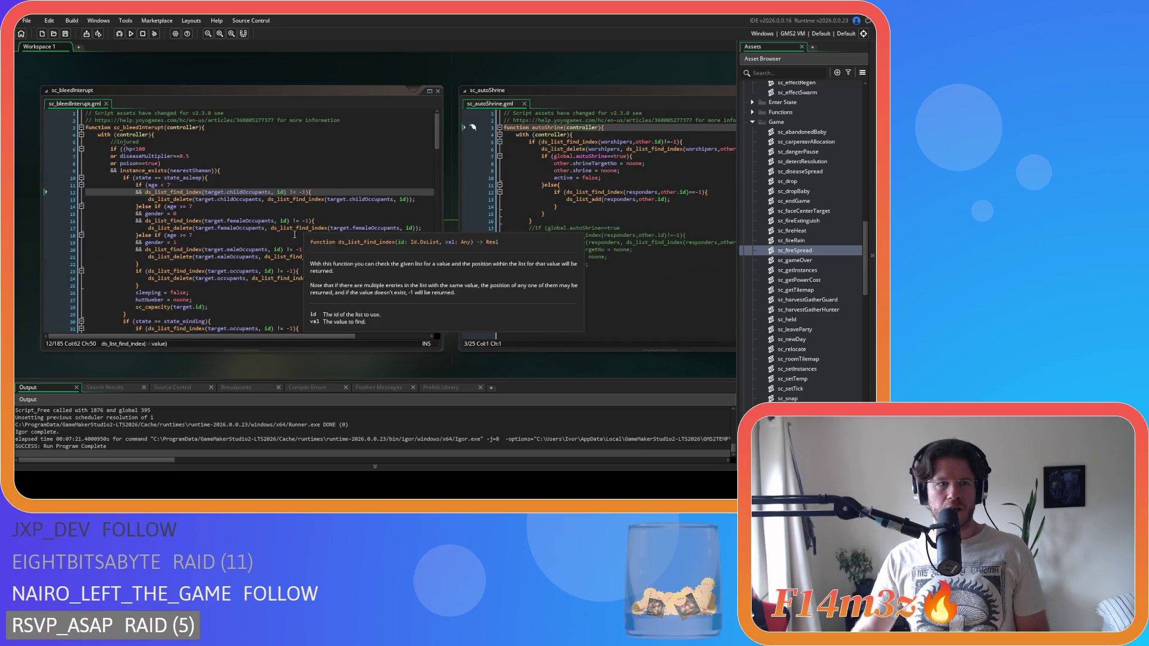
Undo in ob_human's Create event to restore the global.heal and global.combatants blocks for poisoned food.
scroll(27, 221, "down", 10)
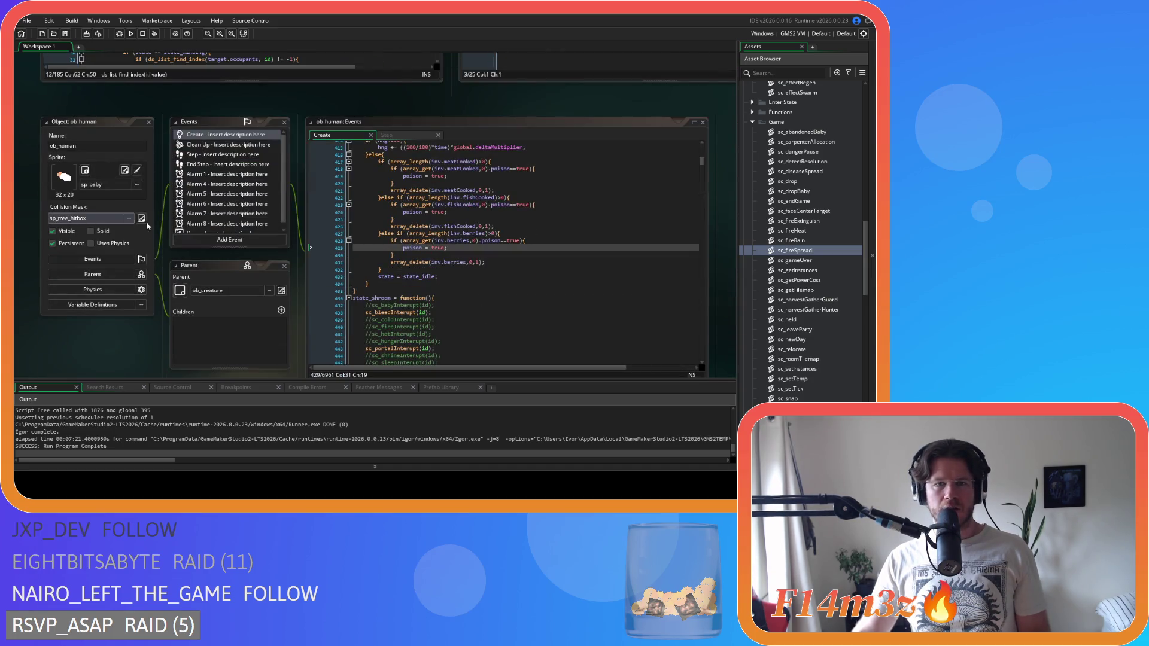
left_click(466, 198)
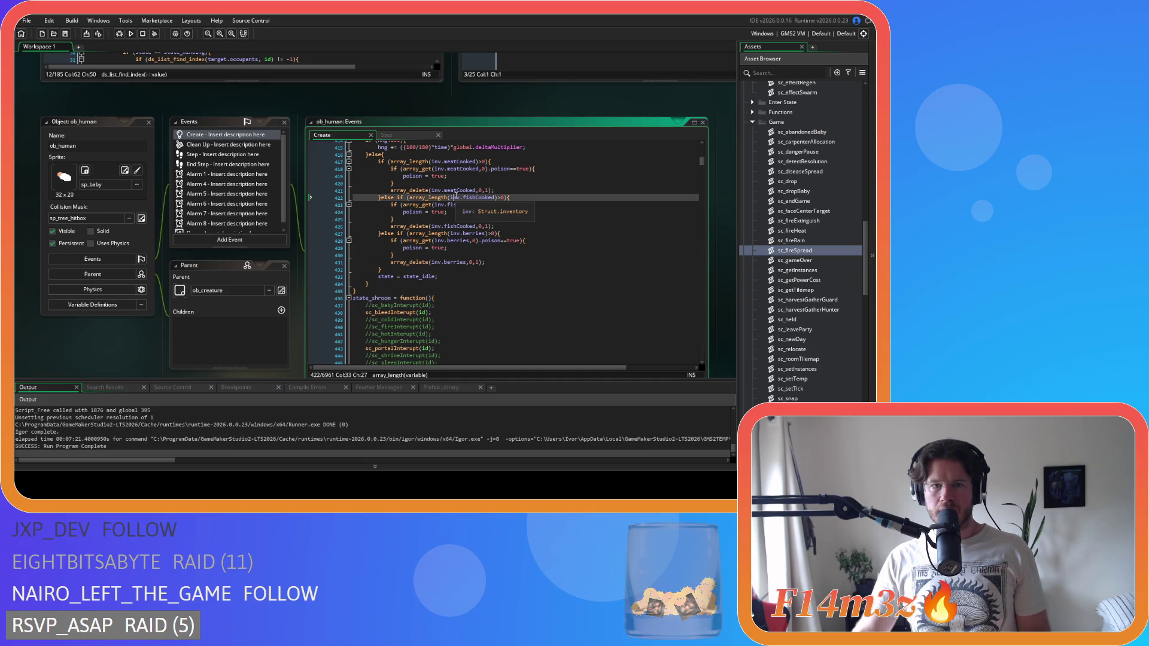
key("ctrl+z")
key("ctrl+z")
key("ctrl+z")
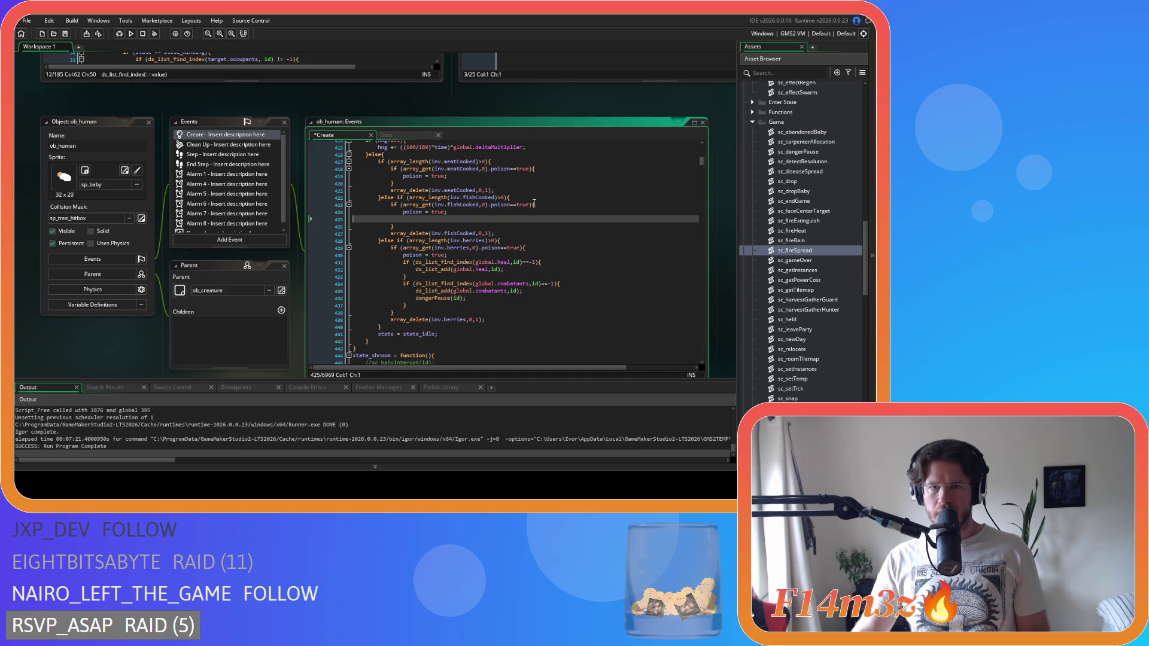
key("ctrl+z")
key("ctrl+z")
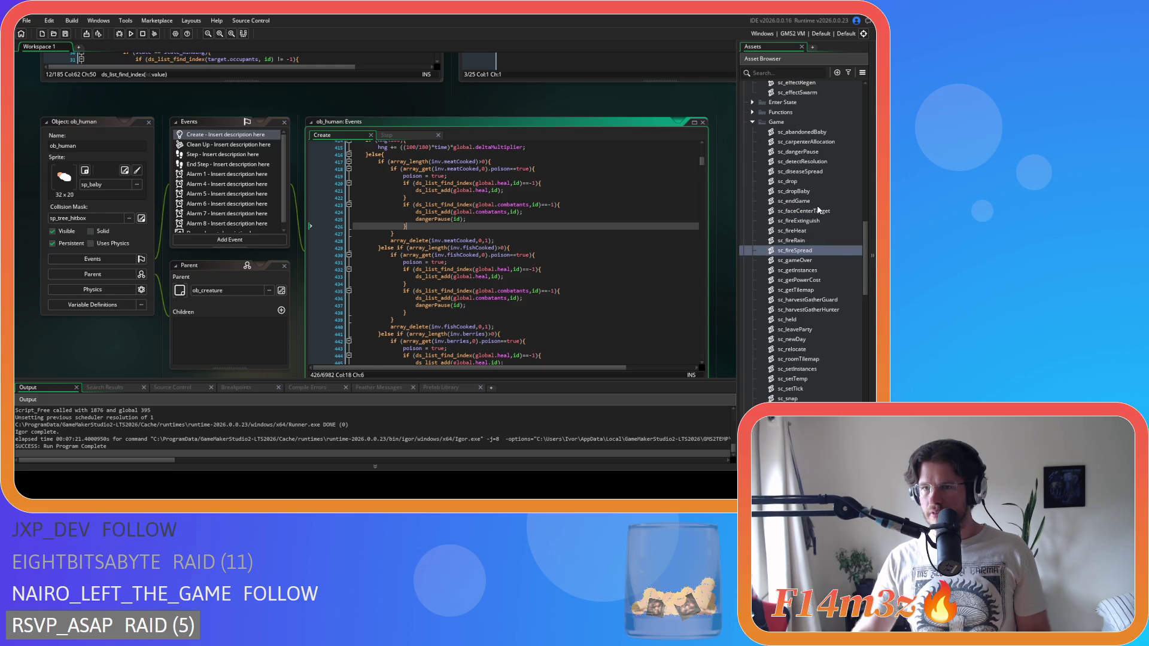
scroll(818, 209, "up", 4)
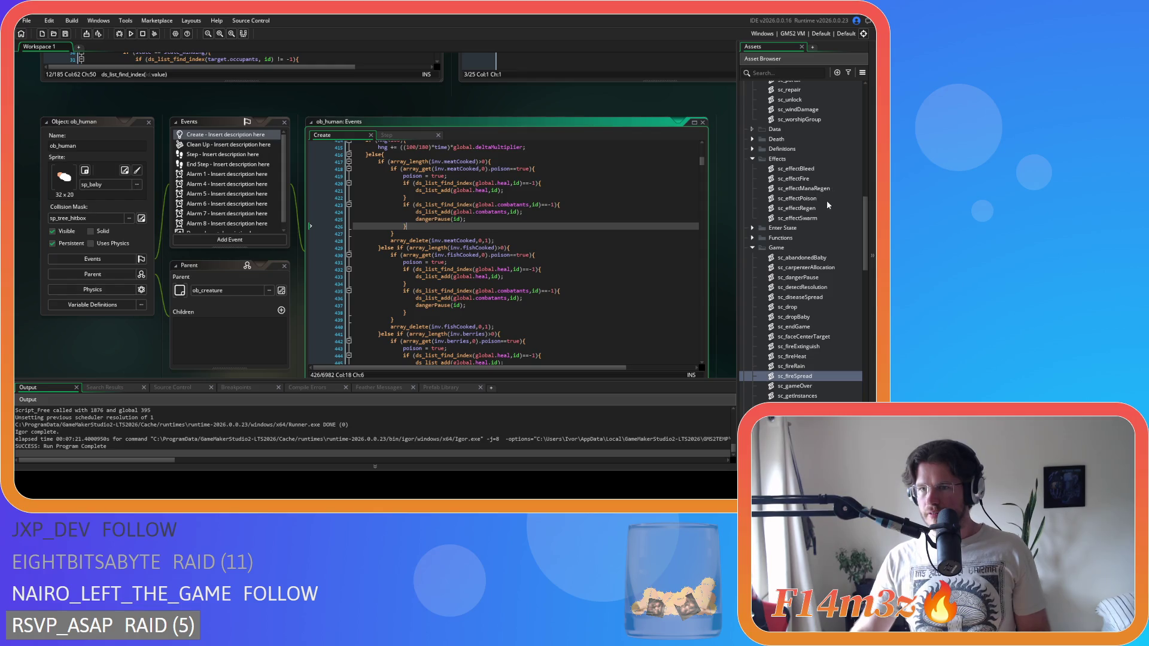
In sc_effectPoison, delete the else-if block that adds to the heal and combatant lists and calls dangerPause.
double_click(828, 199)
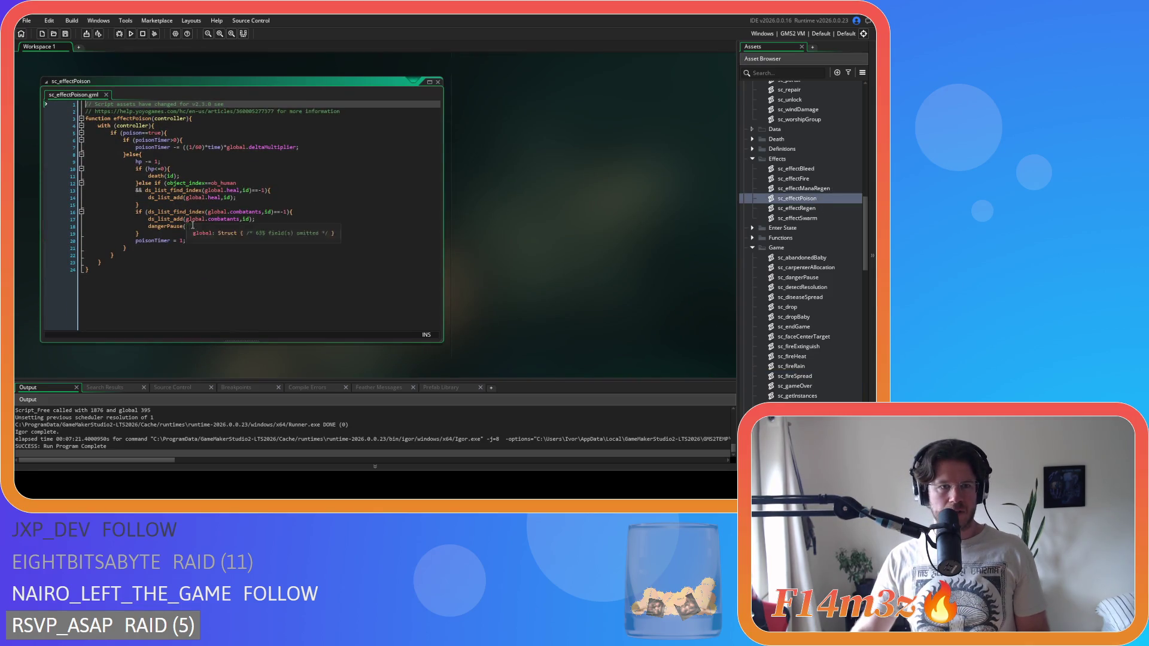
mouse_move(139, 234)
left_mouse_down()
mouse_move(27, 197)
mouse_move(24, 212)
left_mouse_up()
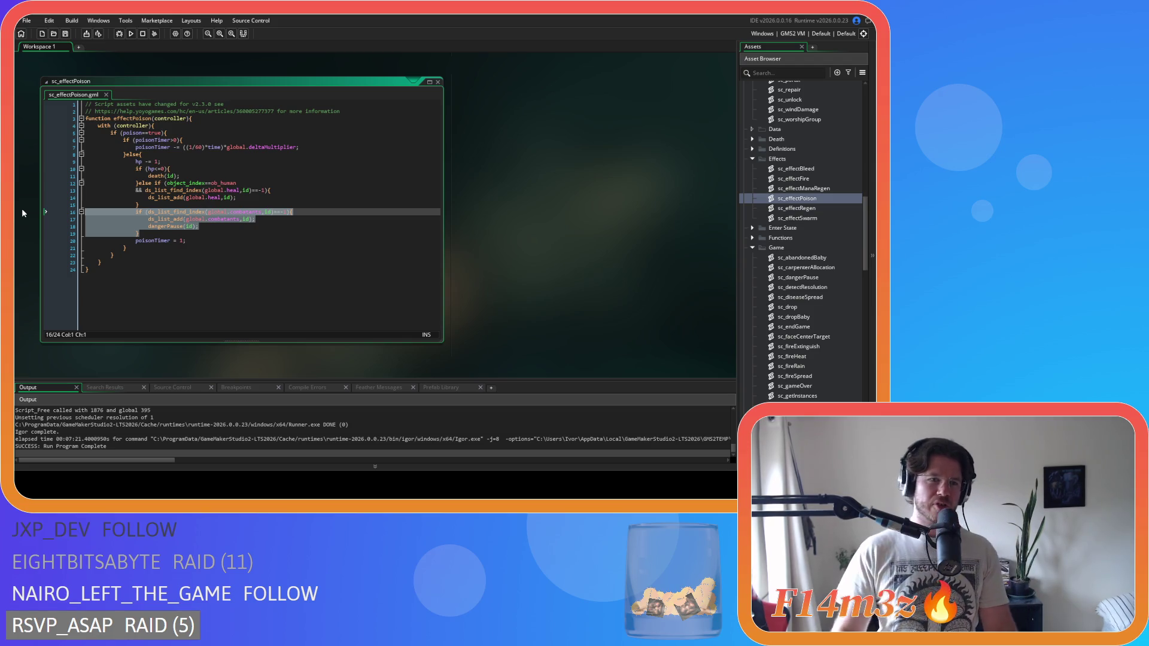
left_click(193, 191)
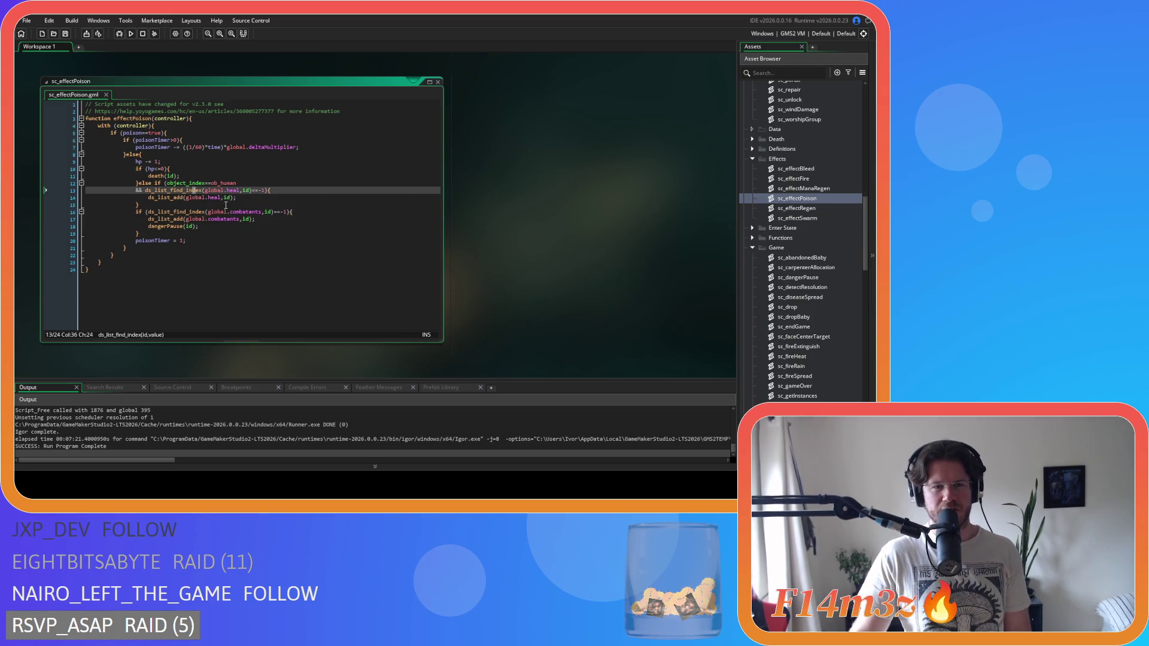
left_click_drag(237, 198, 144, 201)
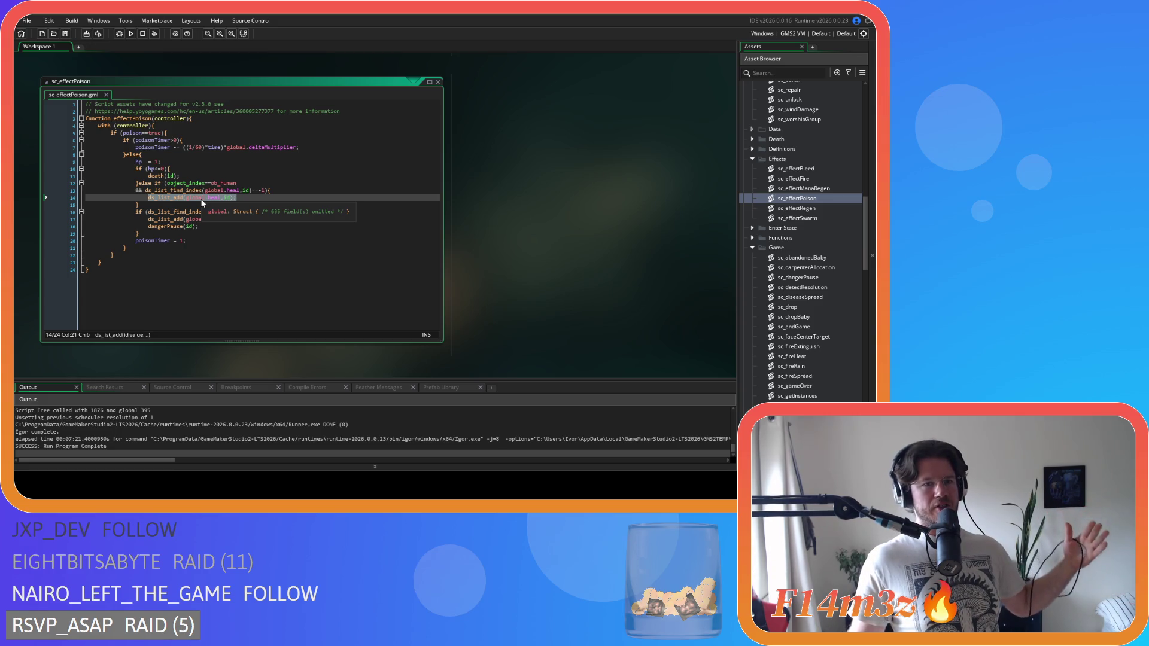
left_click(145, 228)
left_click_drag(144, 228, 139, 183)
key("Delete")
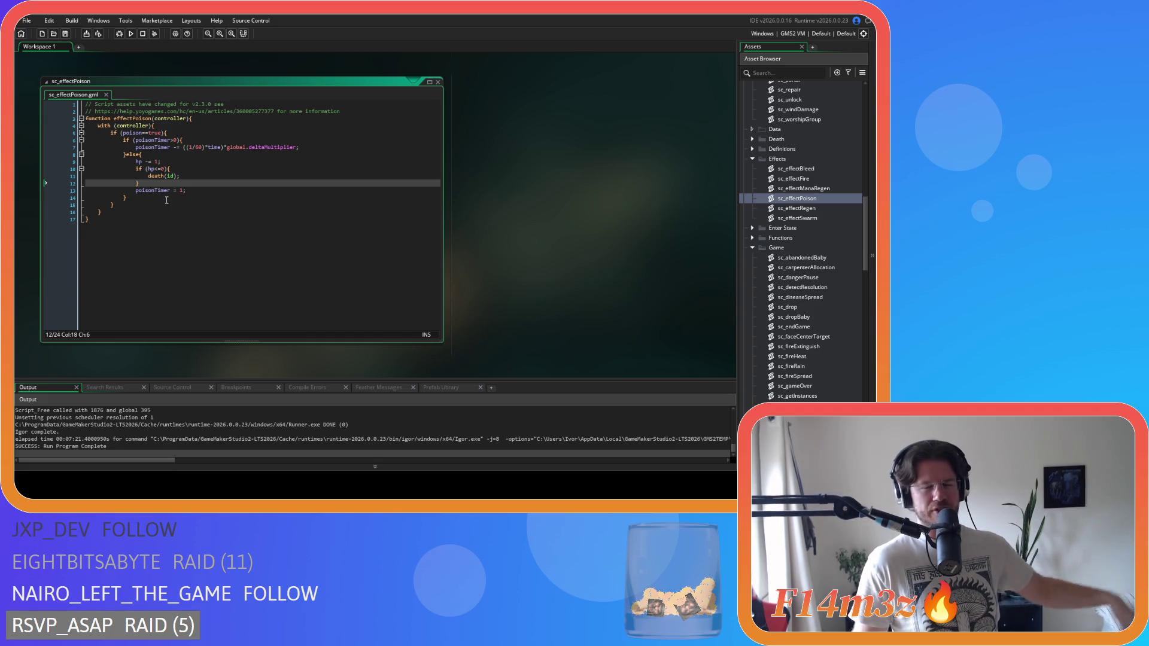
left_click(186, 218)
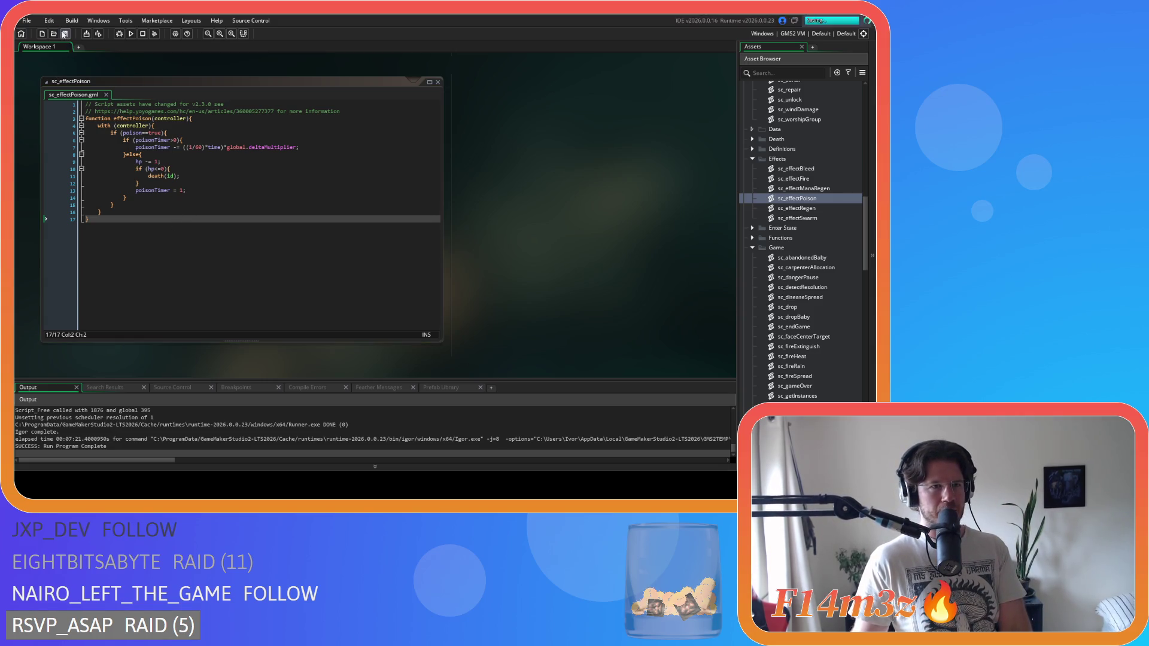
Check the end of sc_effectPoison, then scroll the Asset Browser to the Loading scripts.
left_click(180, 213)
left_click_drag(207, 219, 156, 120)
left_click(248, 180)
left_click(536, 192)
scroll(487, 166, "up", 3)
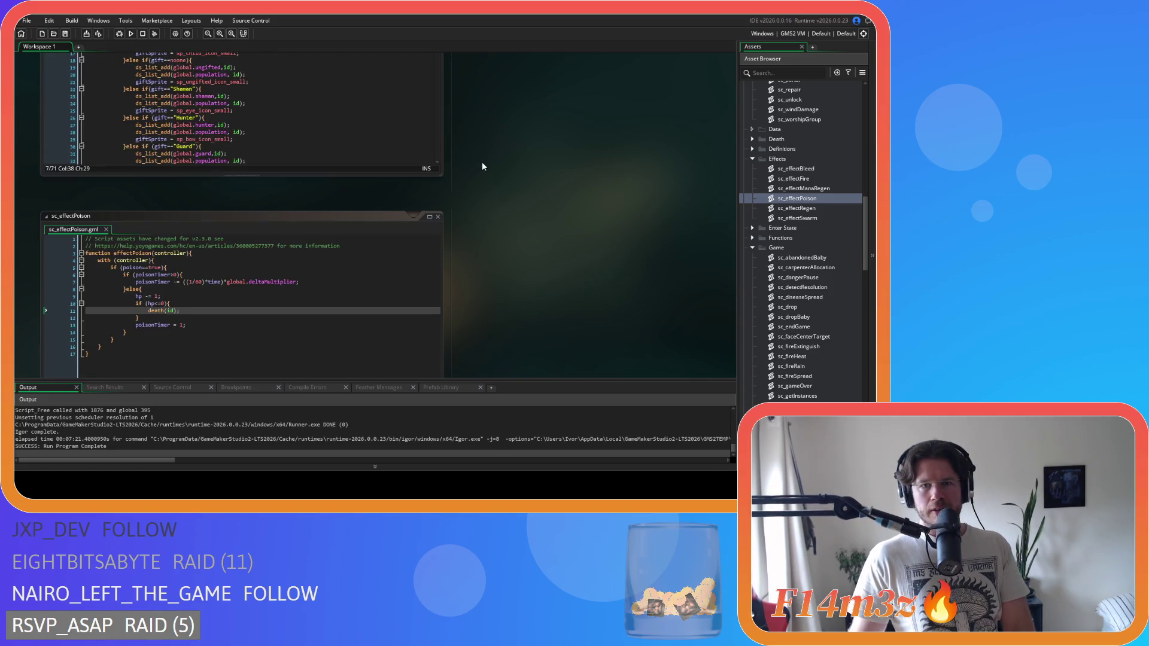
scroll(460, 212, "up", 2)
scroll(470, 216, "up", 2)
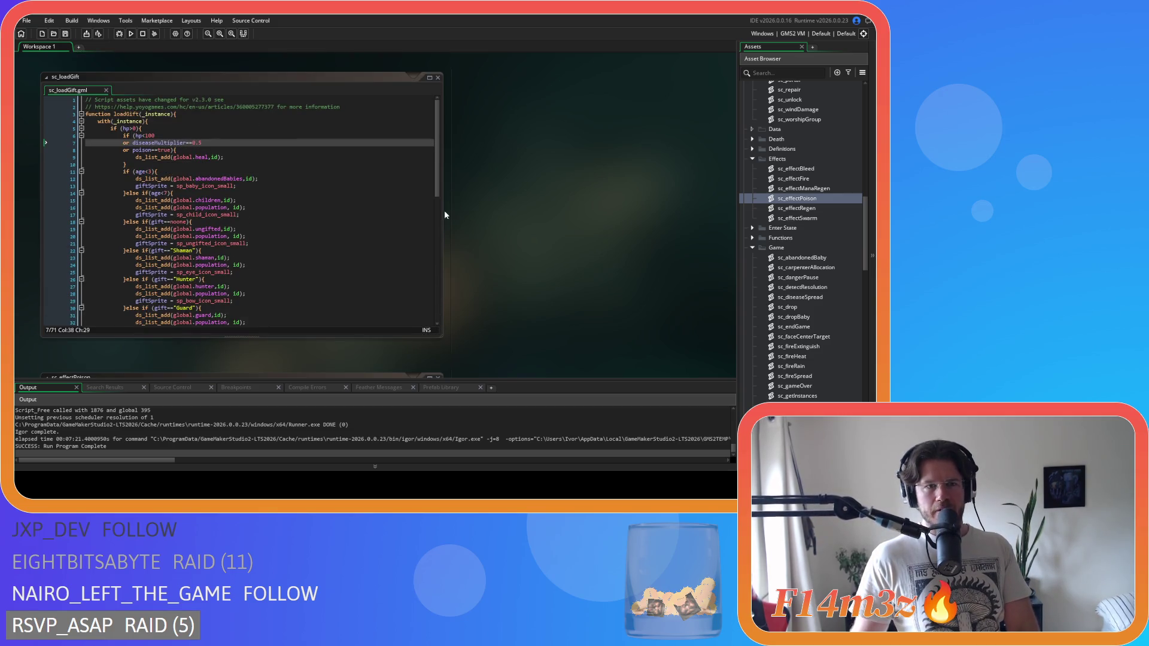
scroll(467, 233, "down", 2)
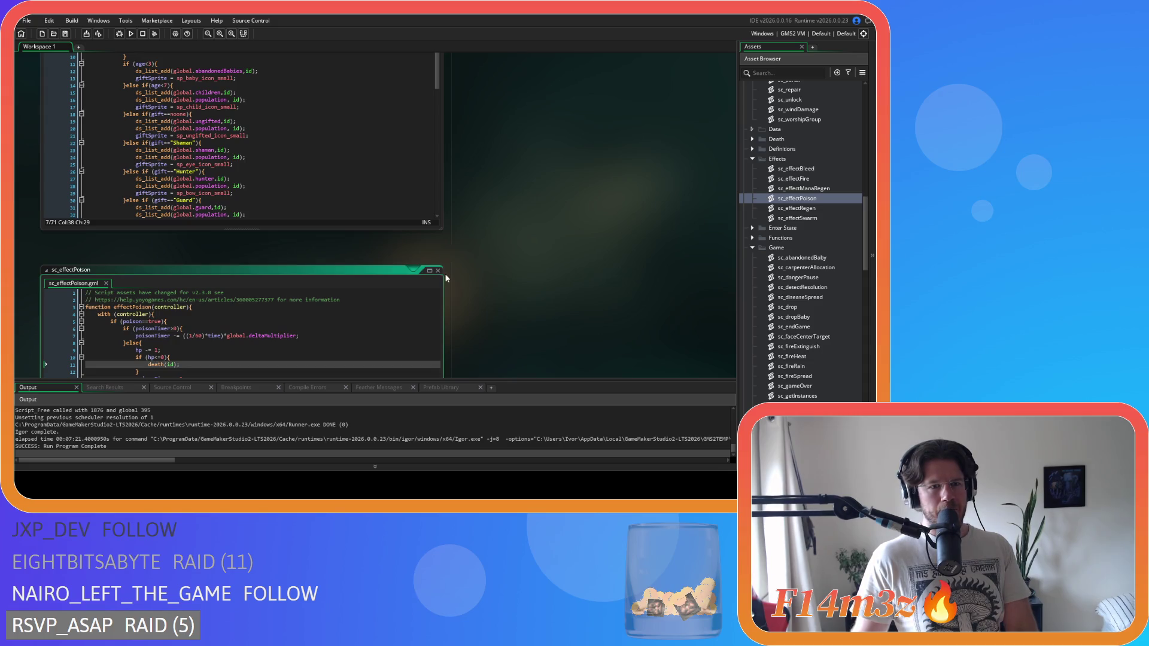
scroll(496, 277, "down", 2)
scroll(494, 287, "up", 4)
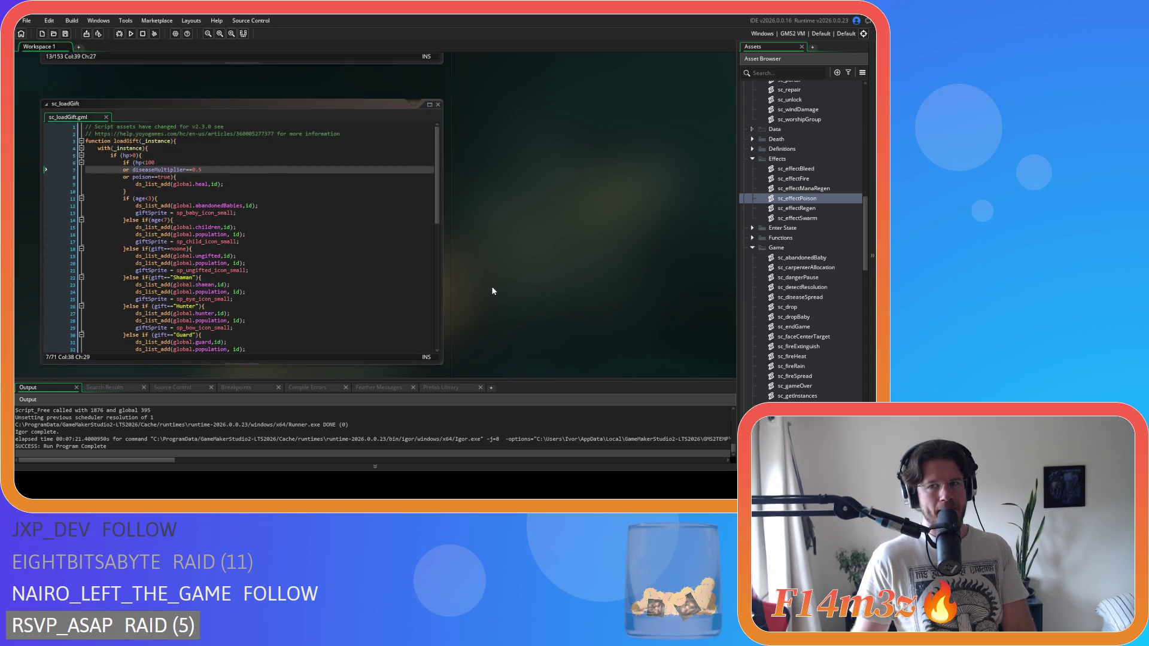
scroll(802, 300, "down", 3)
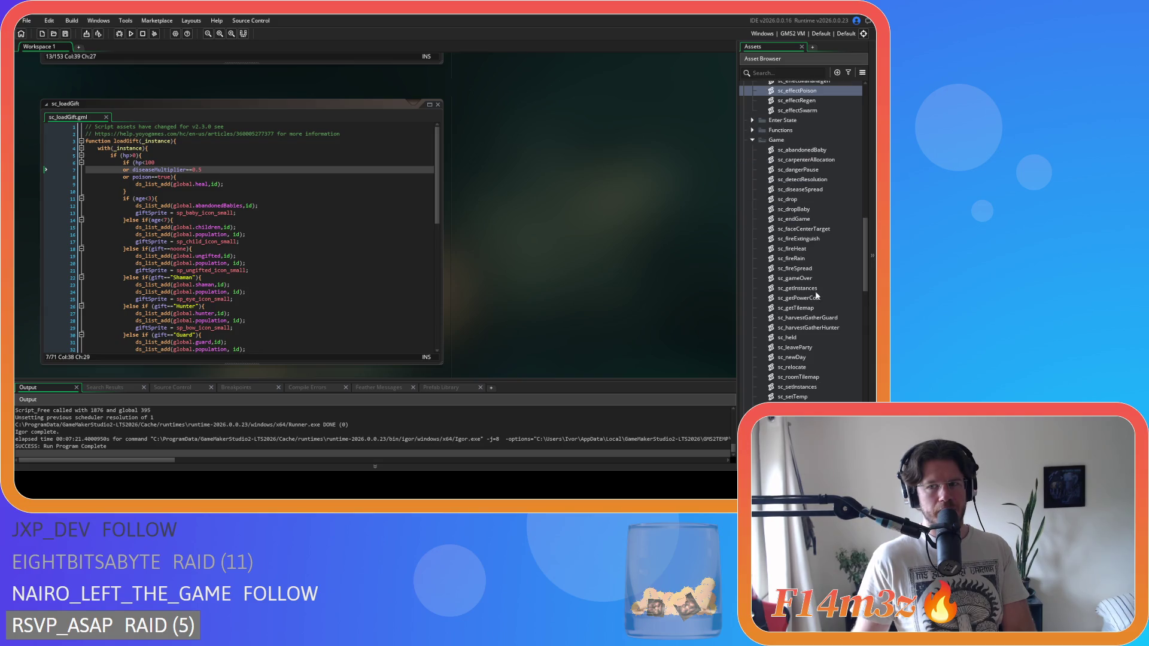
scroll(816, 237, "down", 15)
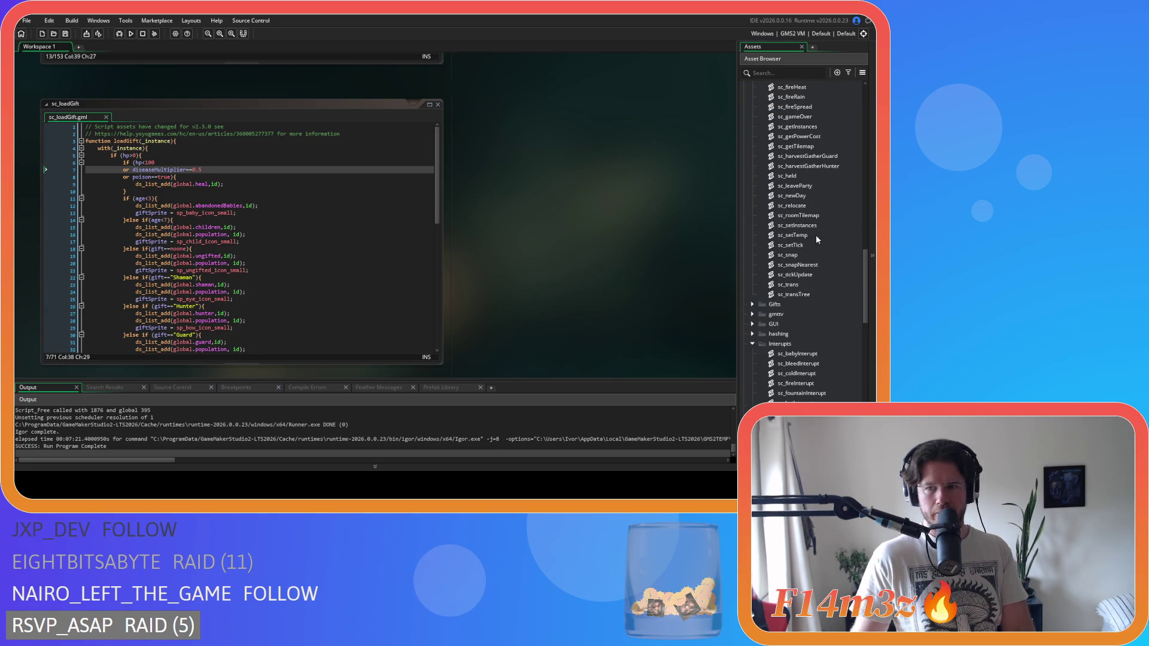
scroll(817, 237, "down", 4)
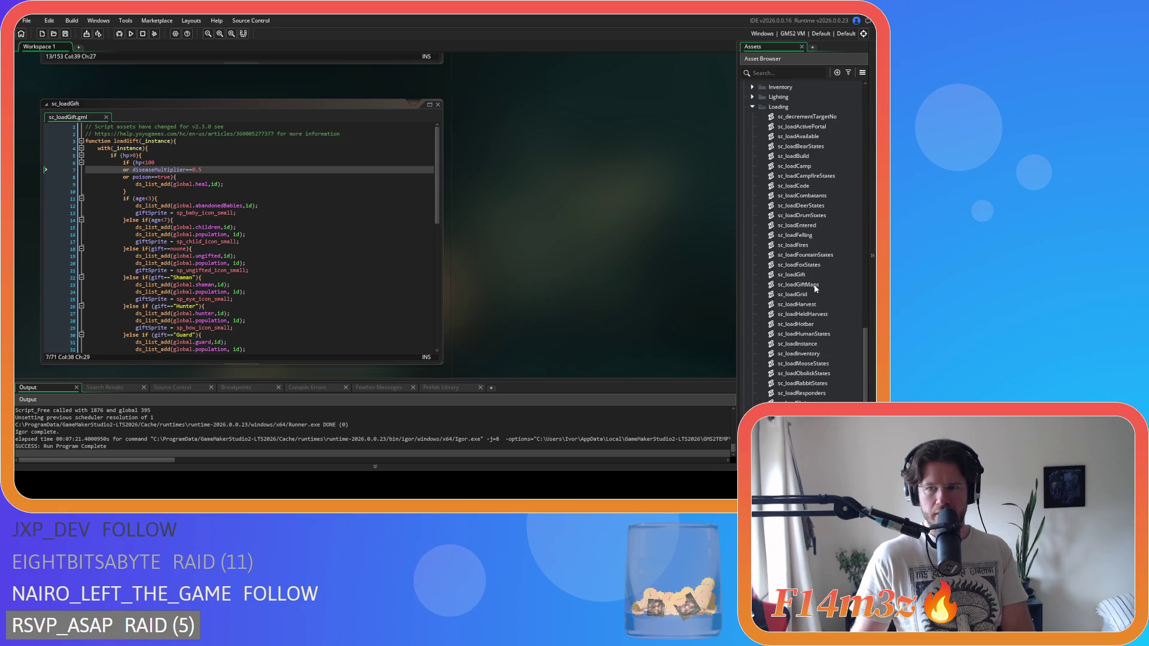
Bring up sc_loadGift and review its heal condition with the hp, disease and poison checks.
left_click(806, 276)
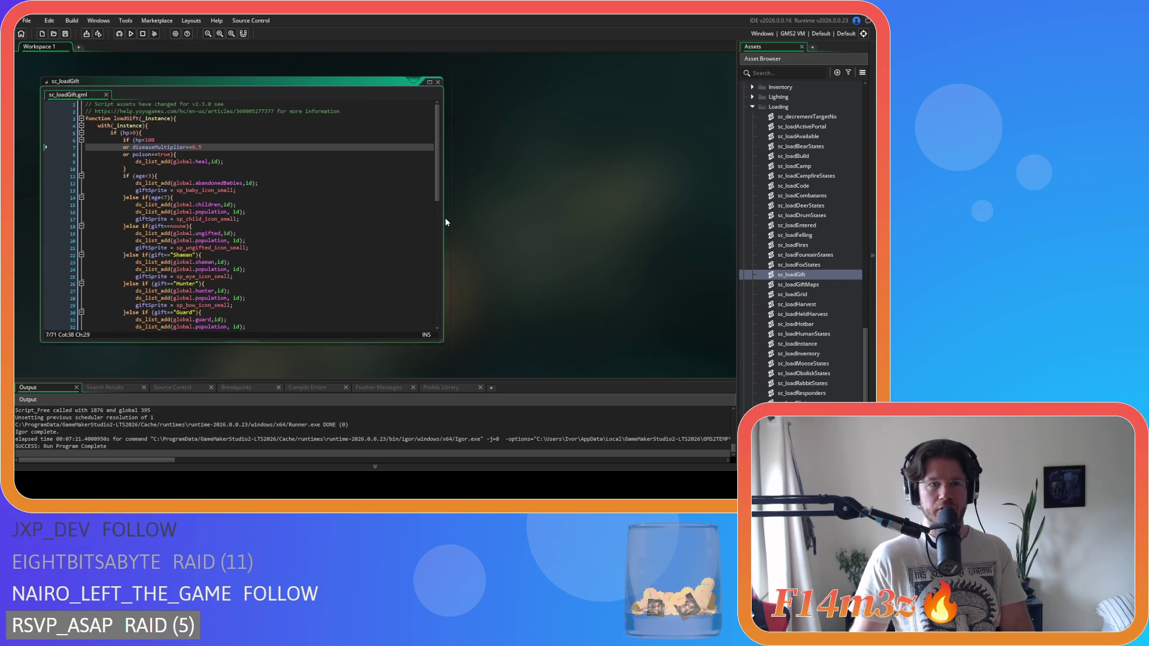
left_click(194, 161)
left_click(238, 155)
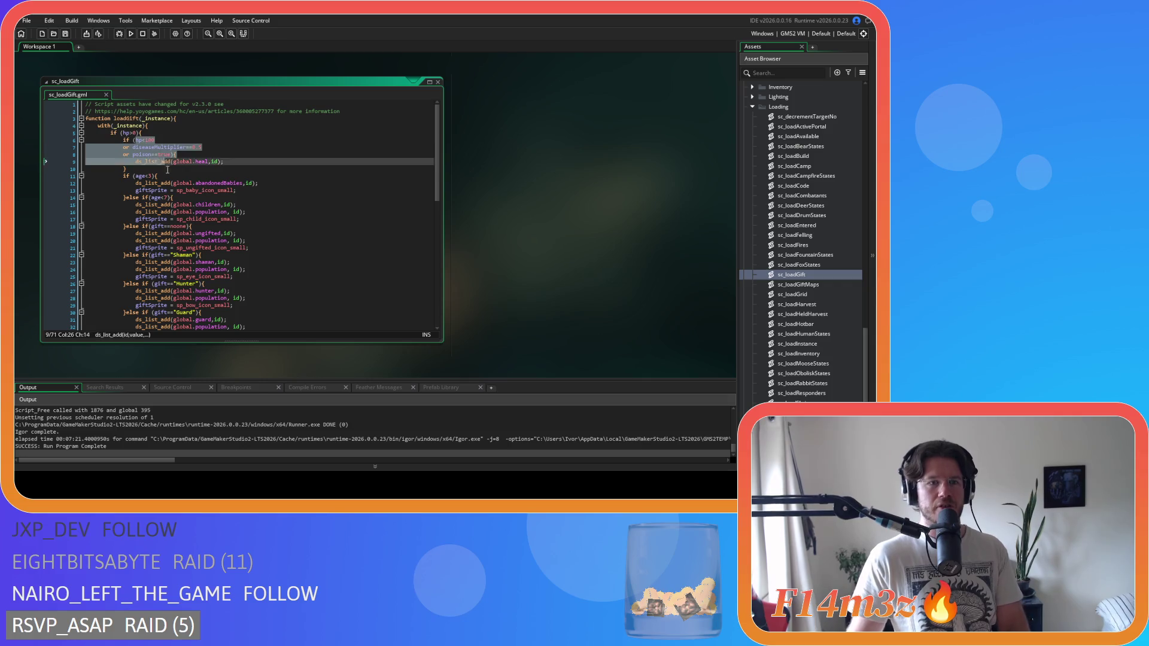
left_click(157, 162)
left_click(227, 160)
key("shift+Home")
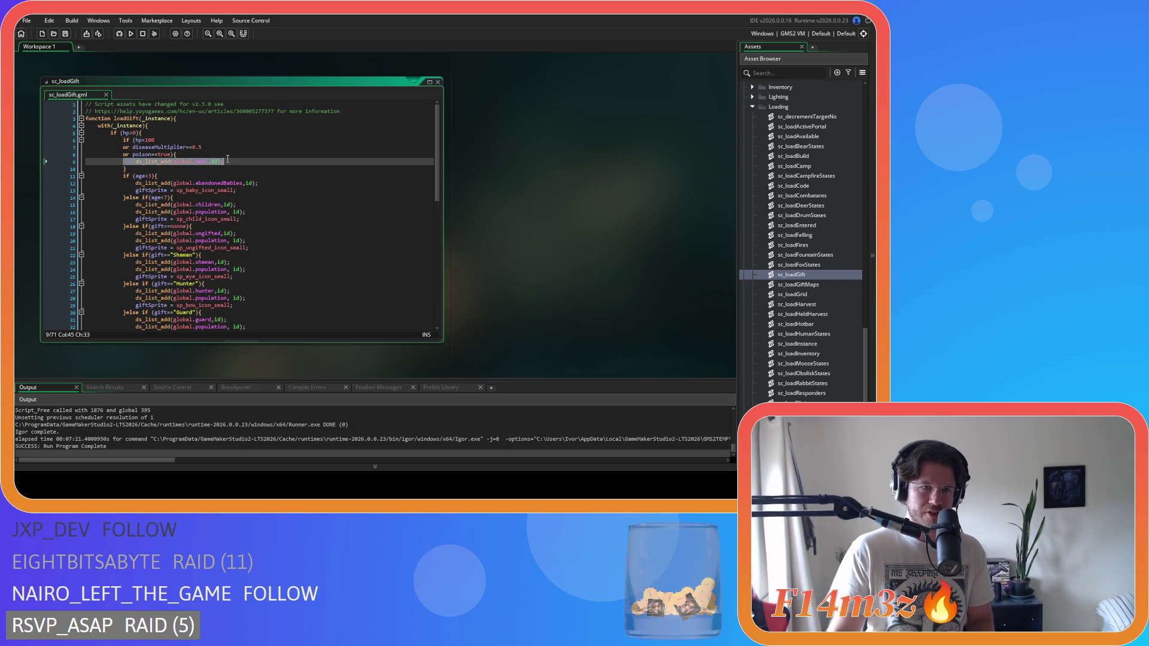
left_click(313, 148)
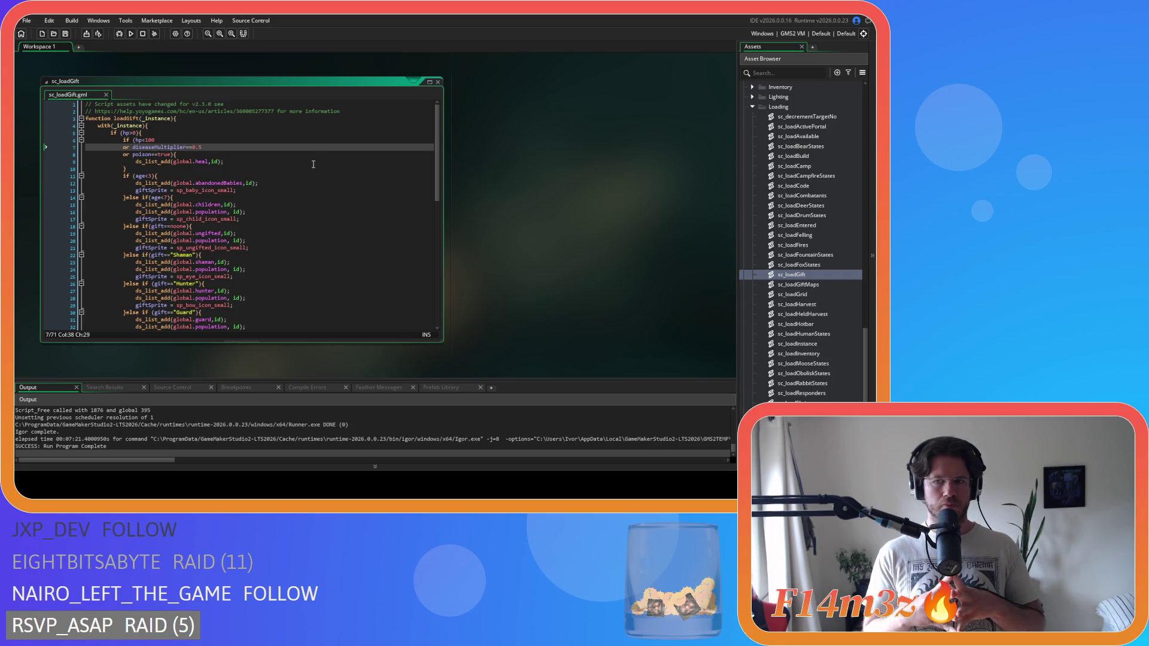
Close the sc_loadGift, ob_human, sc_bleedInterupt, sc_autoShrine and sc_stateConditions editors.
left_click(437, 81)
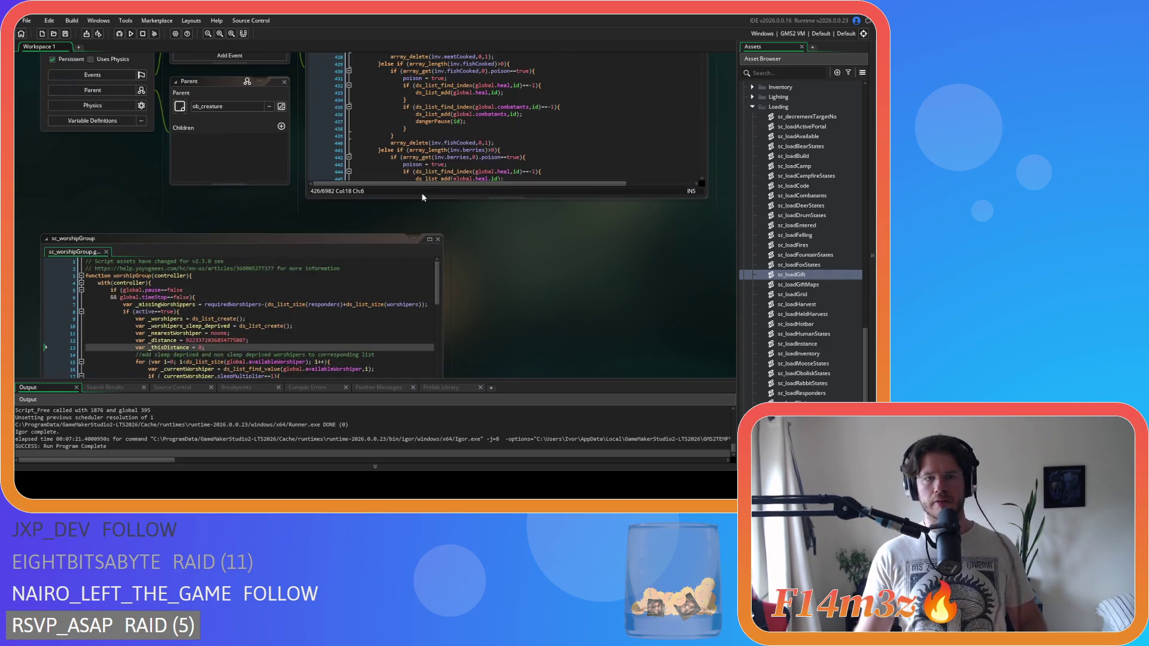
left_click(438, 239)
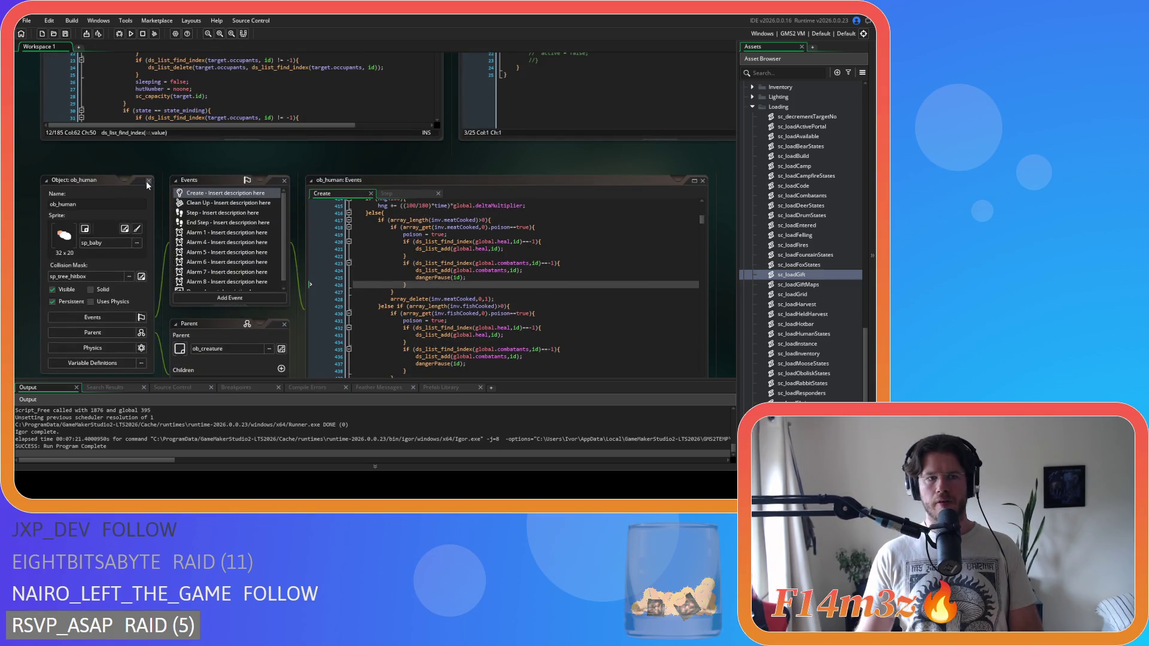
left_click(148, 181)
left_click(431, 204)
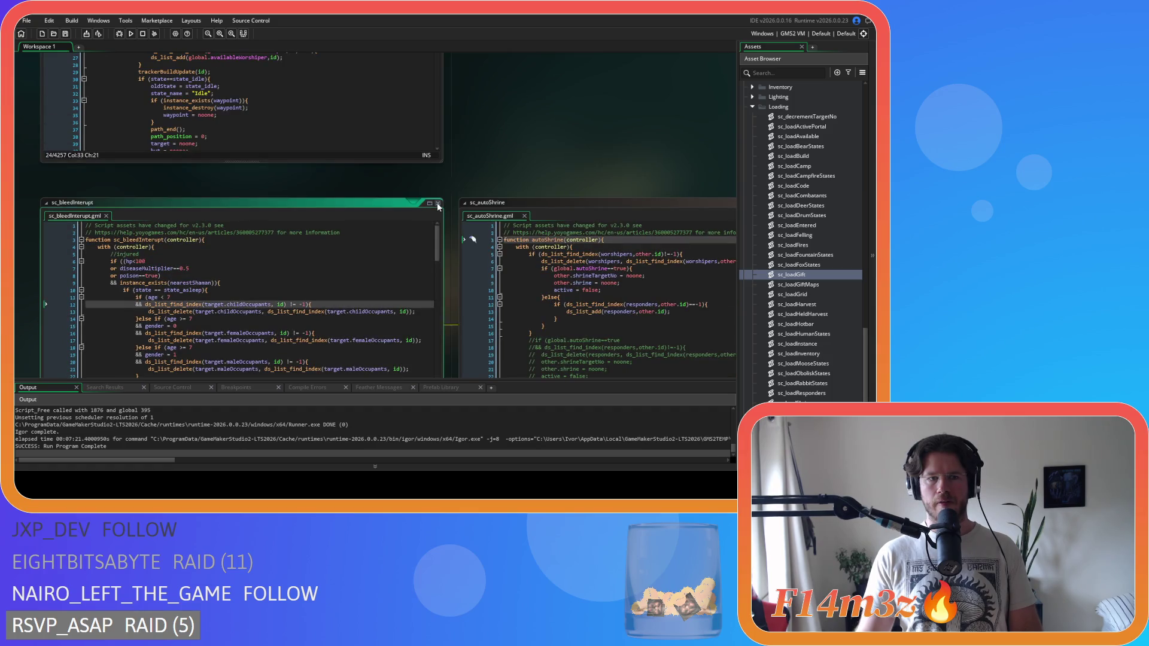
left_click(431, 200)
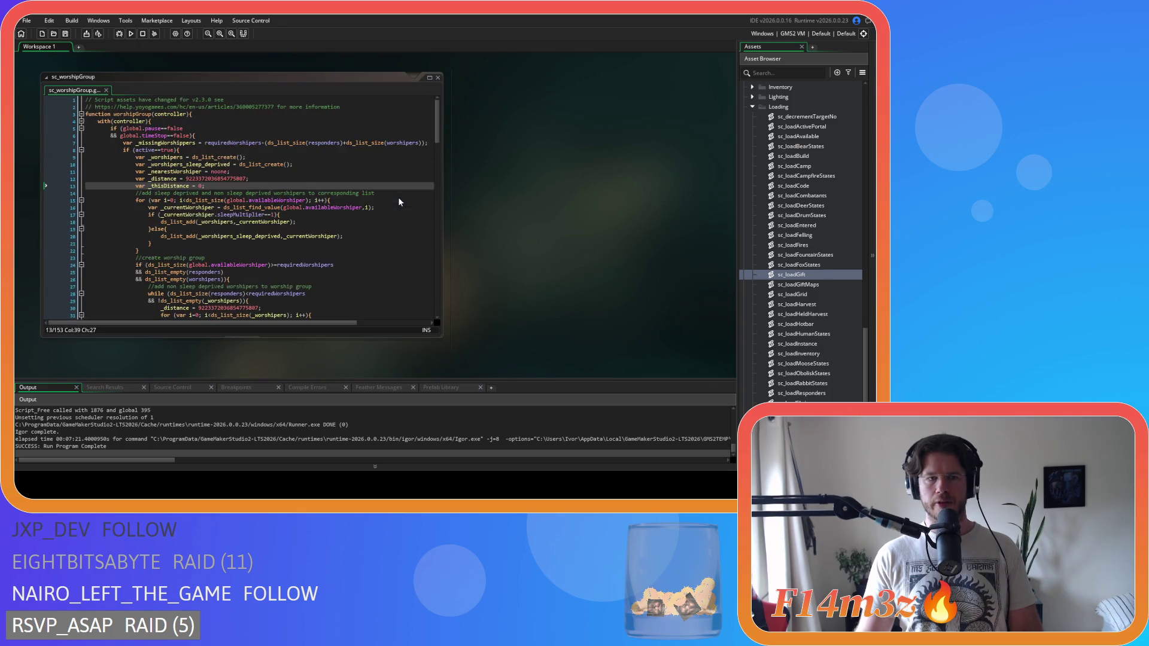
Duplicate the _worshipers_sleep_deprived list declaration line in sc_worshipGroup with Ctrl+D.
left_click(239, 142)
key("Down")
key("Down")
key("Down")
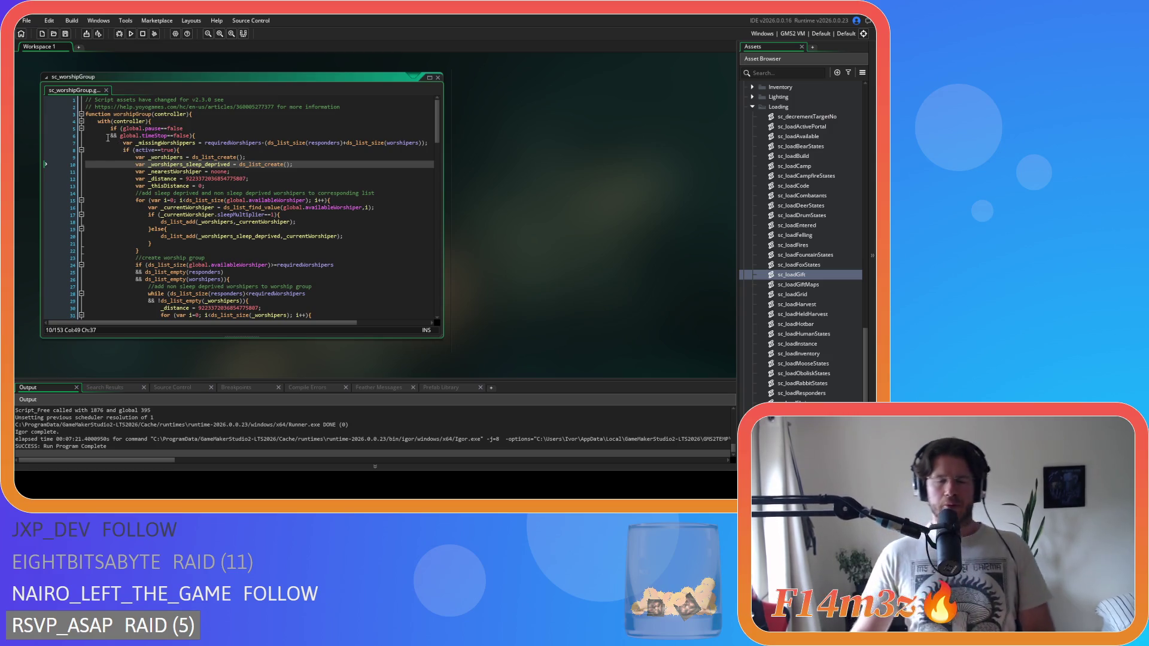
scroll(301, 204, "down", 5)
scroll(301, 204, "up", 5)
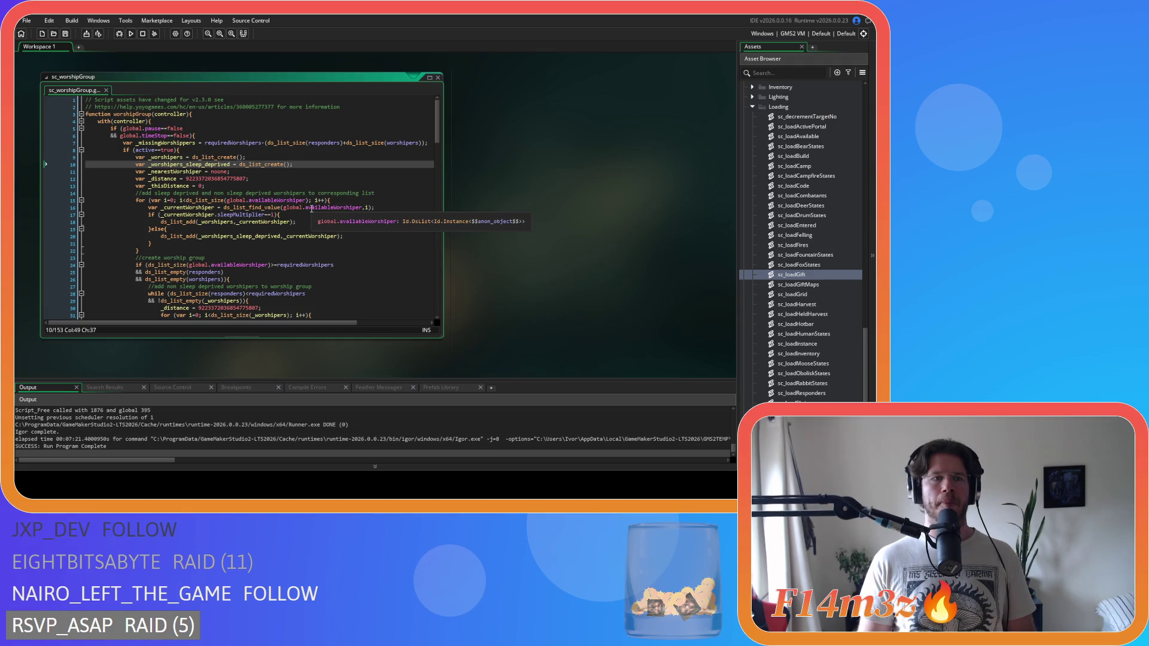
left_click(181, 150)
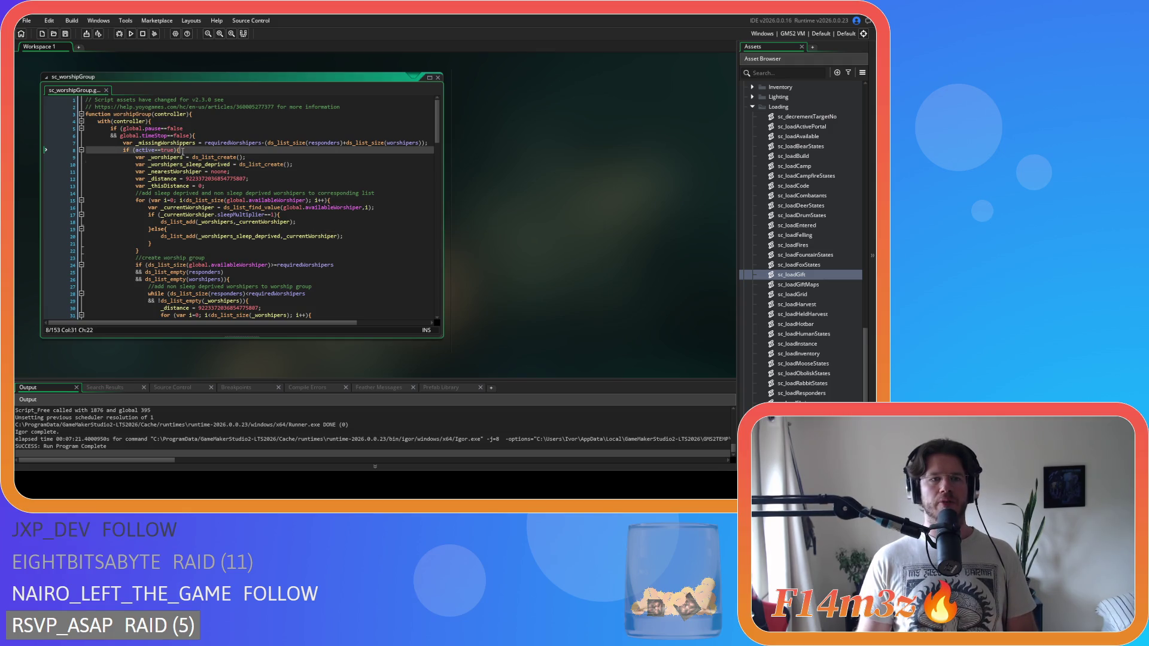
left_click(309, 164)
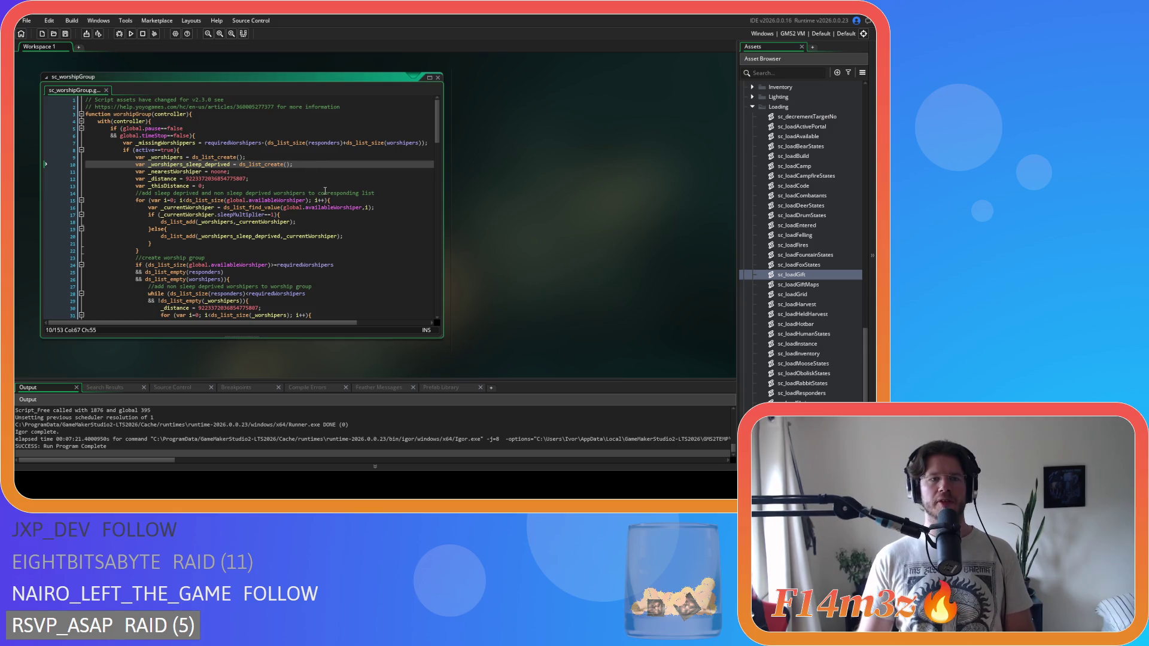
key("ctrl+d")
left_click_drag(186, 171, 231, 174)
Rename the duplicated list to _worshipers_diseased and save sc_worshipGroup.
type("diseased")
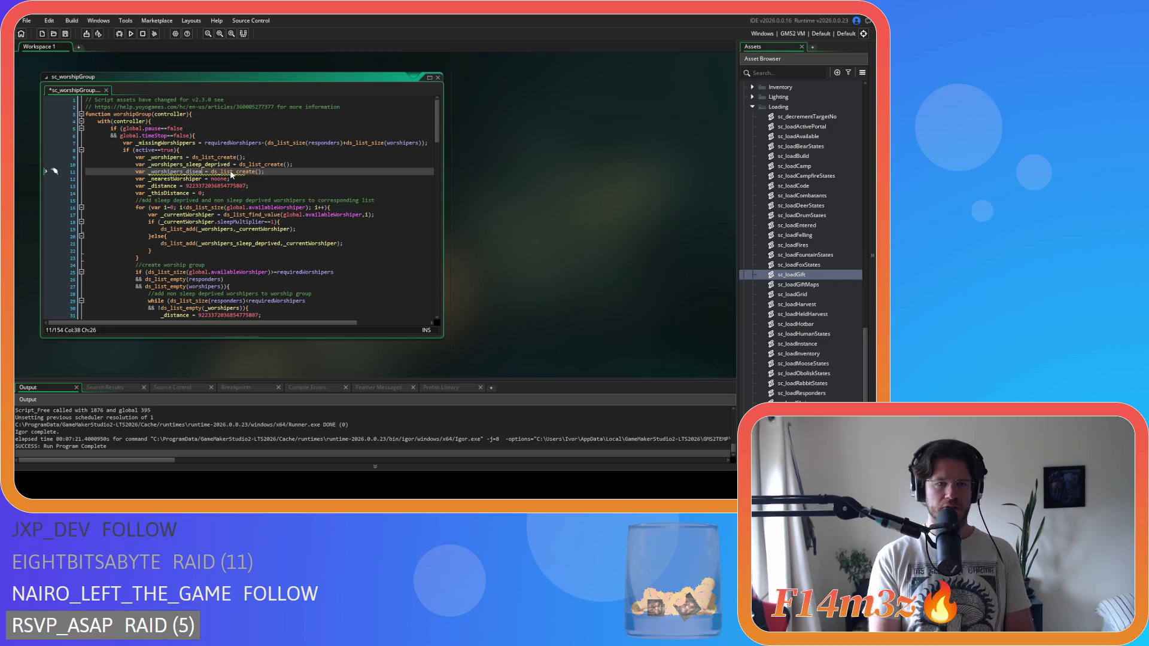
left_click(303, 177)
key("ctrl+s")
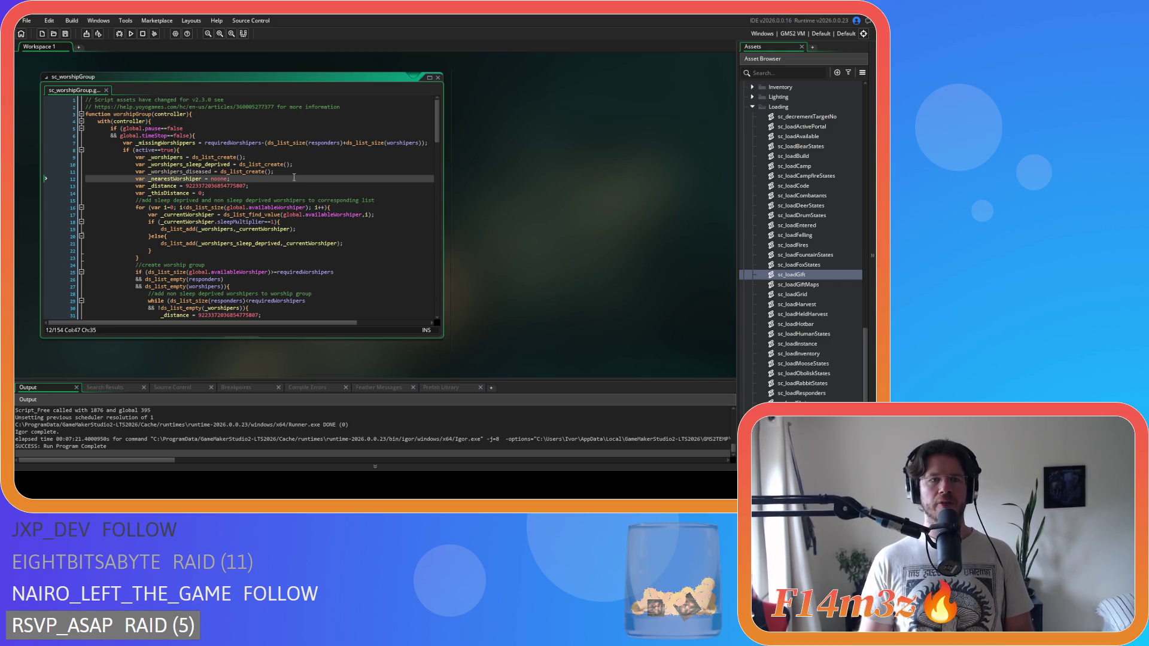
scroll(241, 241, "down", 2)
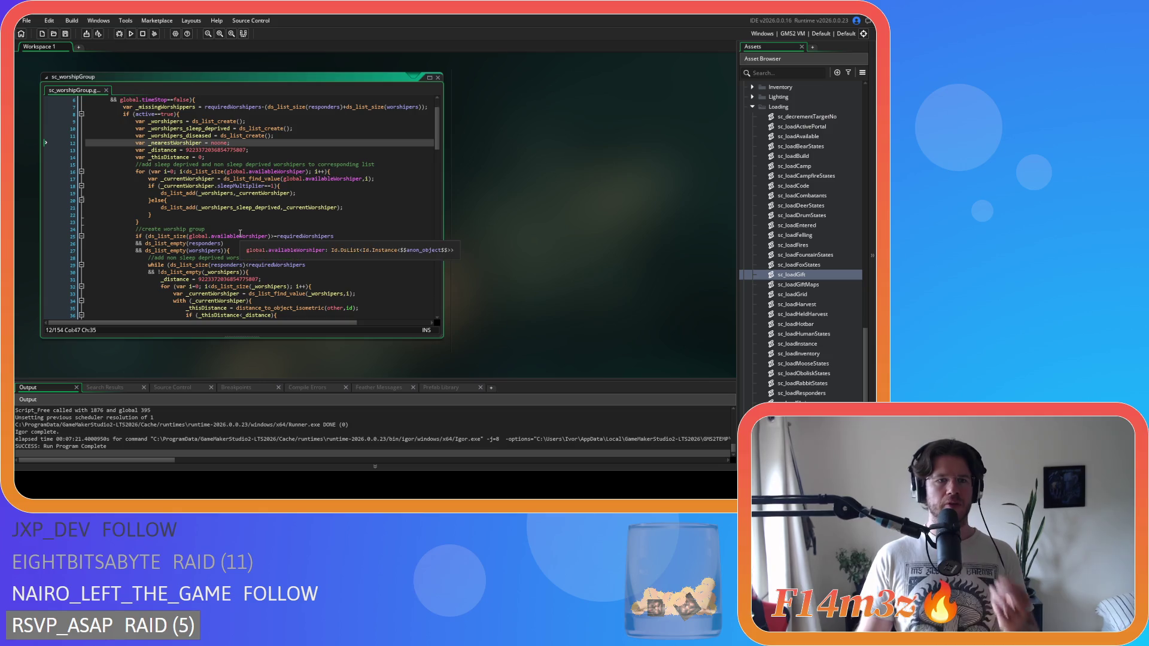
Examine the worshipper sorting loop's sleepMultiplier check and its sleep-deprived else branch.
left_click(315, 172)
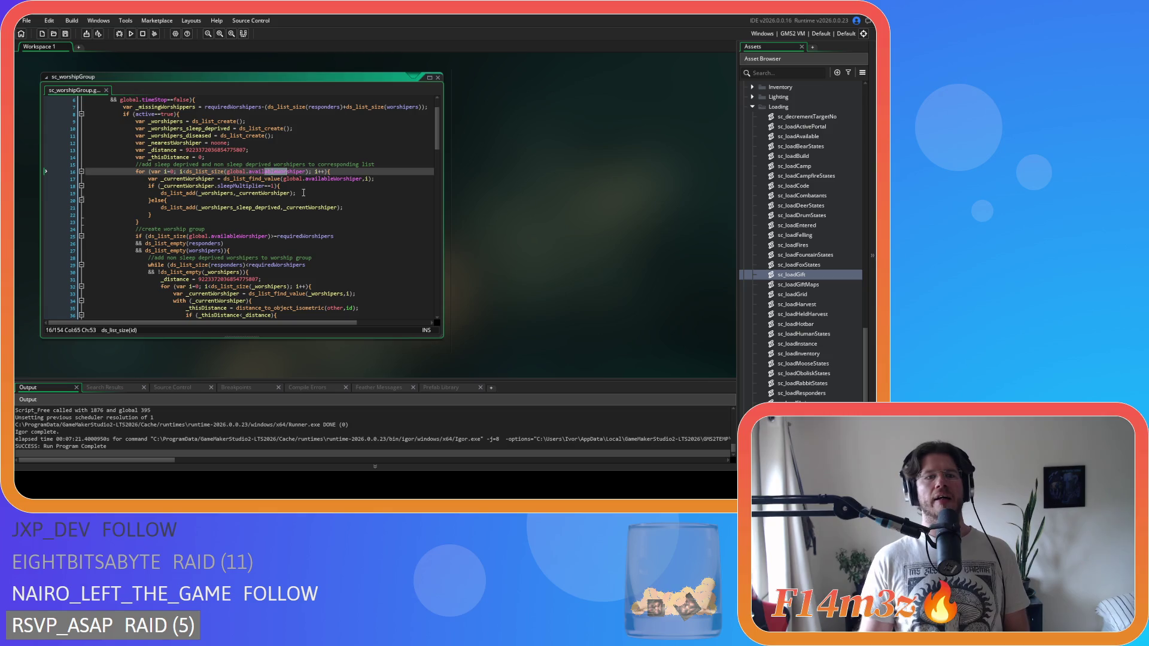
scroll(301, 195, "up", 2)
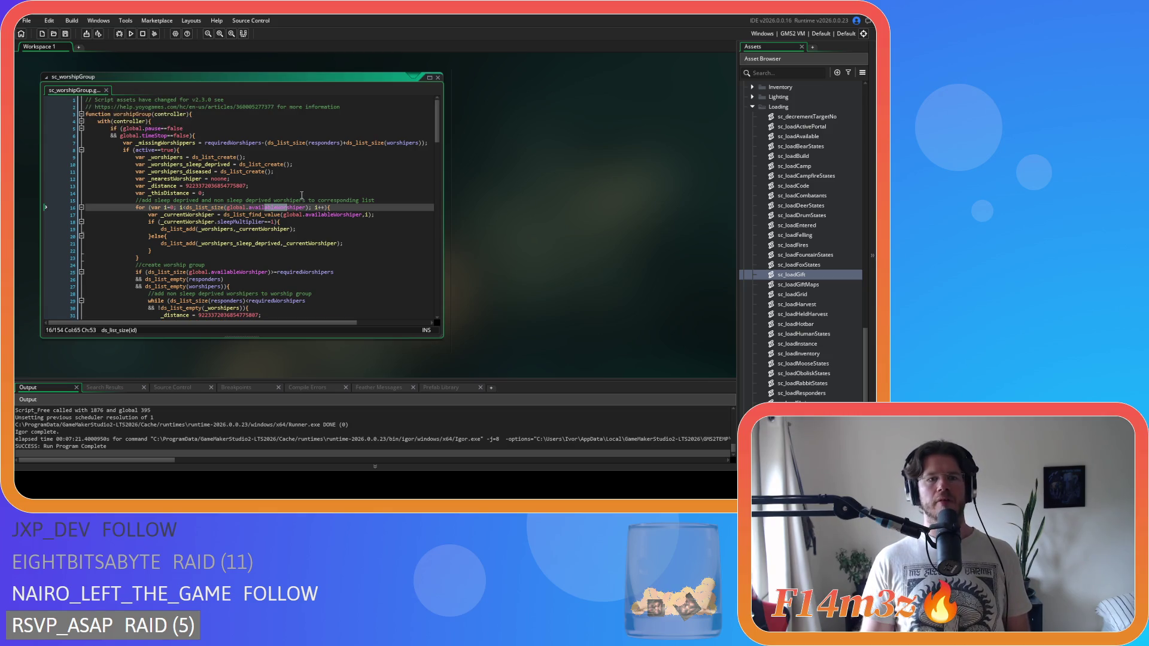
mouse_move(288, 208)
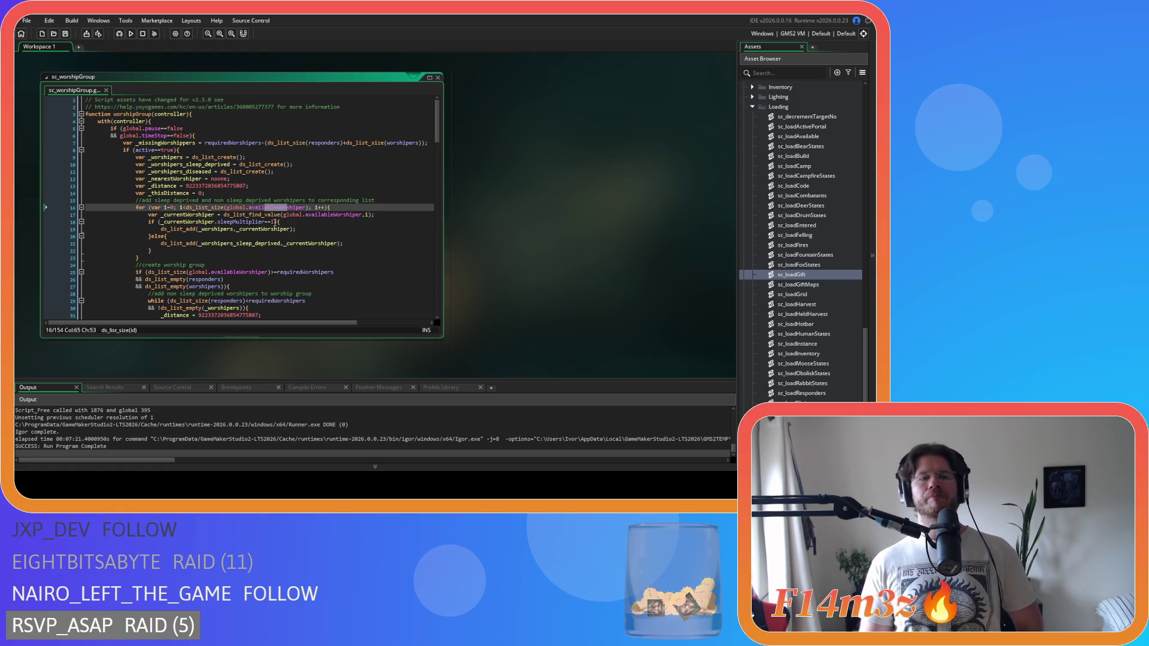
mouse_move(222, 281)
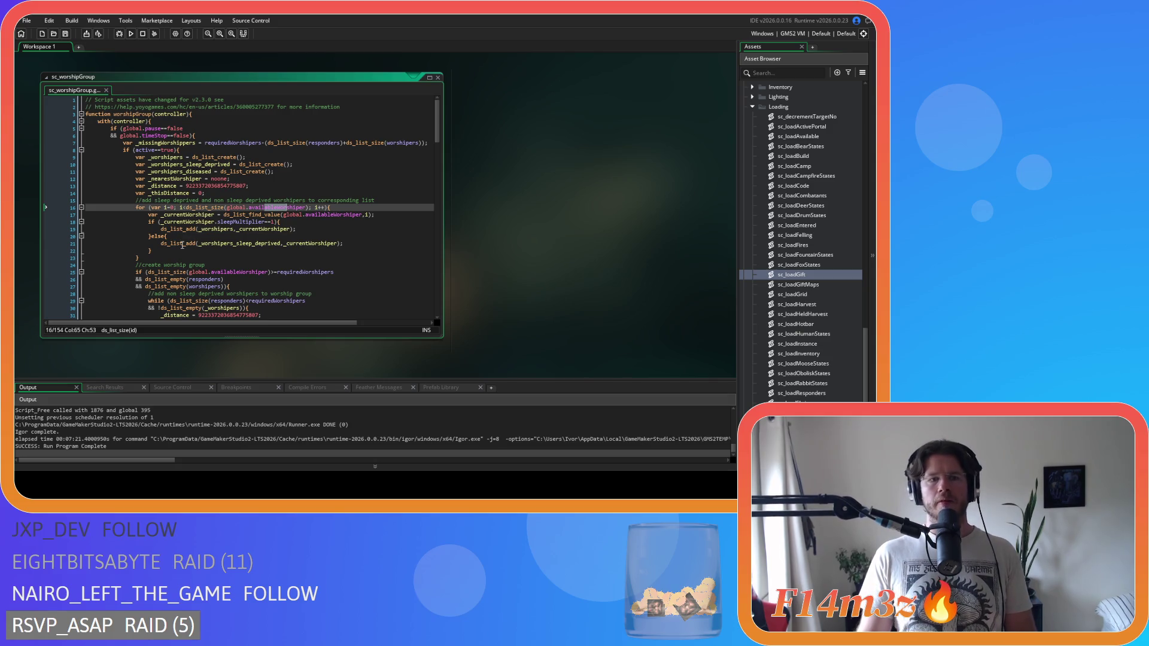
left_click_drag(152, 252, 152, 240)
left_click(189, 253)
left_click(265, 229)
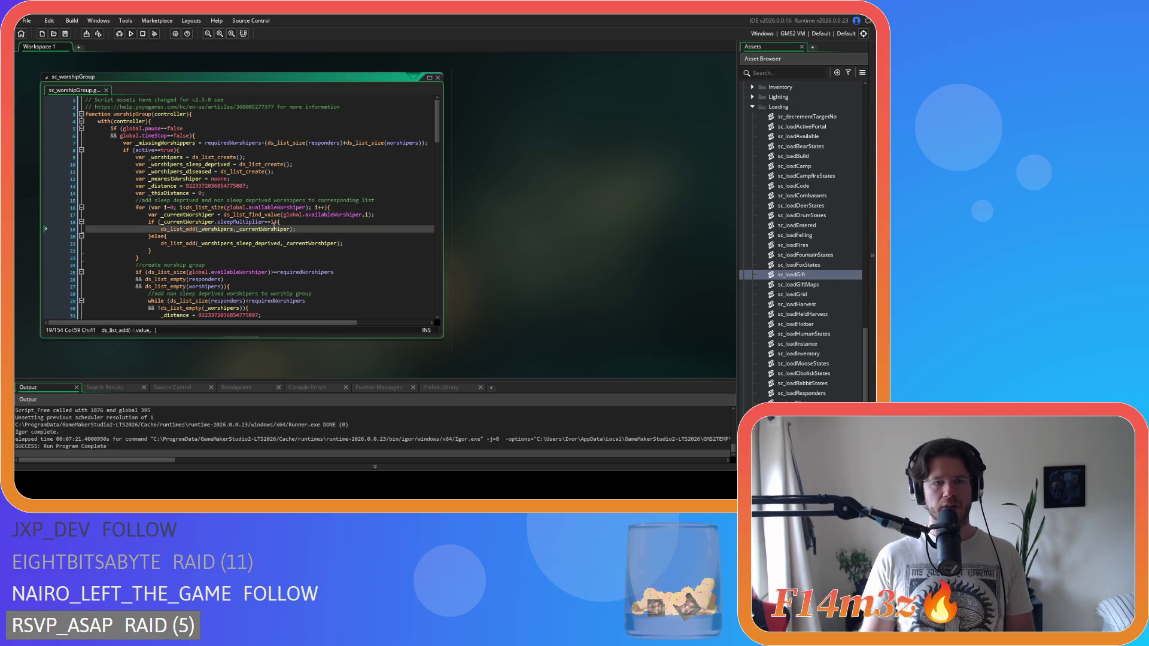
left_click(295, 222)
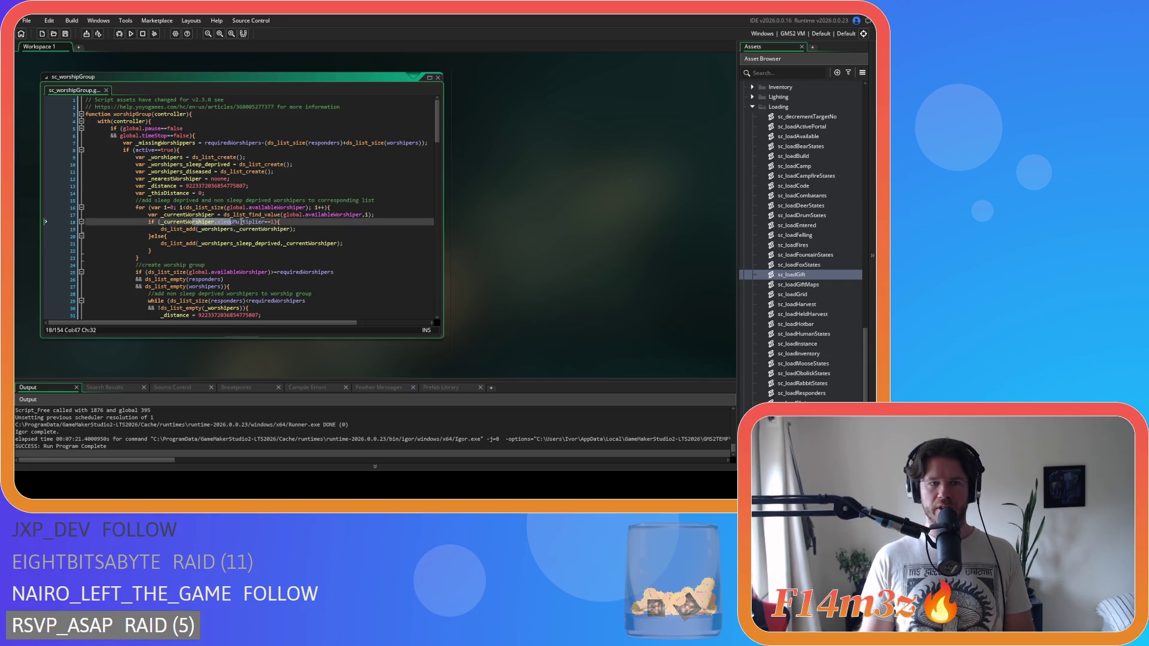
left_click_drag(191, 223, 288, 221)
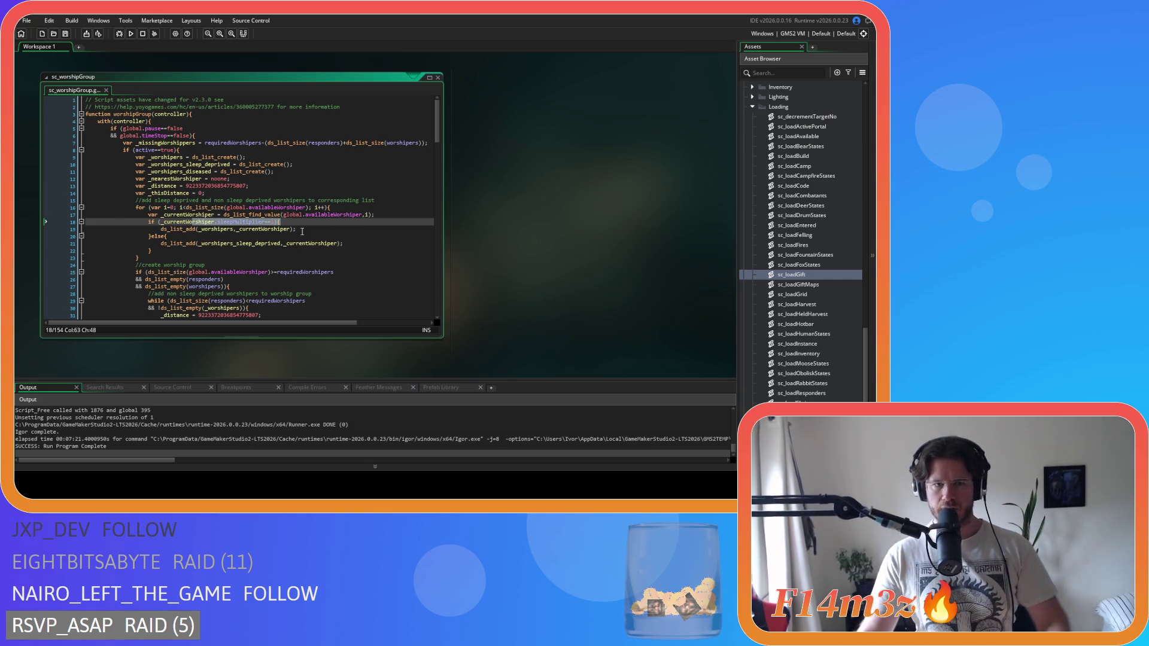
left_click_drag(158, 247, 153, 236)
key("ctrl+c")
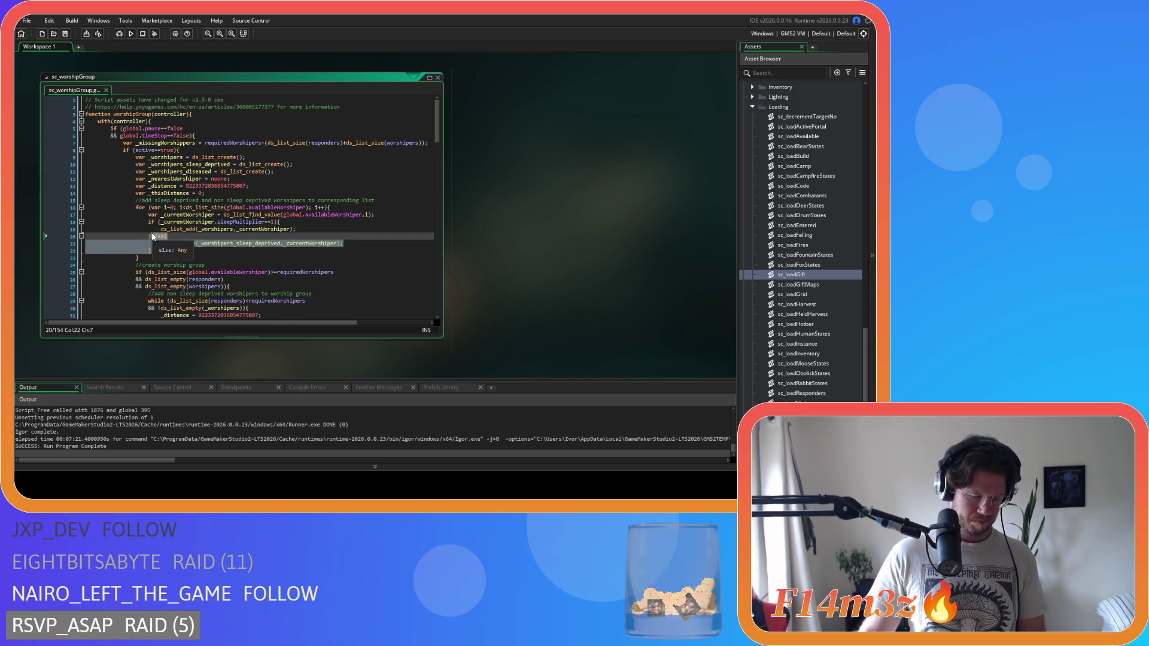
Move the else branch above the if block and paste a copy of the sleepMultiplier if block before it.
key("BackSpace")
left_click(372, 215)
key("Return")
key("ctrl+v")
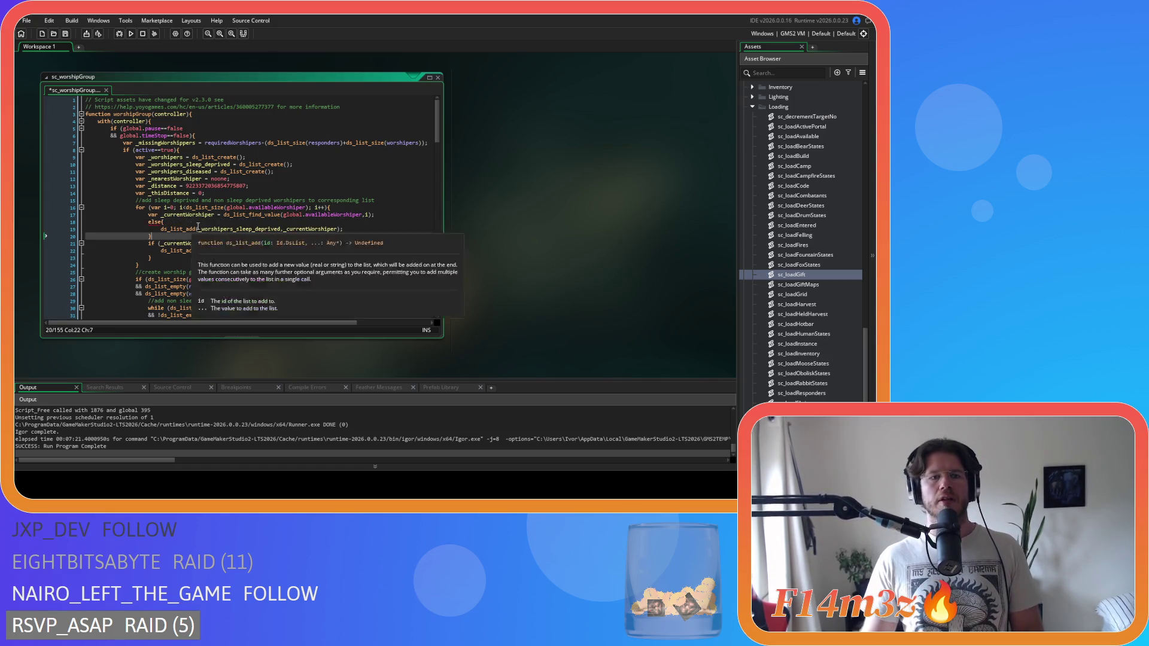
left_click(155, 255)
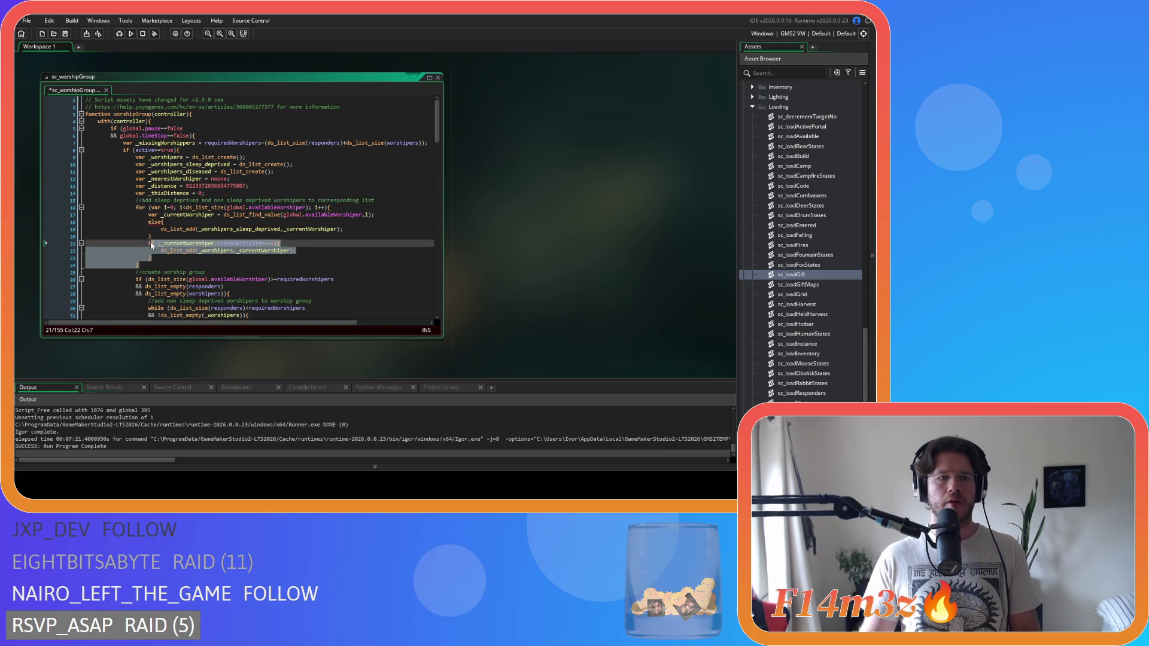
left_click_drag(155, 256, 149, 244)
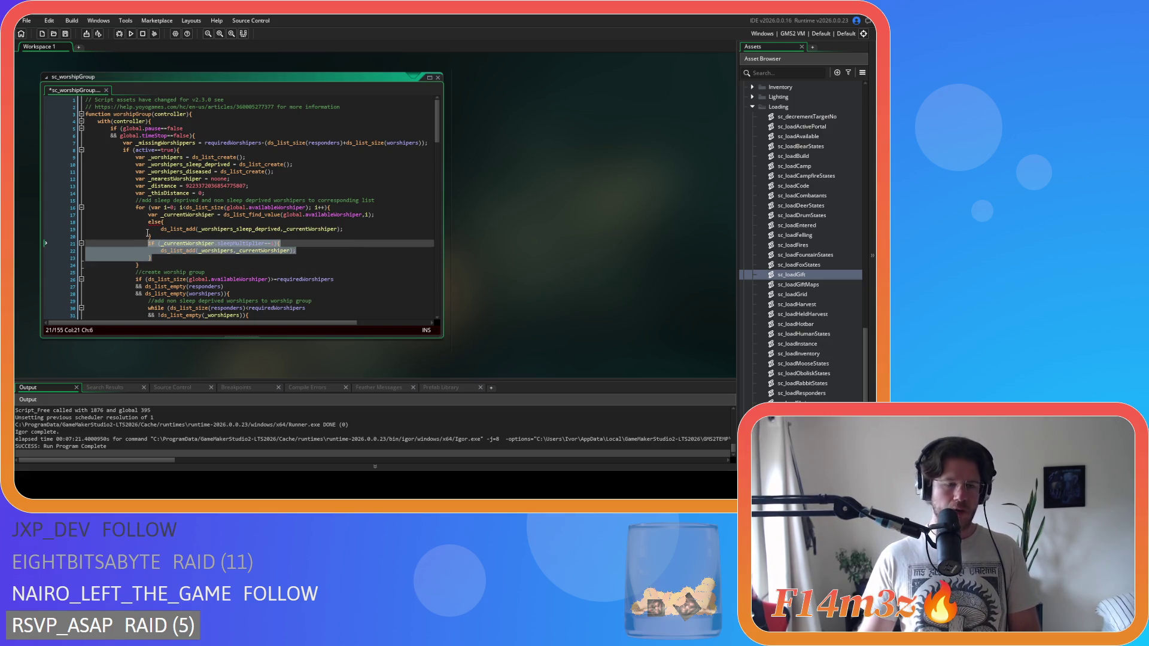
key("ctrl+c")
left_click(148, 222)
key("ctrl+v")
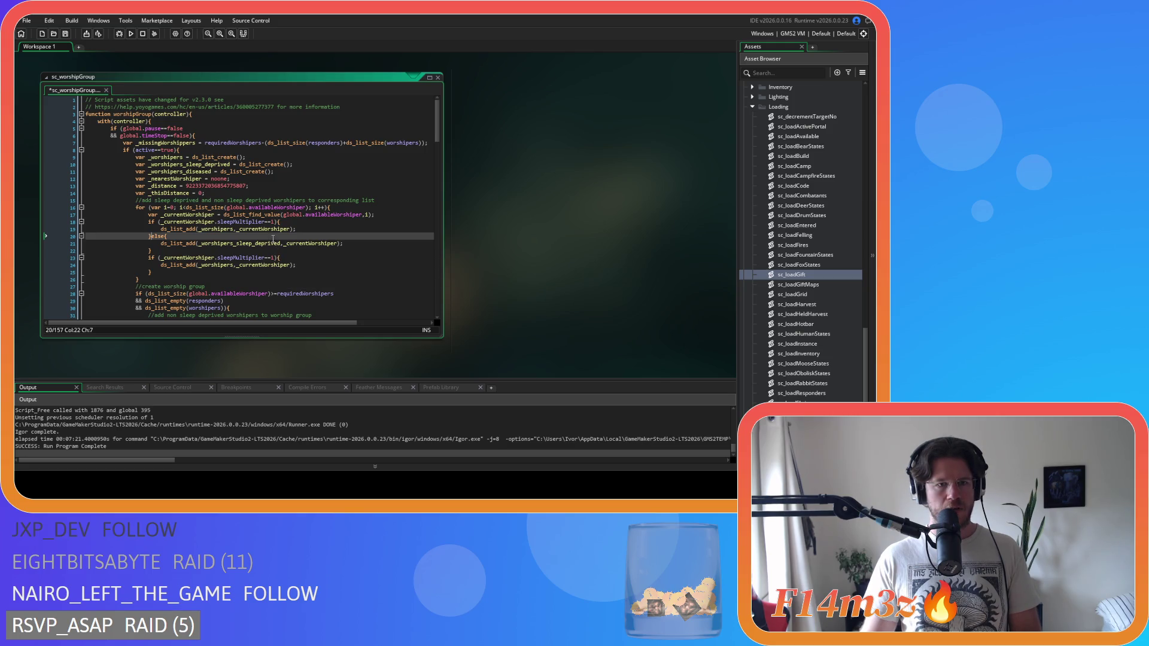
Make the first check sleepMultiplier==0.5 adding to the sleep-deprived list; the second branch adds to _worshipers_diseased.
left_click(268, 221)
double_click(273, 222)
type("0.5")
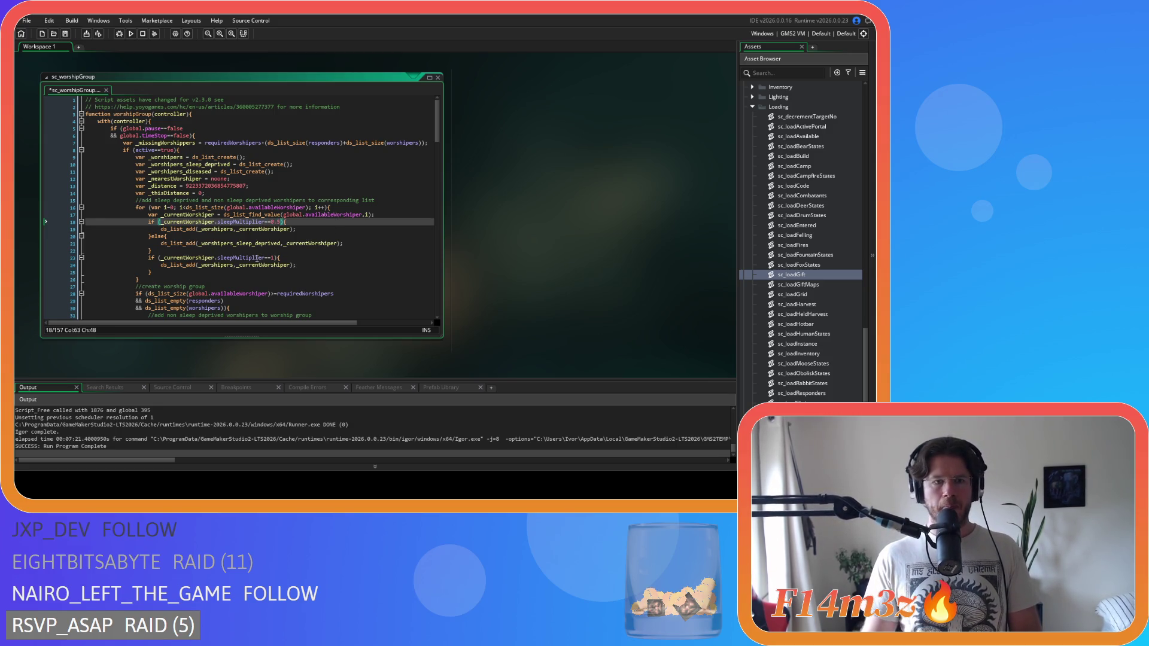
left_click(250, 243)
double_click(250, 243)
key("ctrl+x")
double_click(219, 228)
key("ctrl+v")
double_click(179, 171)
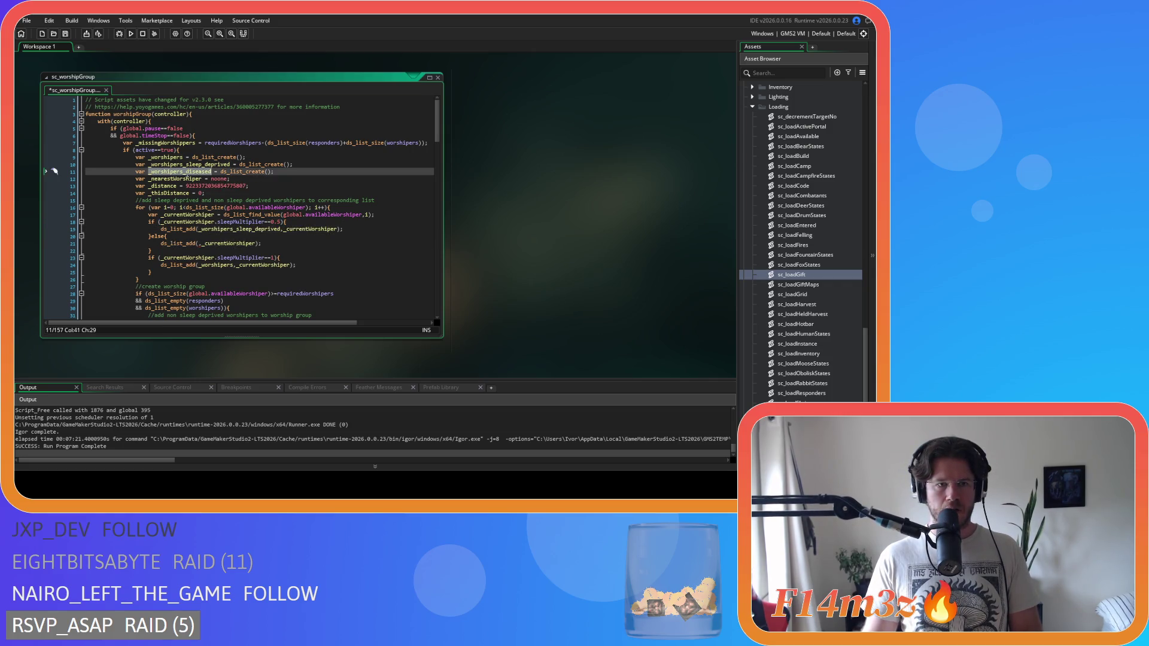
key("ctrl+c")
left_click(196, 242)
key("ctrl+v")
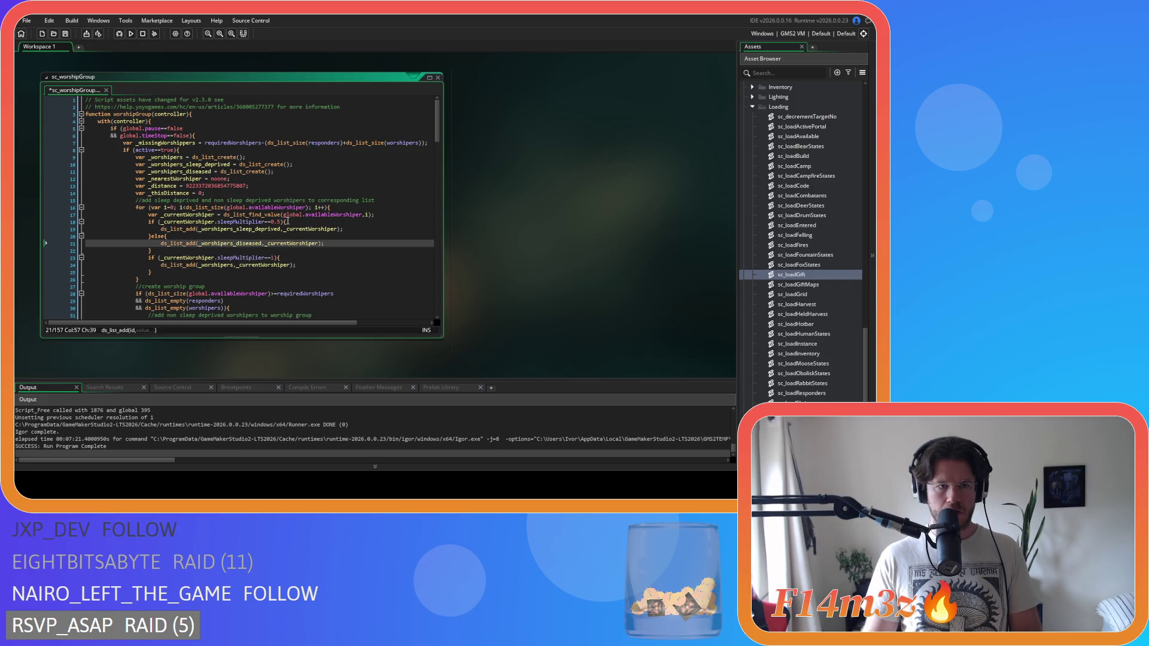
Turn the else into 'else if diseaseMultiplier==0.5' and save the script.
left_click_drag(288, 222, 149, 221)
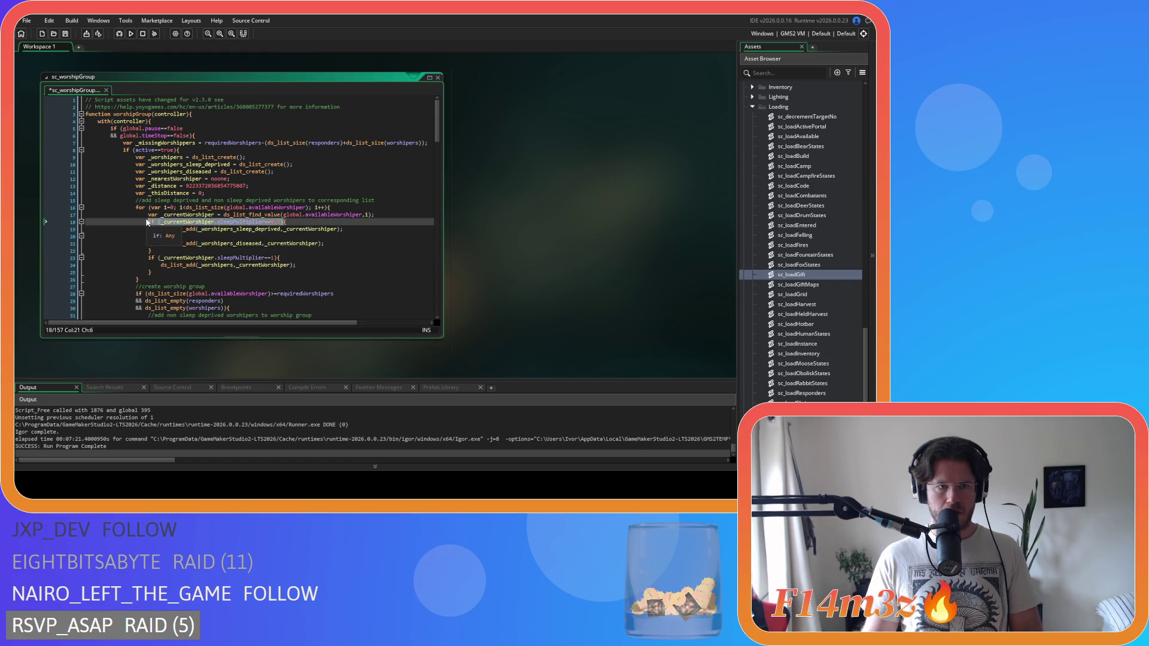
key("ctrl+c")
left_click(163, 236)
key("ctrl+v")
type("diseaseMultiplier")
key("ctrl+s")
Replace the leftover sleepMultiplier==1 condition with a plain else and save.
left_click(231, 222)
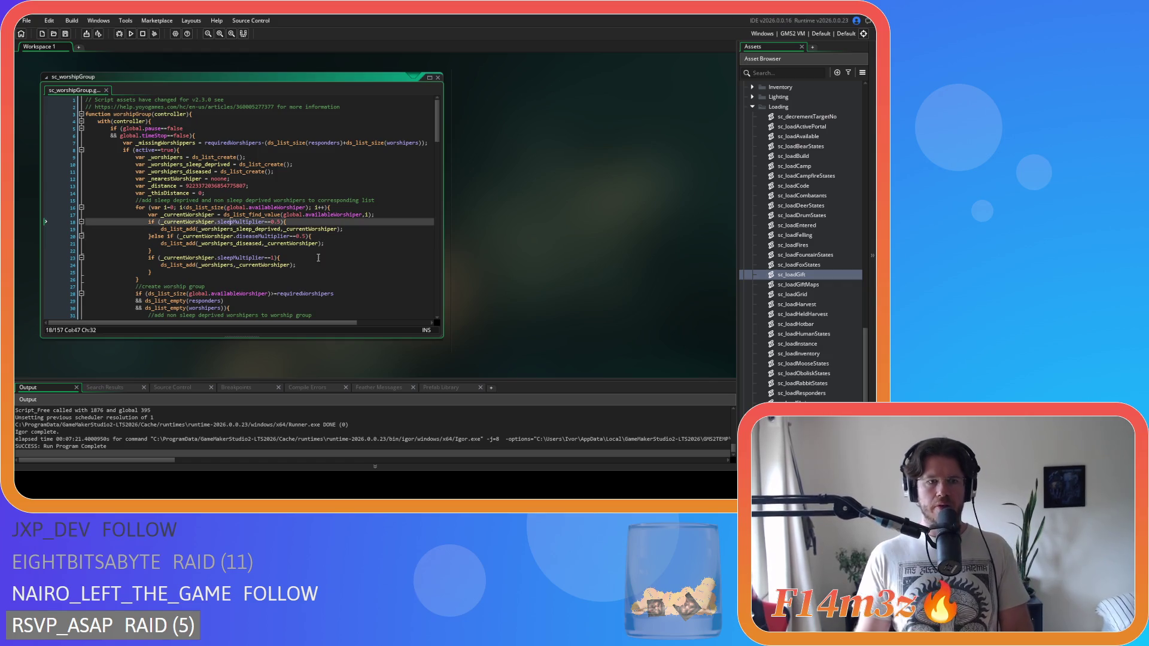
left_click_drag(149, 258, 275, 260)
key("BackSpace")
key("BackSpace")
key("BackSpace")
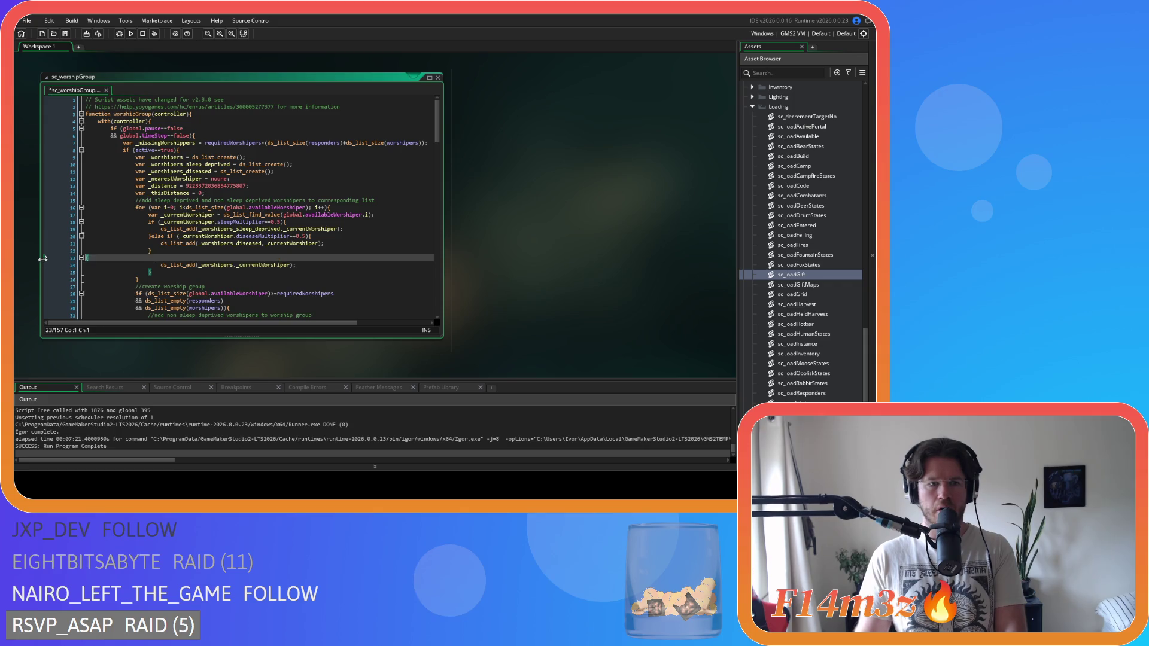
type("else")
key("ctrl+s")
Review the finished if / else-if / else chain and the list each branch adds to.
left_click(312, 229)
left_click(335, 221)
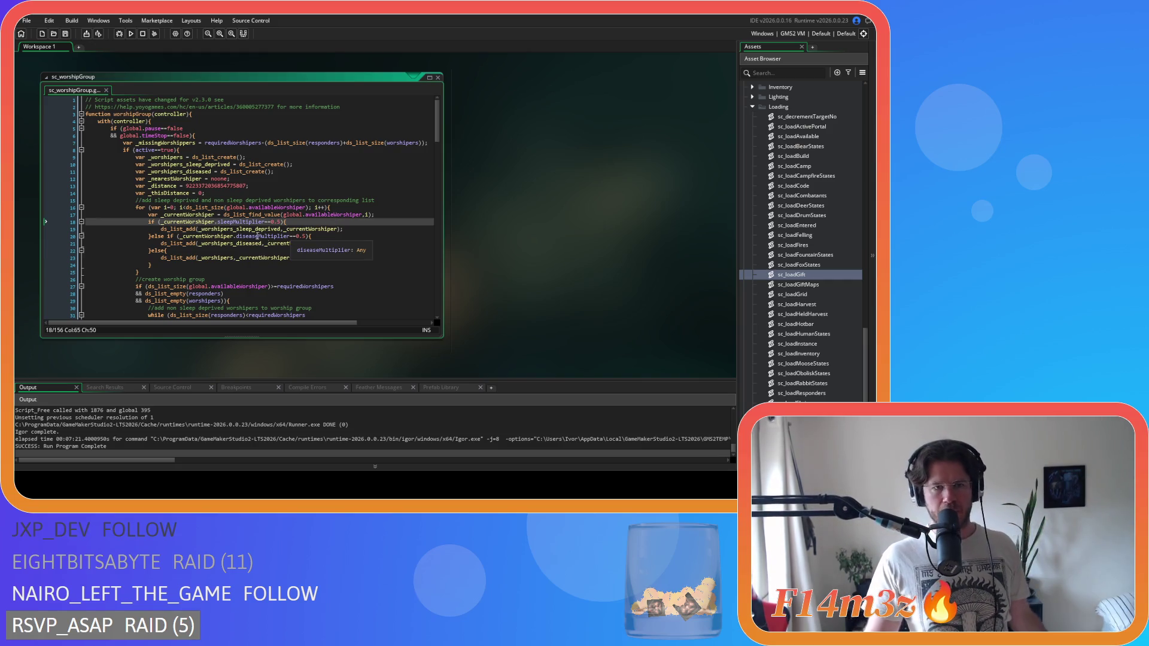
double_click(248, 229)
left_click_drag(248, 236, 310, 237)
left_click(245, 248)
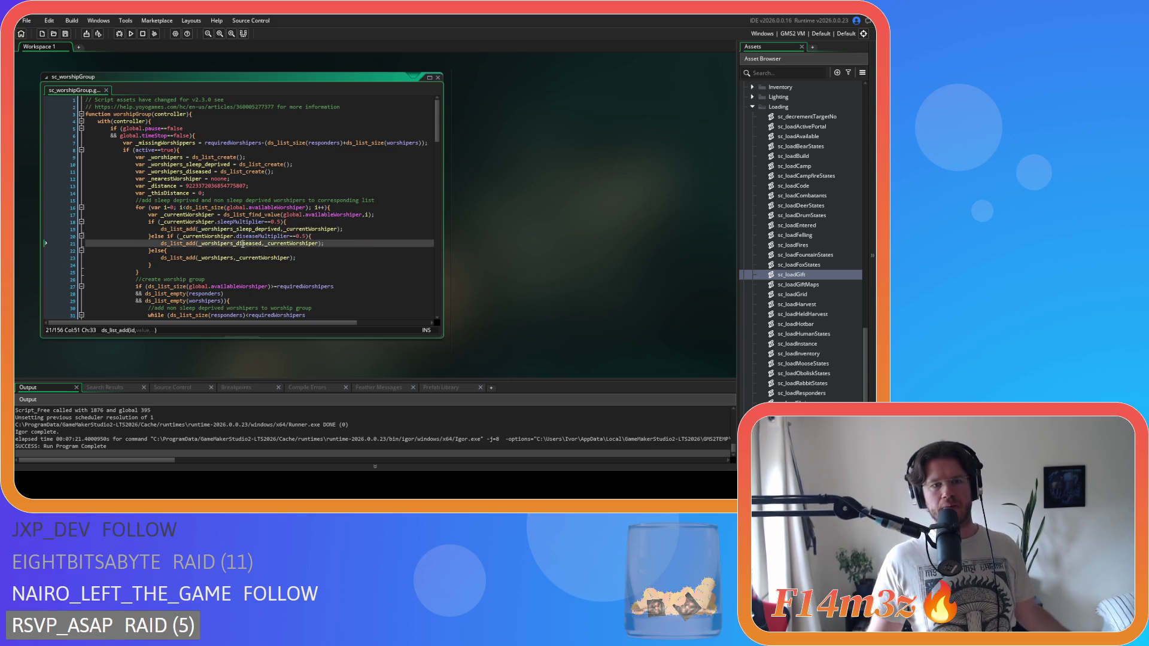
left_click(215, 263)
double_click(215, 257)
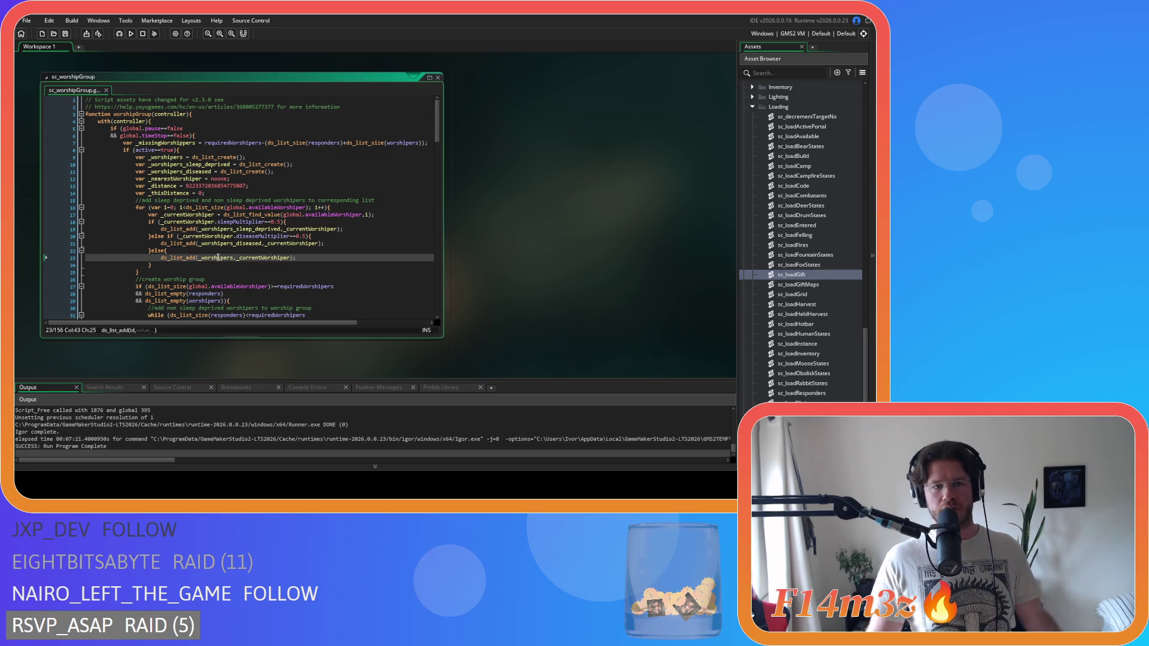
left_click(222, 266)
scroll(304, 257, "down", 2)
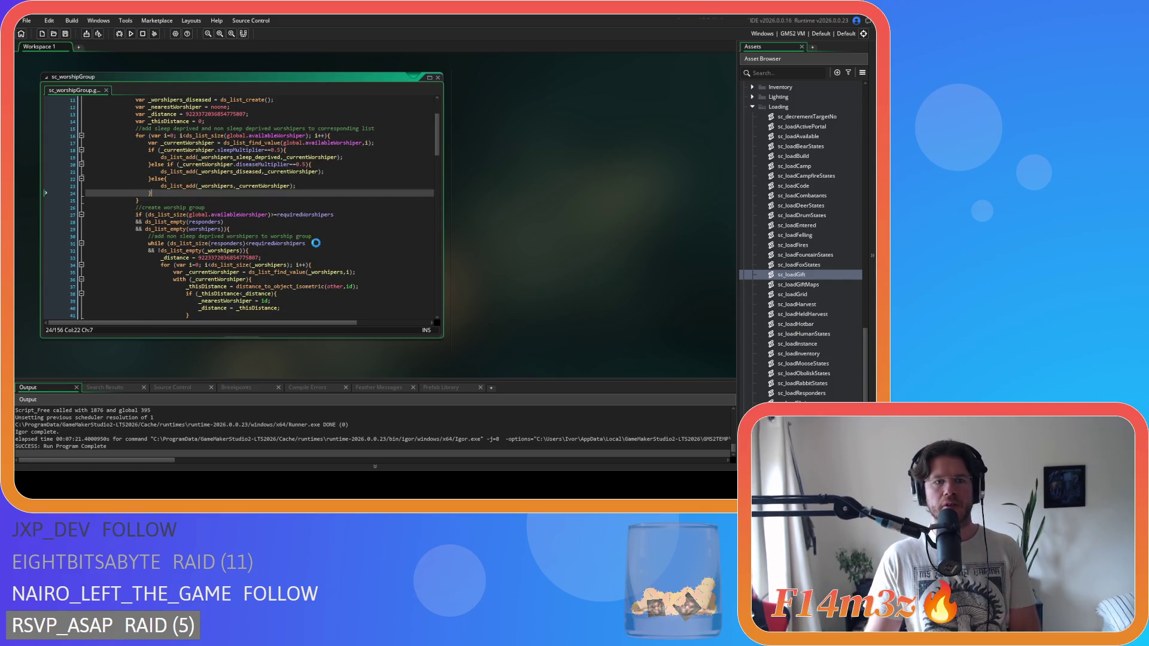
scroll(304, 256, "down", 1)
left_click(357, 198)
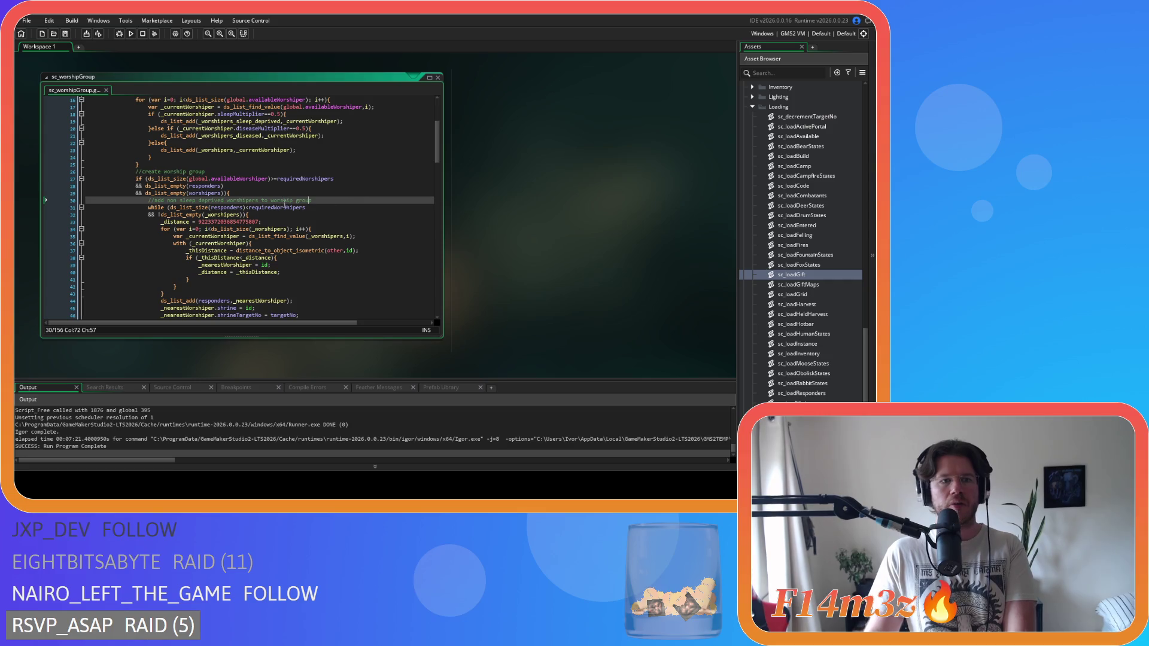
scroll(296, 191, "down", 1)
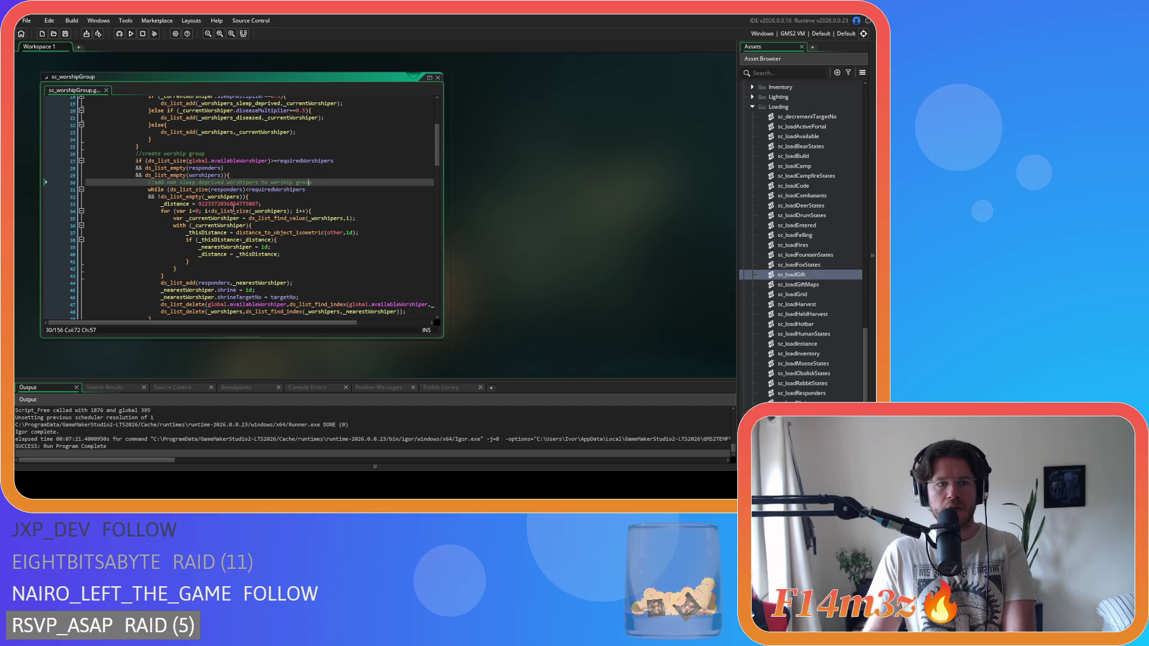
left_click_drag(202, 189, 284, 196)
scroll(284, 150, "down", 3)
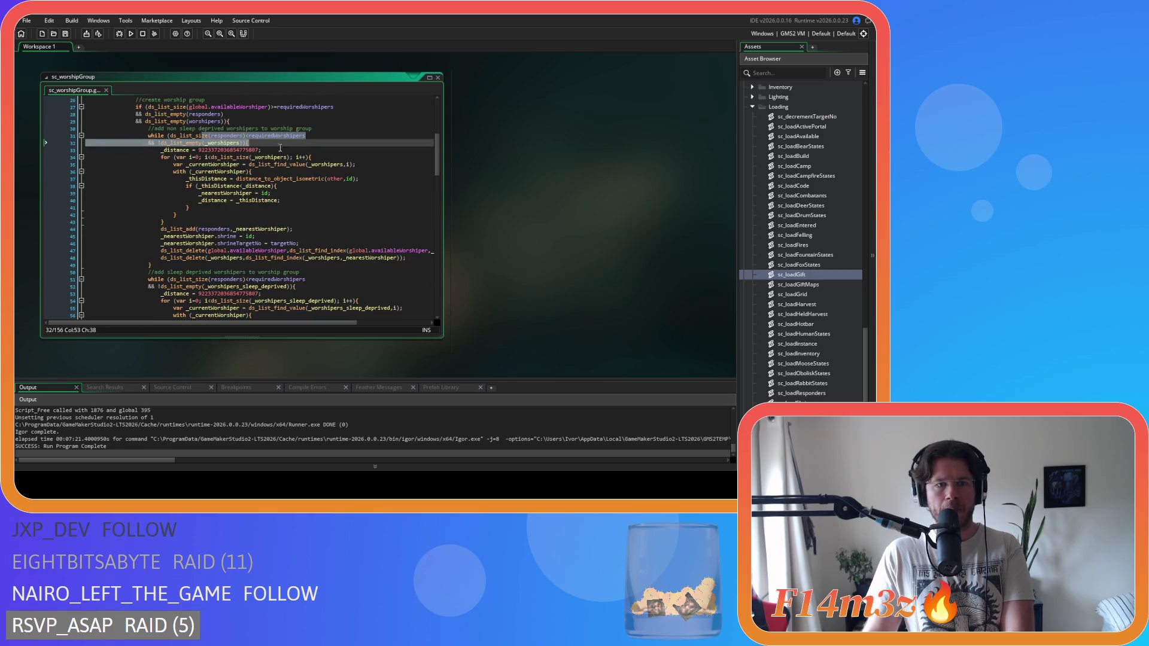
left_click_drag(233, 158, 312, 157)
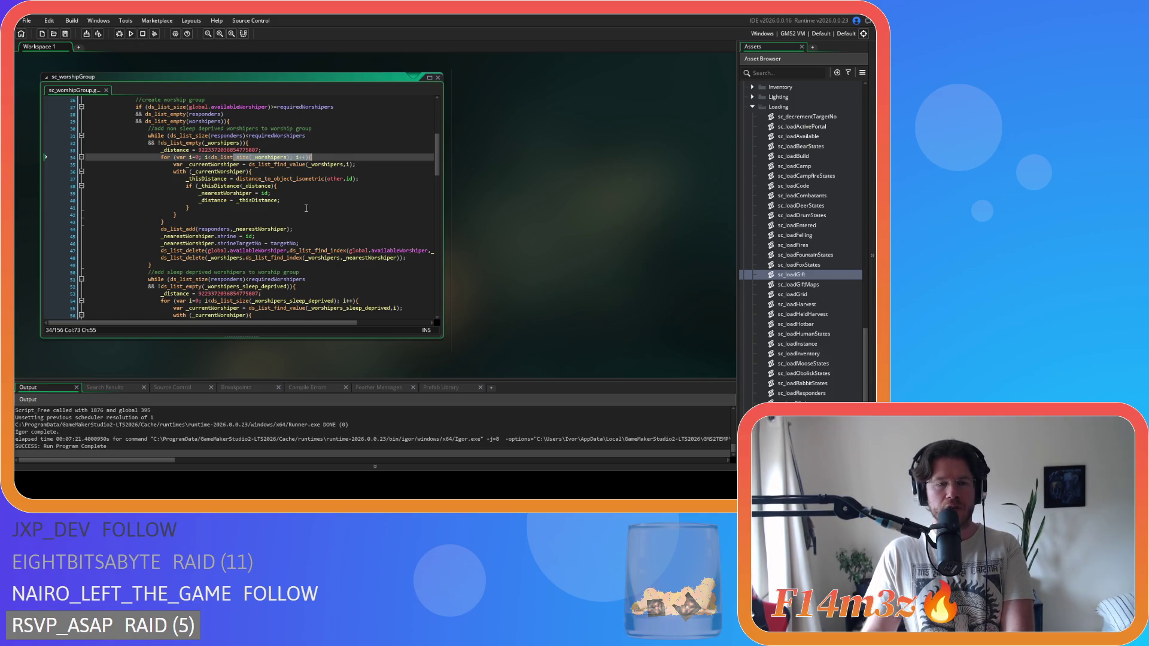
scroll(292, 216, "down", 1)
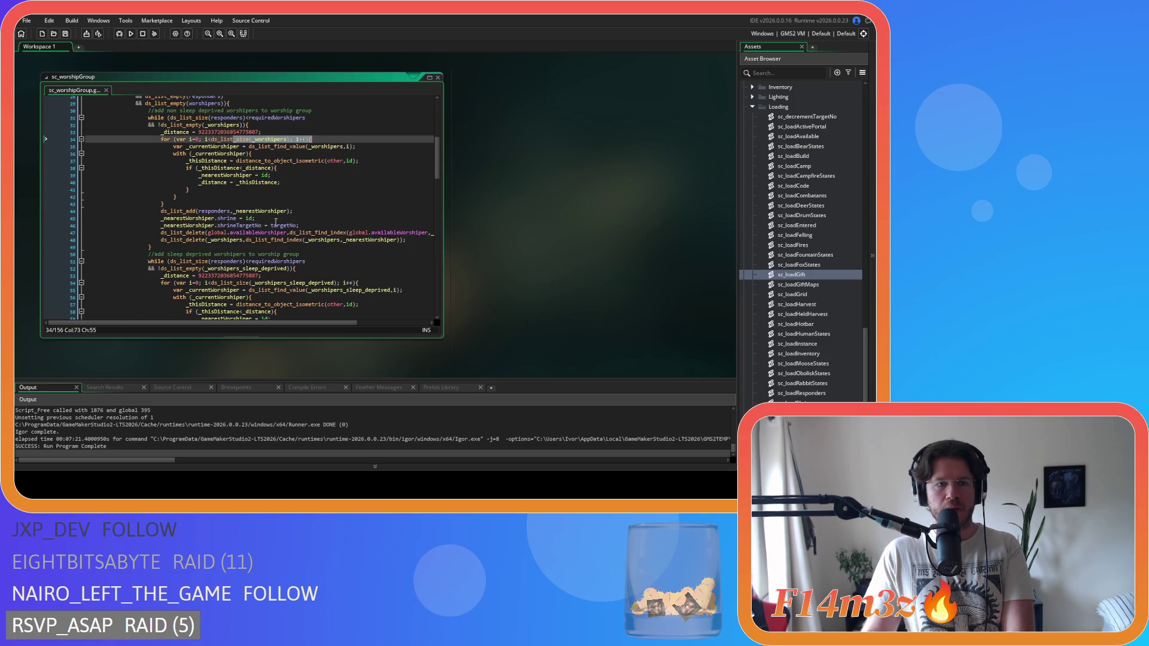
left_click(257, 218)
scroll(282, 218, "down", 1)
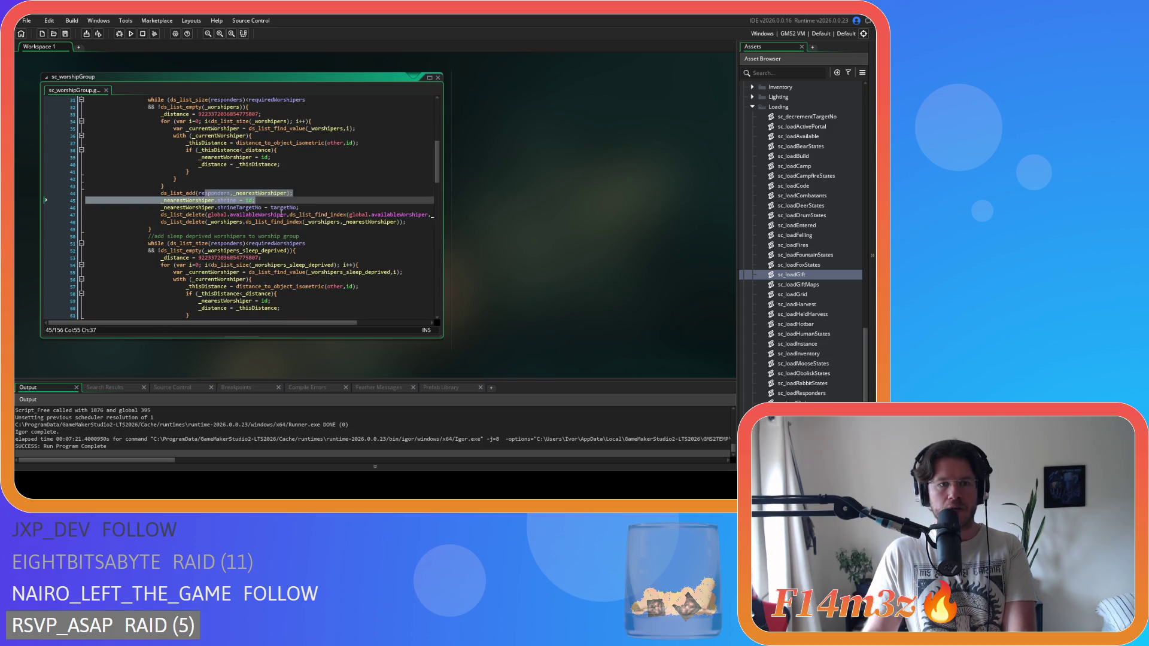
left_click(292, 222)
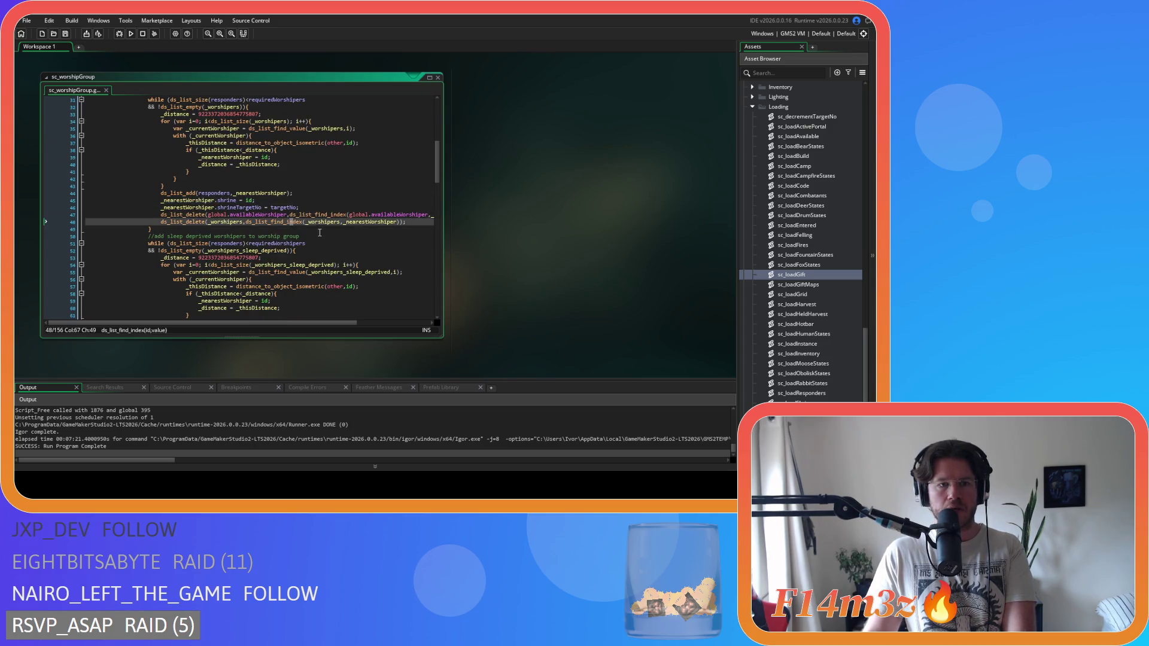
left_click(331, 207)
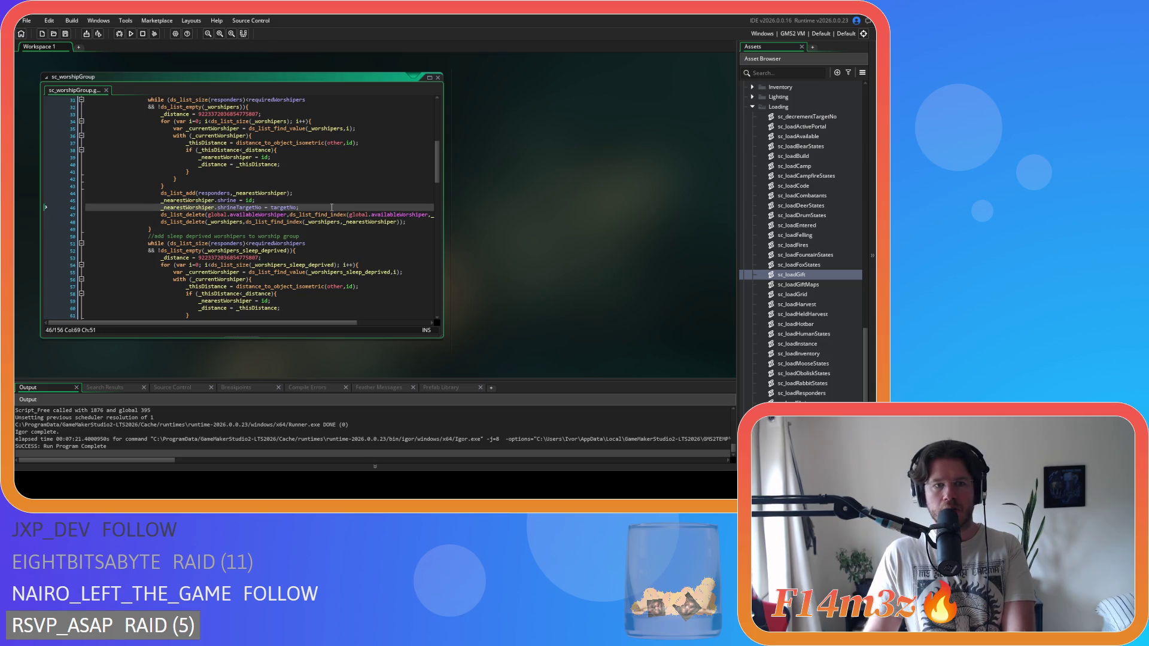
left_click_drag(247, 221, 287, 222)
scroll(322, 235, "down", 4)
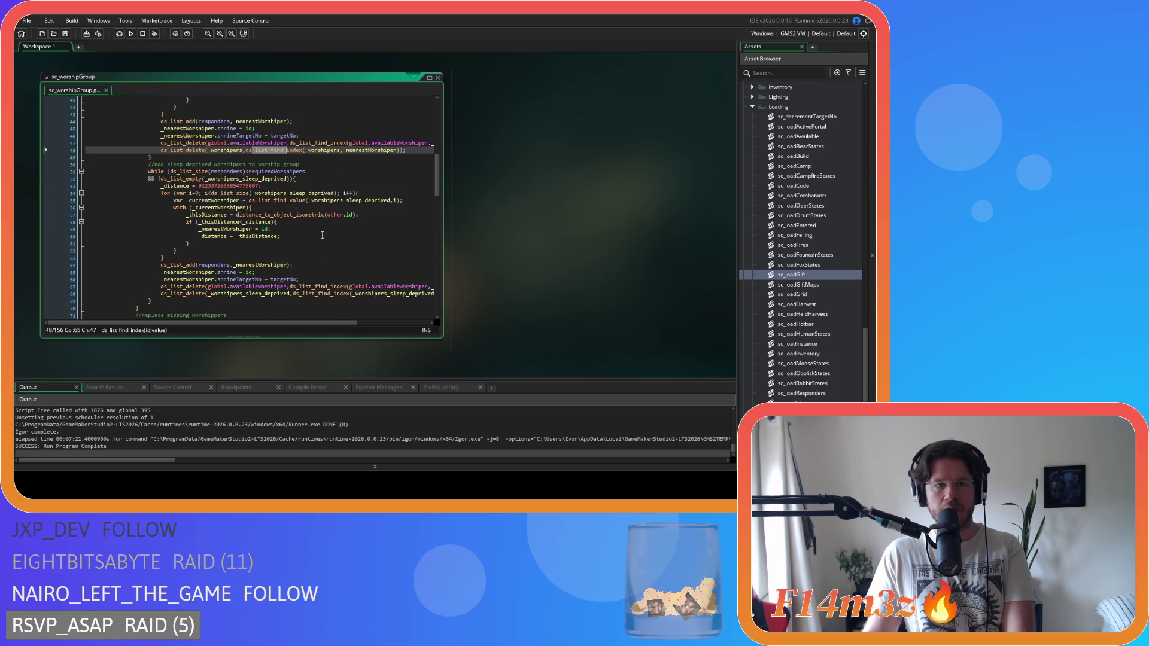
left_click(243, 164)
scroll(242, 179, "up", 1)
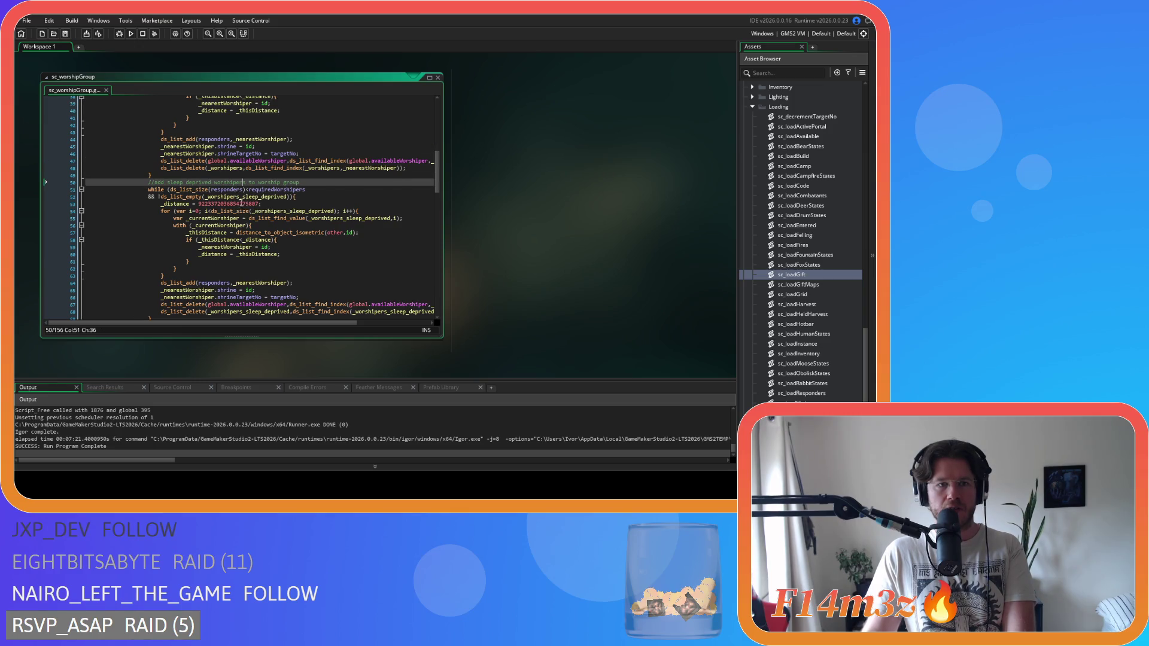
scroll(230, 196, "down", 2)
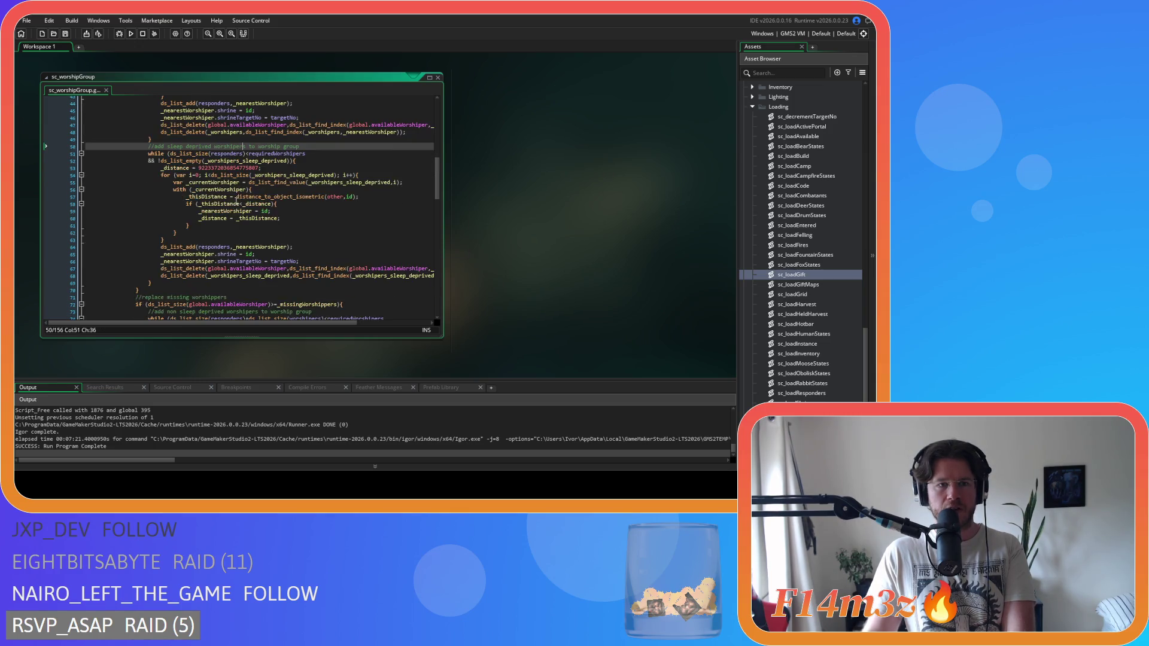
left_click(154, 282)
Duplicate the sleep-deprived worshipers block and change the copy's comment to 'diseased'.
left_click_drag(154, 281, 149, 146)
key("ctrl+d")
scroll(210, 221, "up", 9)
left_click(206, 212)
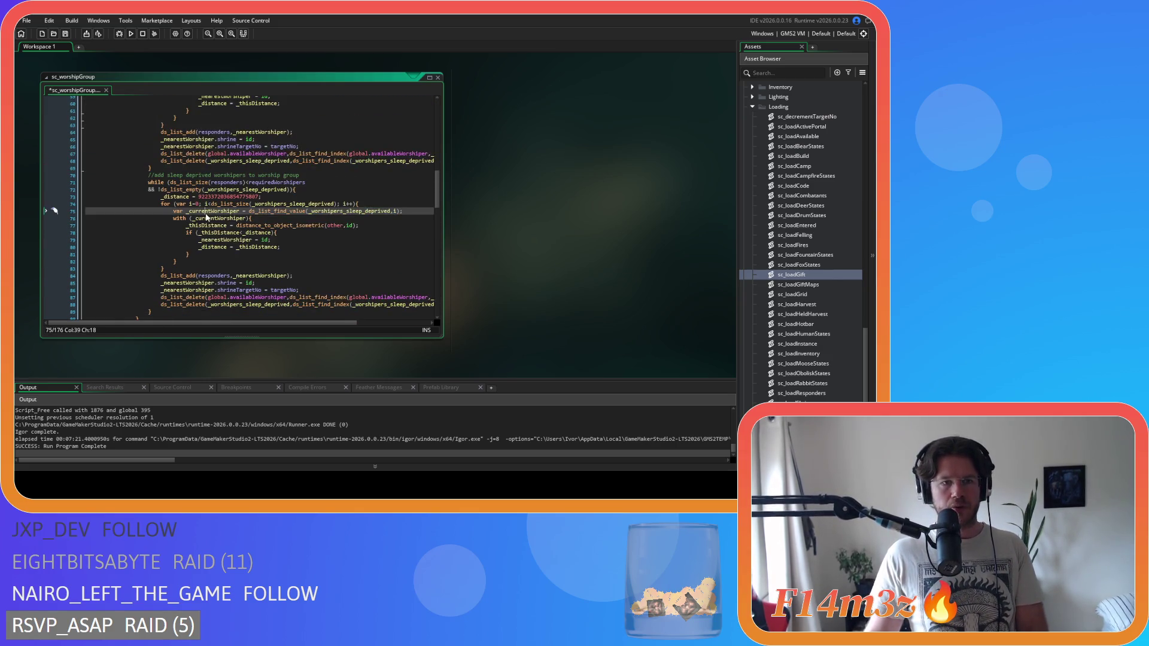
left_click_drag(211, 176, 169, 178)
type("diseased")
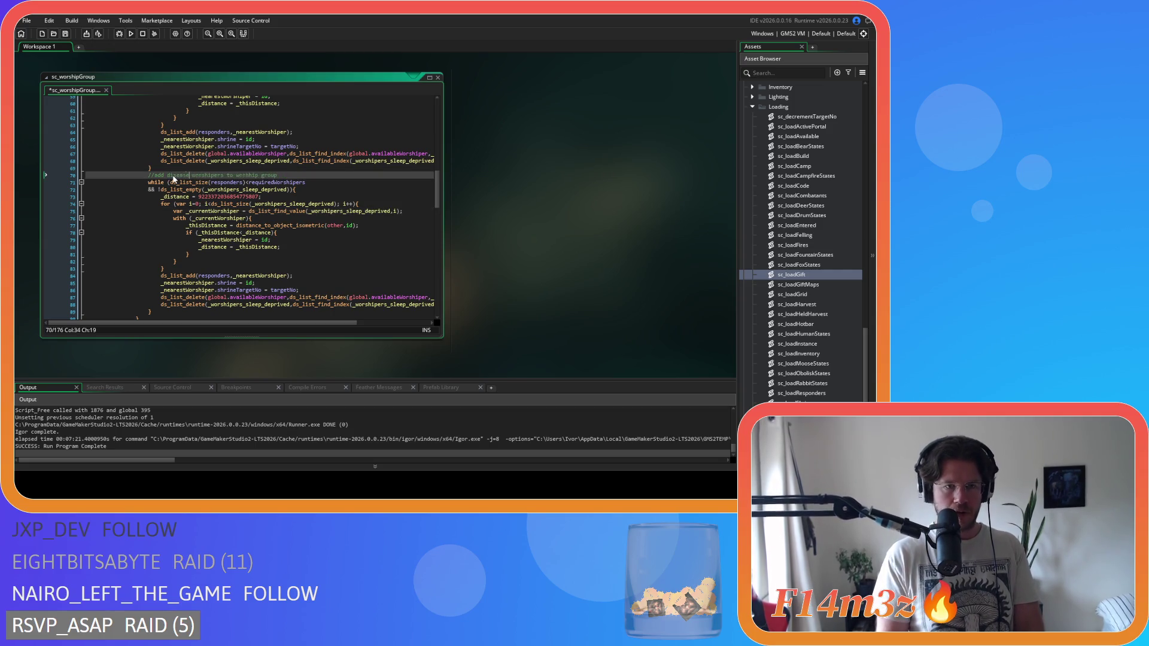
Switch the copy's empty-list check and loop lines to _worshipers_diseased.
left_click(244, 218)
key("Left")
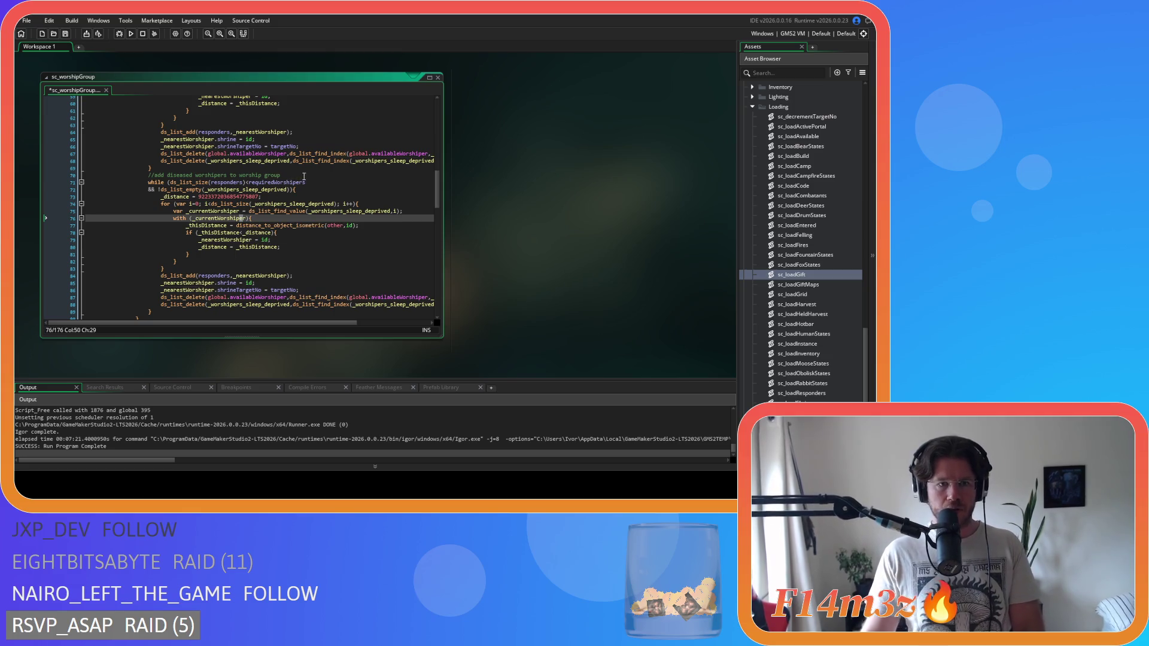
left_click_drag(243, 190, 285, 191)
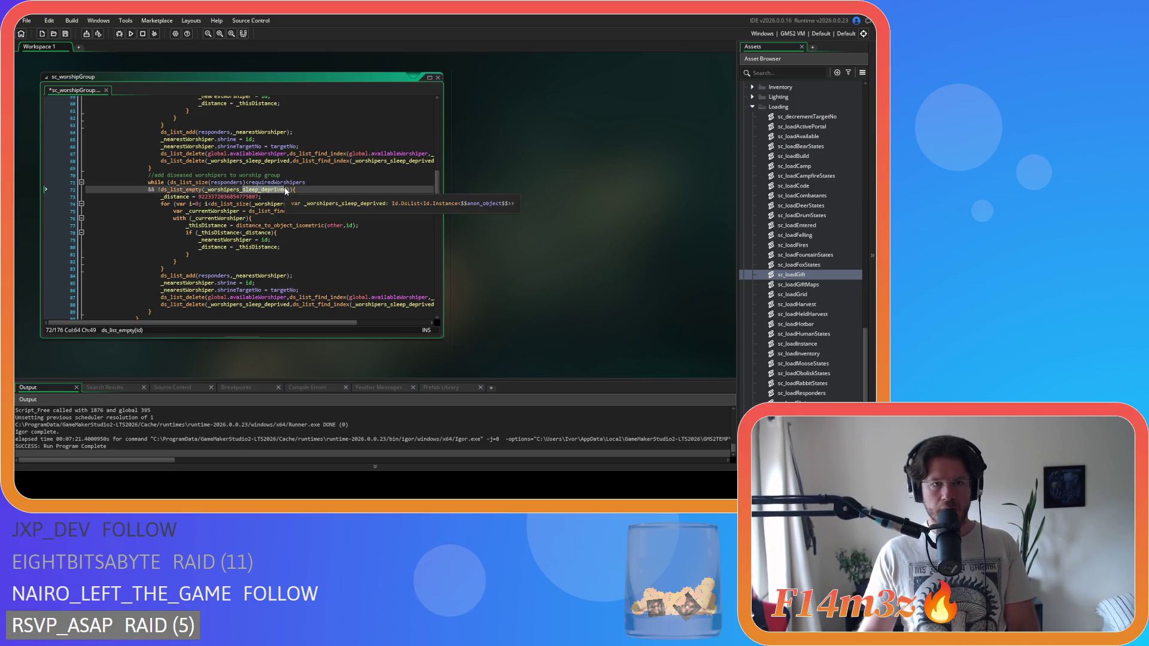
type("diseased")
left_click(234, 189)
double_click(294, 204)
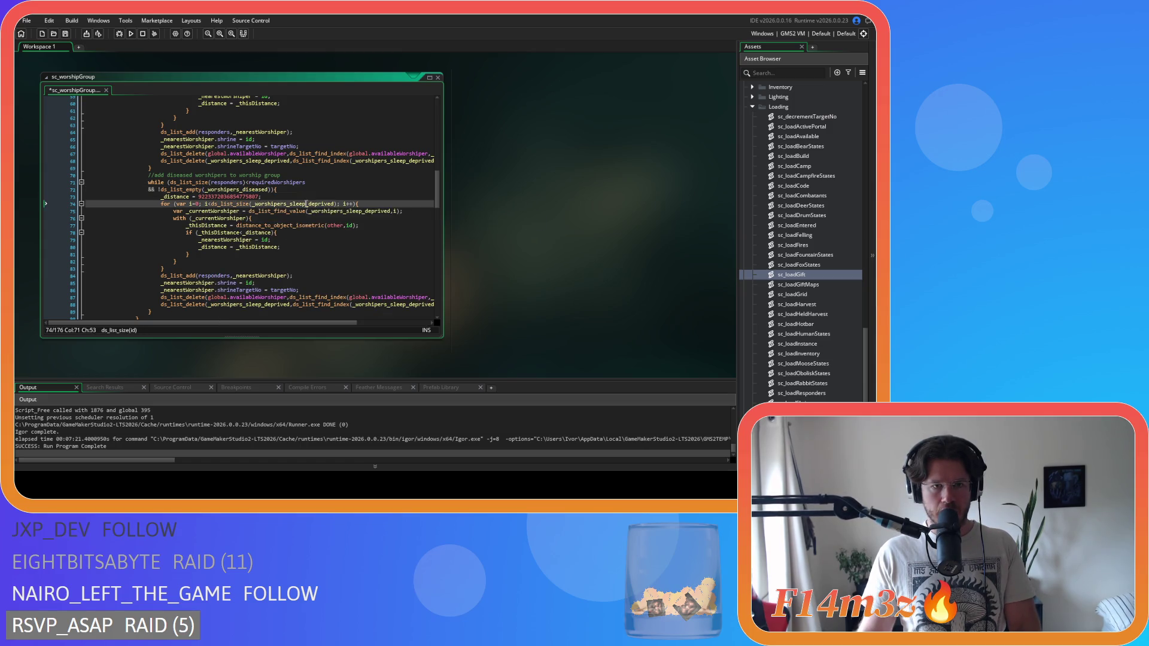
type("_worshipers_diseased")
double_click(331, 211)
type("_worshipers_diseased")
Change both list names in the copy's delete line to _worshipers_diseased and save.
scroll(331, 213, "down", 1)
double_click(251, 286)
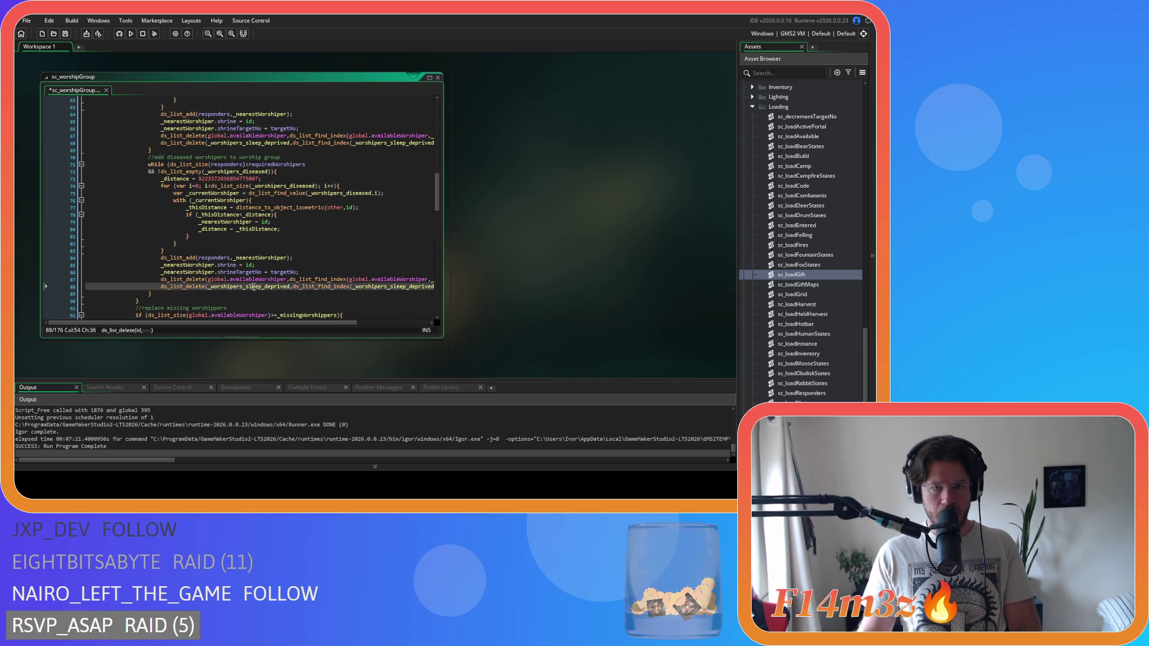
type("_worshipers_diseased")
double_click(382, 287)
type("_worshipers_diseased")
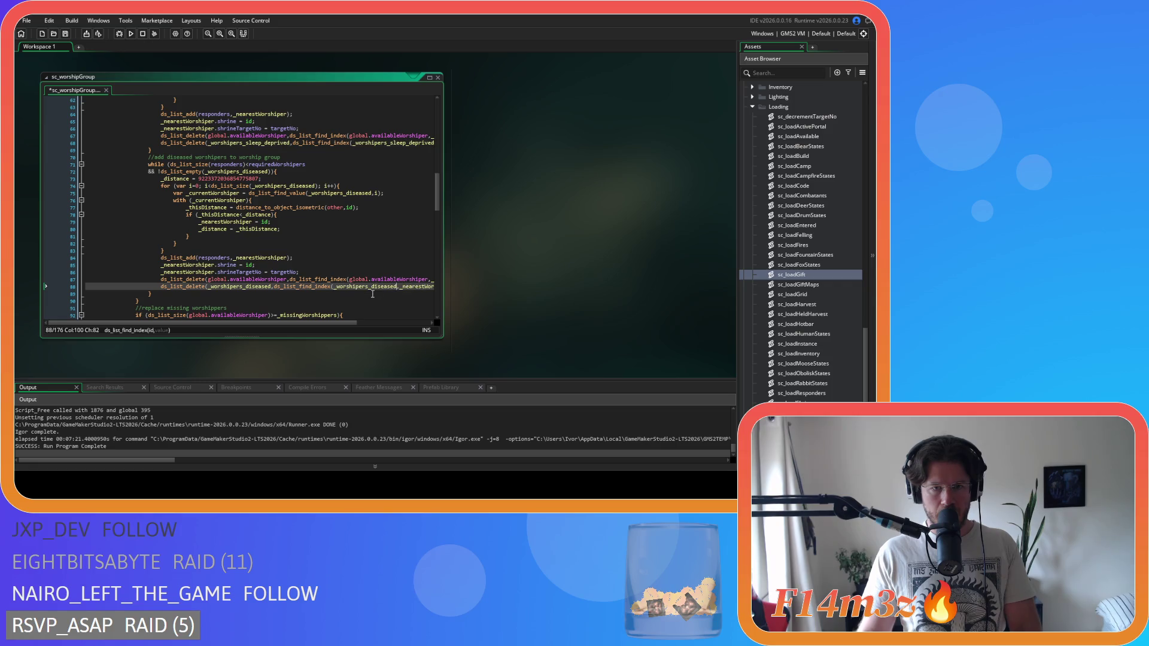
mouse_move(313, 323)
left_mouse_down()
mouse_move(385, 325)
mouse_move(303, 323)
mouse_move(334, 323)
left_mouse_up()
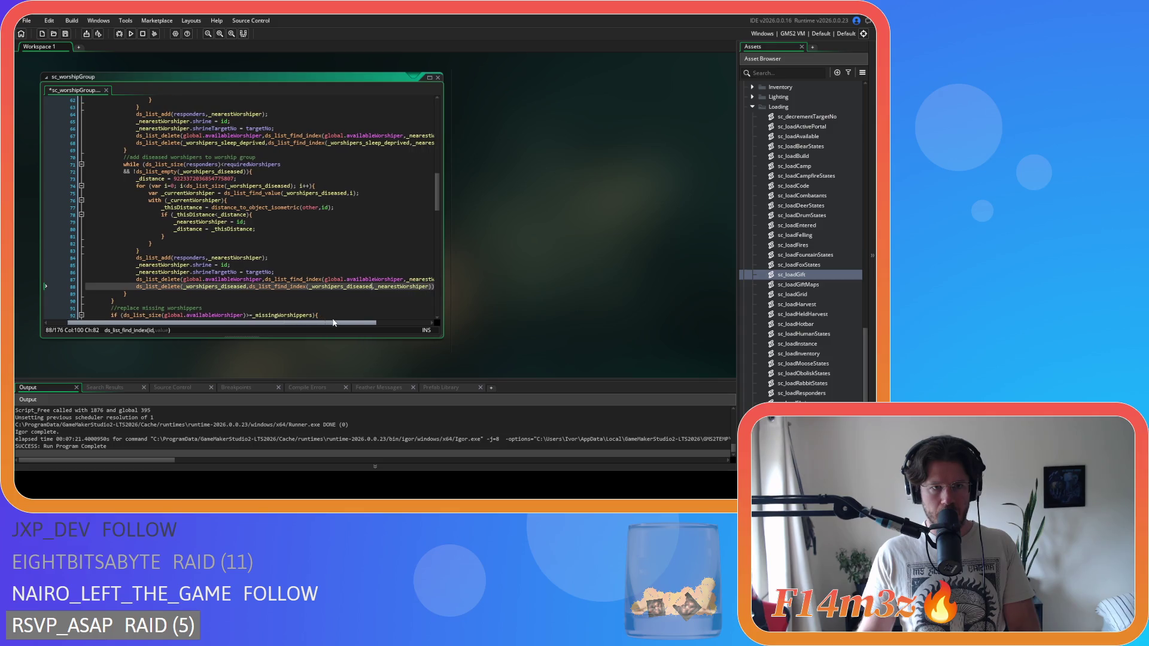
key("ctrl+s")
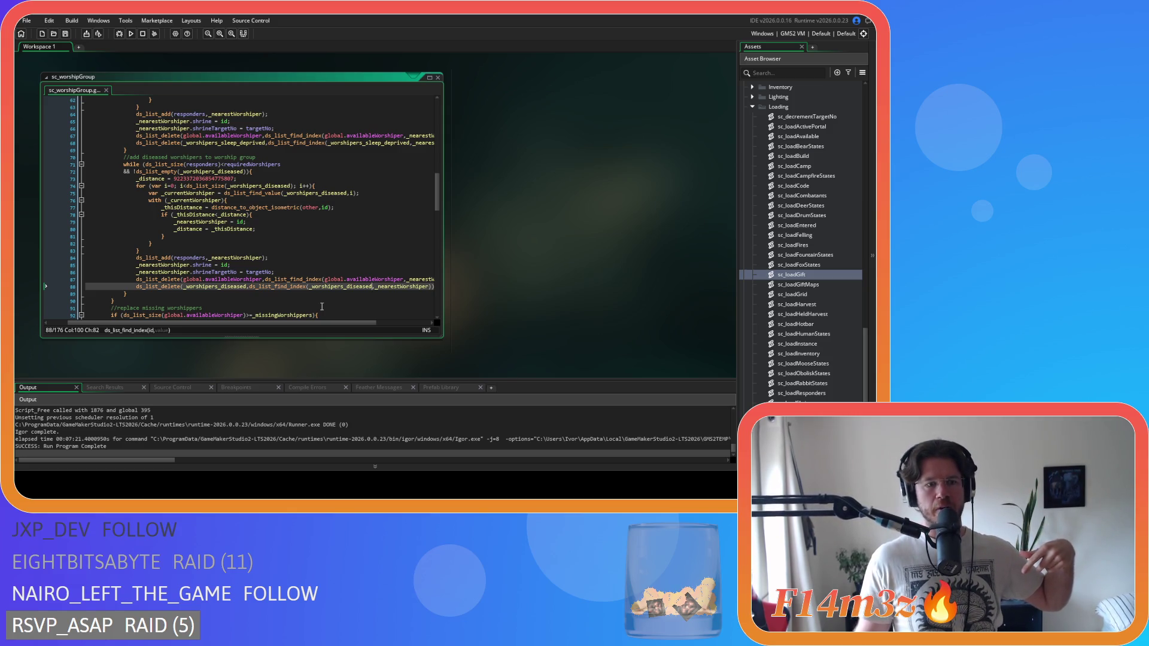
left_click(308, 249)
left_click(282, 229)
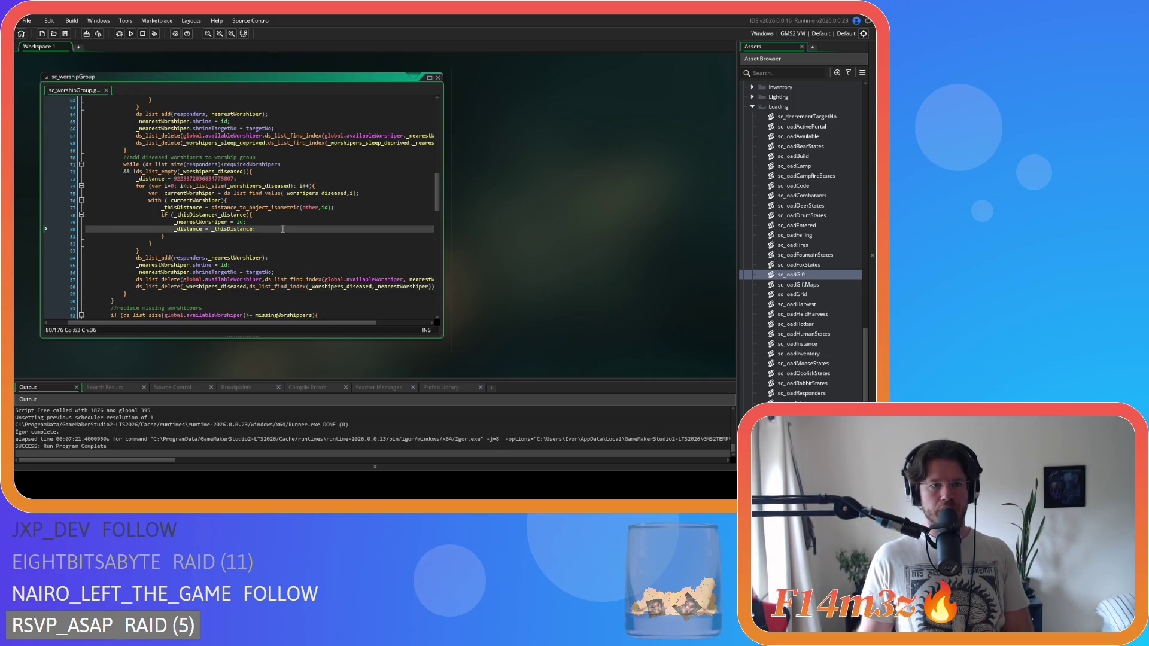
left_click(269, 243)
left_click(286, 186)
left_click(289, 178)
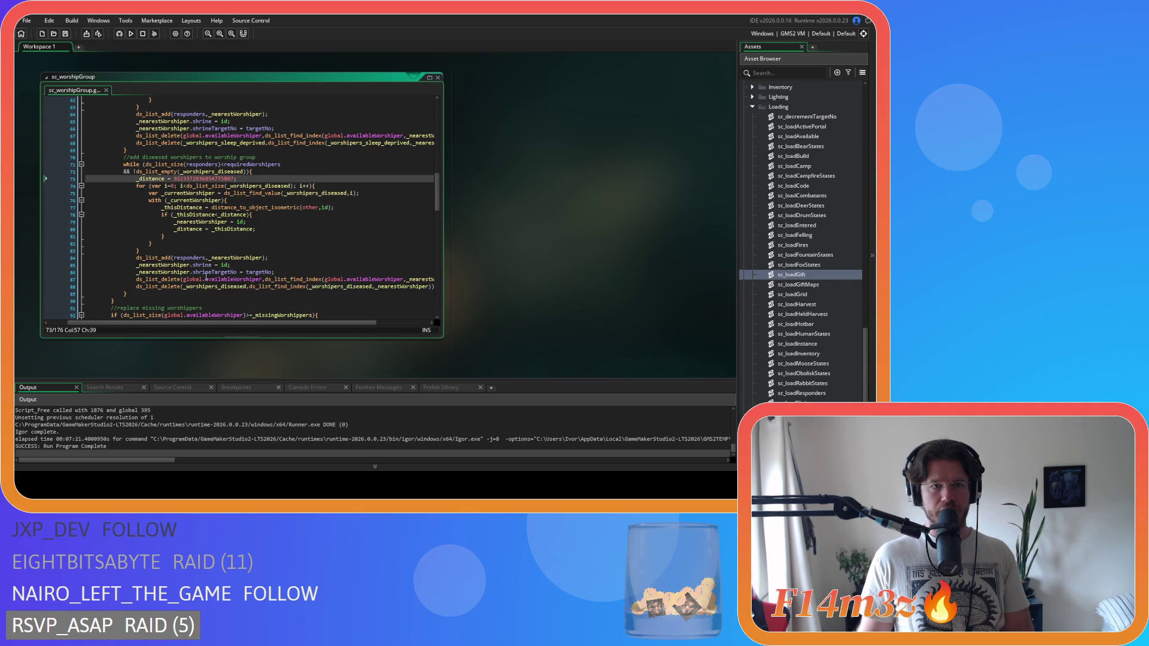
scroll(281, 212, "up", 3)
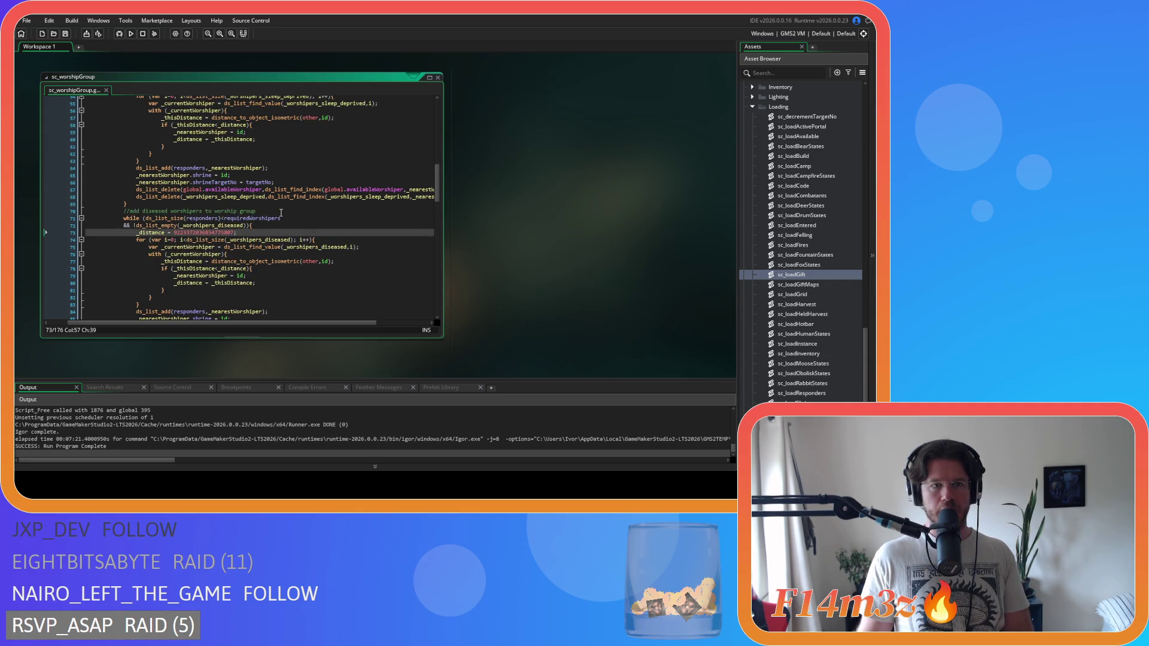
scroll(280, 216, "down", 3)
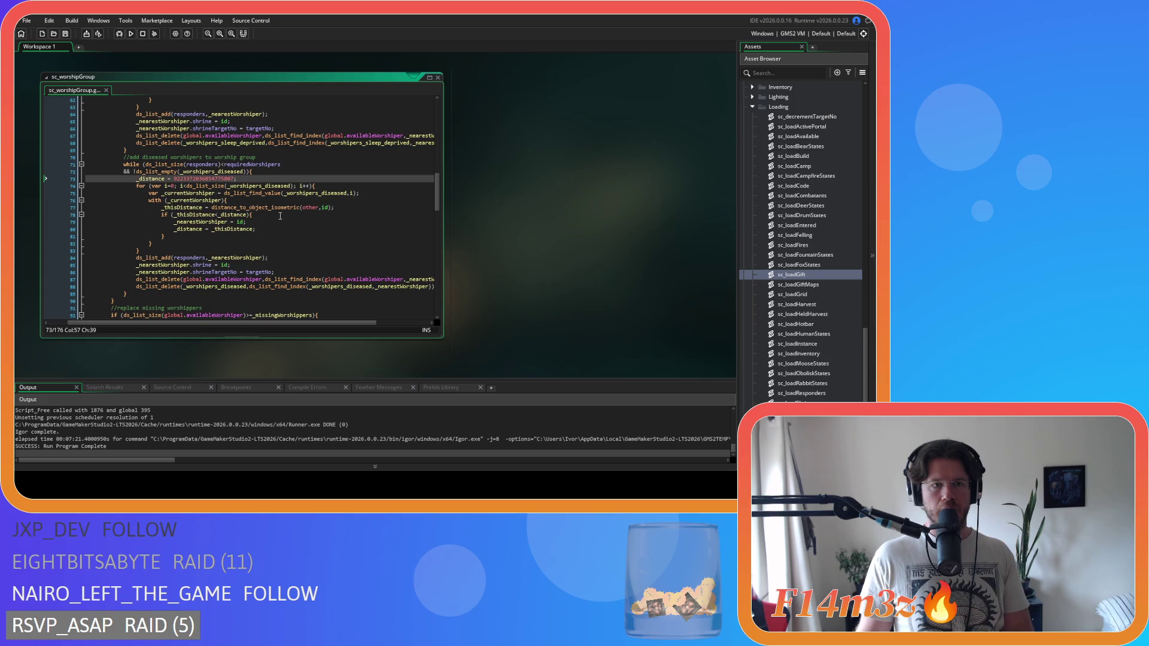
left_click(294, 171)
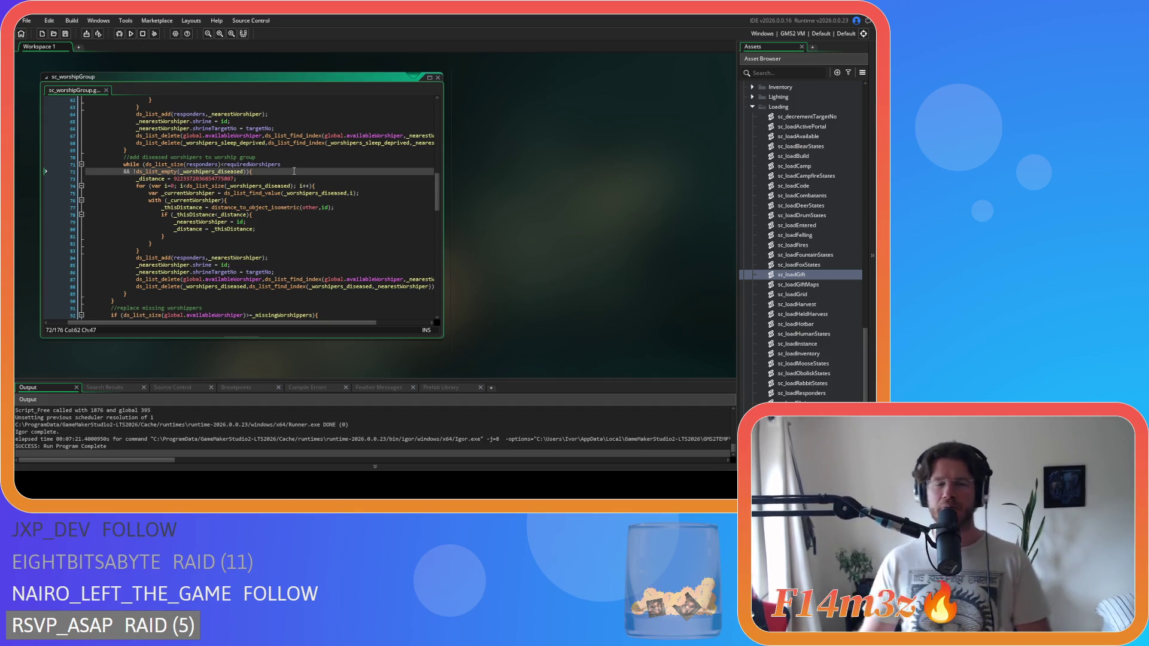
left_click(262, 186)
scroll(370, 208, "down", 1)
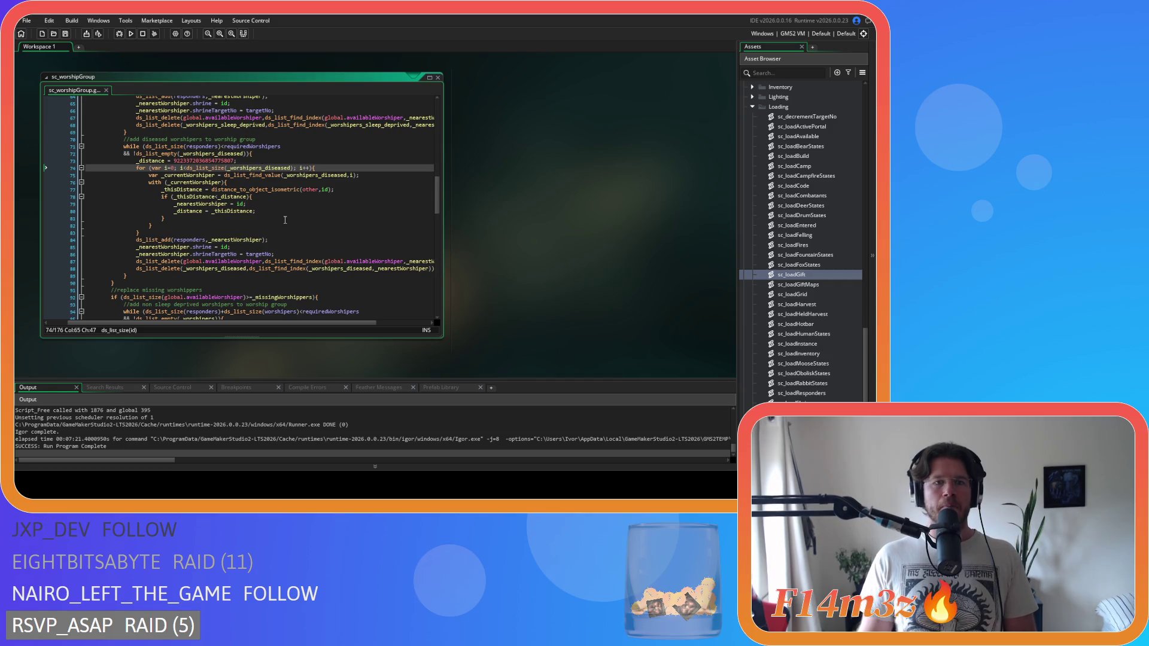
scroll(284, 219, "up", 2)
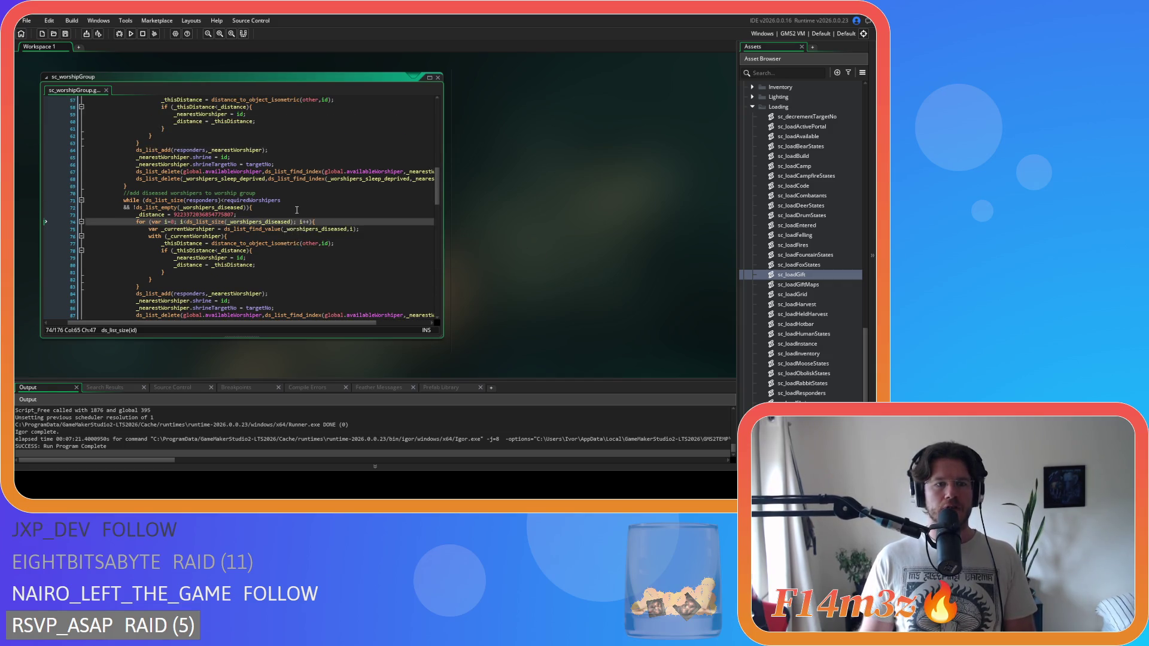
scroll(296, 210, "down", 1)
scroll(201, 186, "up", 4)
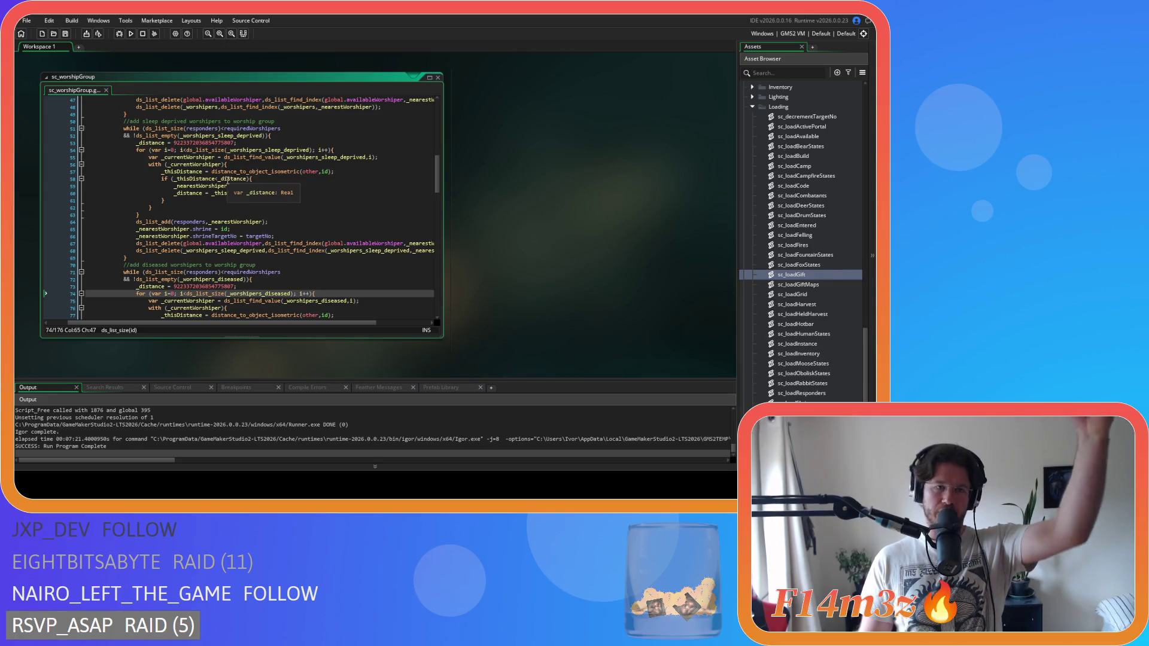
scroll(227, 181, "down", 3)
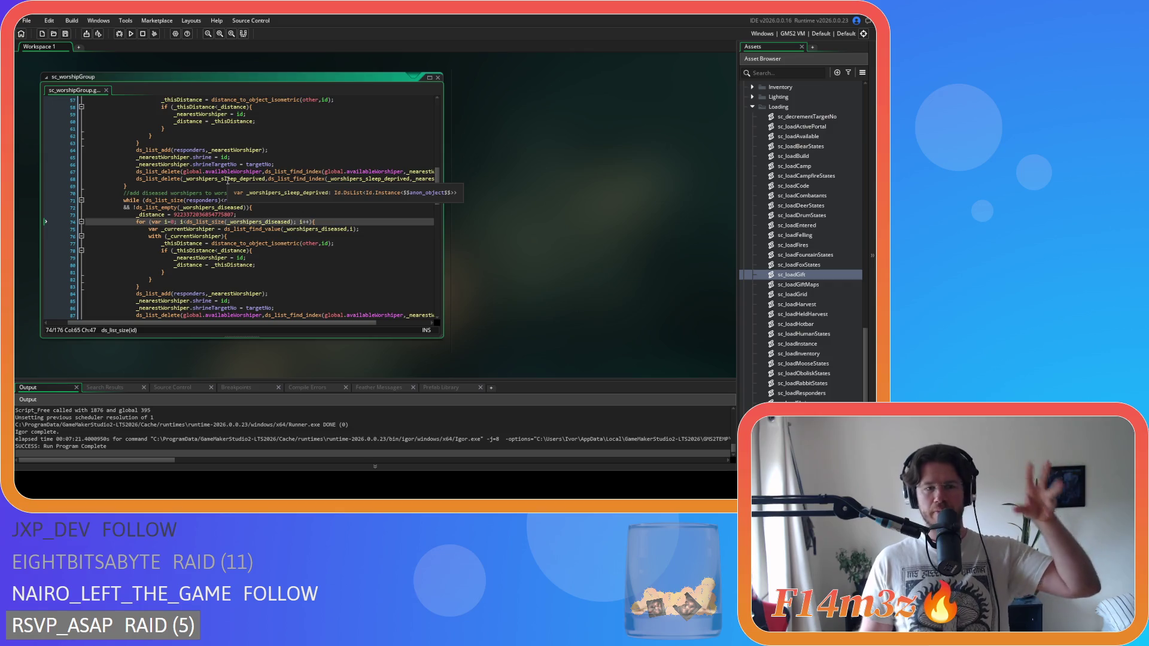
scroll(227, 231, "down", 1)
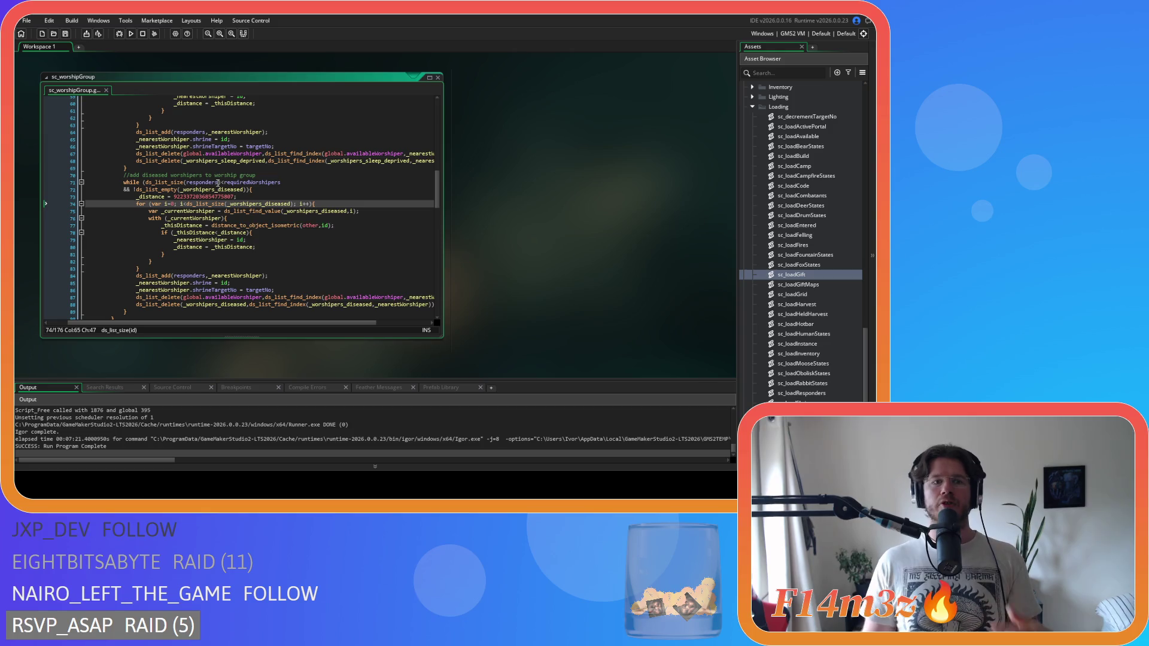
left_click(337, 181)
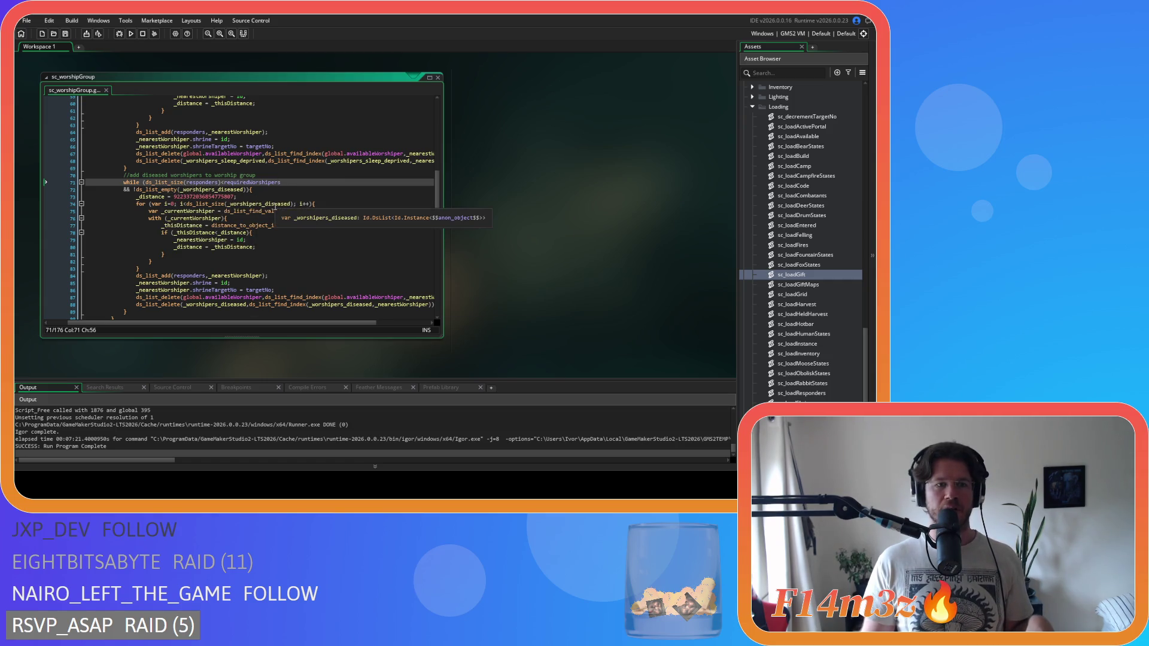
left_click(289, 203)
key("End")
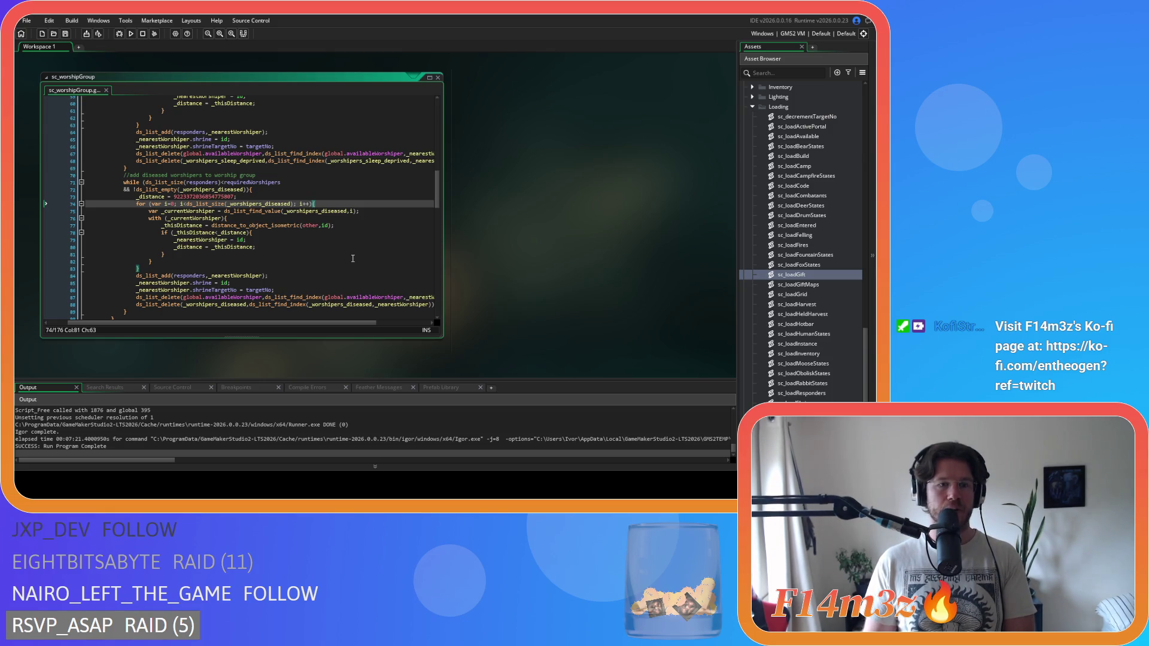
left_click_drag(210, 276, 262, 283)
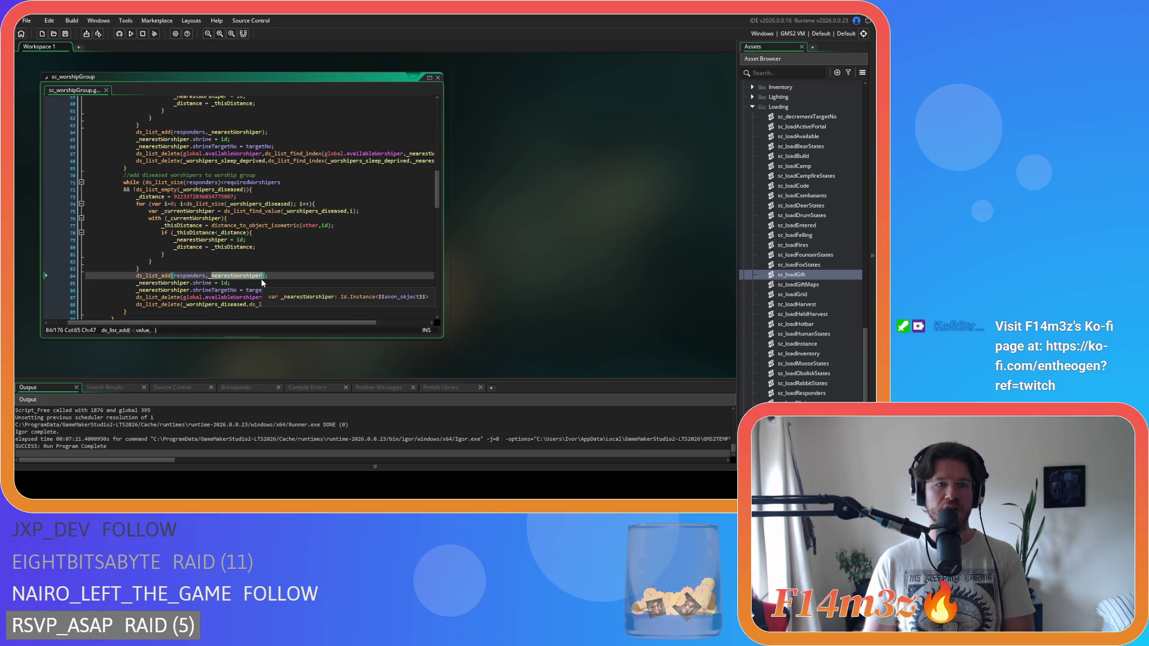
left_click(302, 277)
scroll(303, 278, "down", 2)
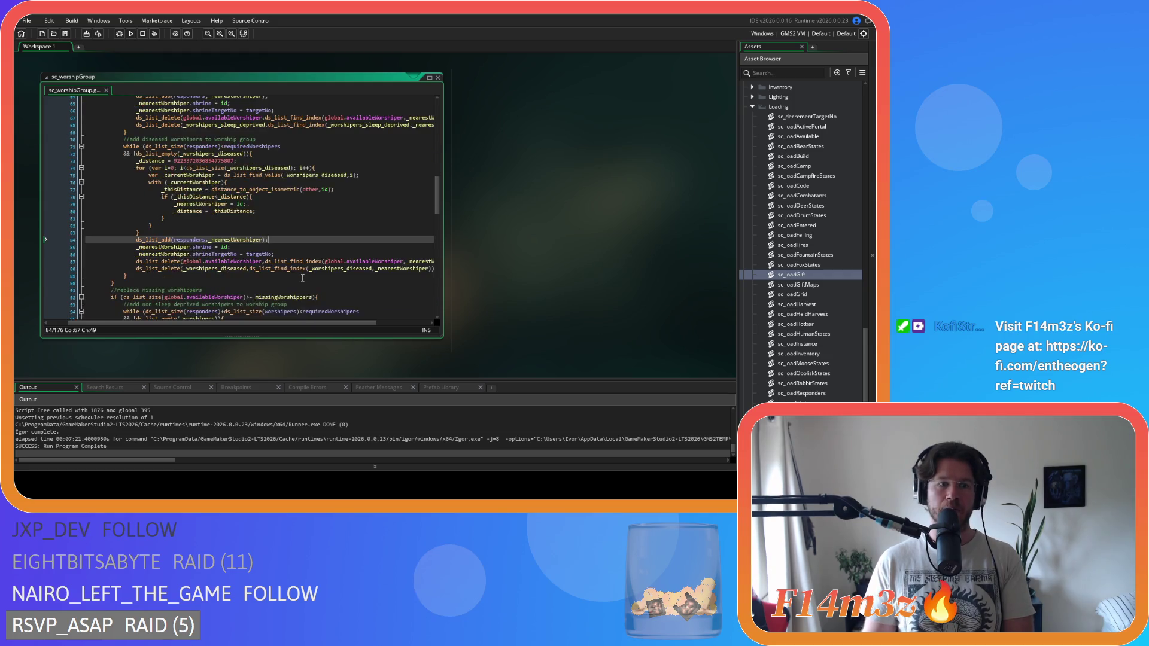
scroll(245, 273, "down", 2)
double_click(225, 211)
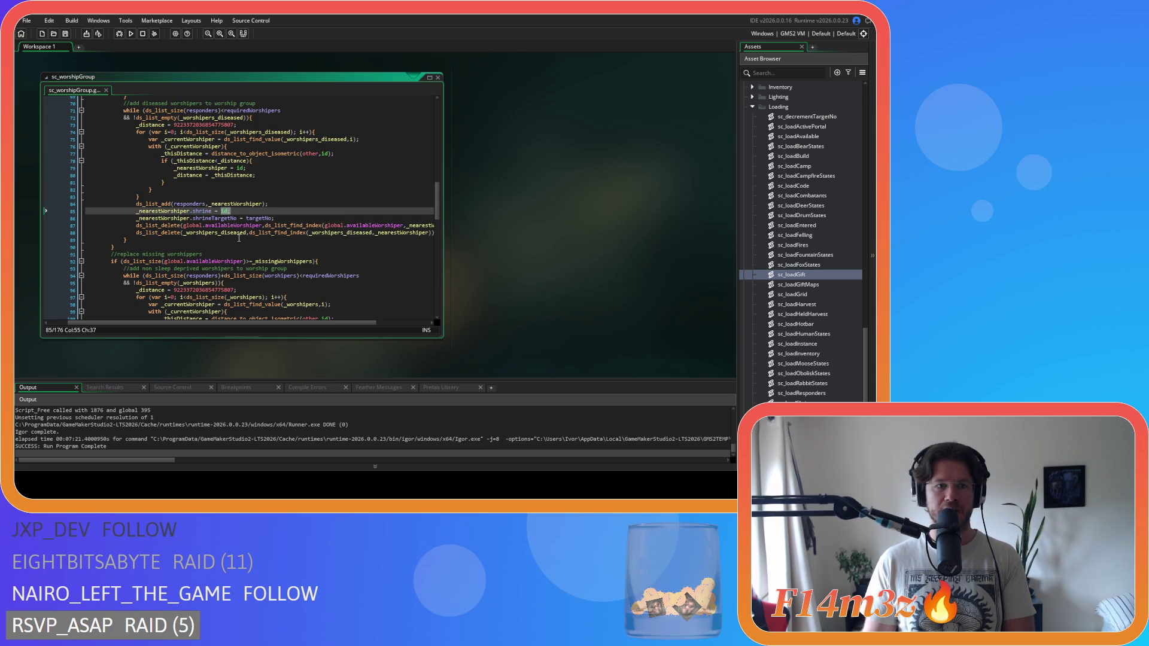
left_click(199, 218)
left_click(267, 219)
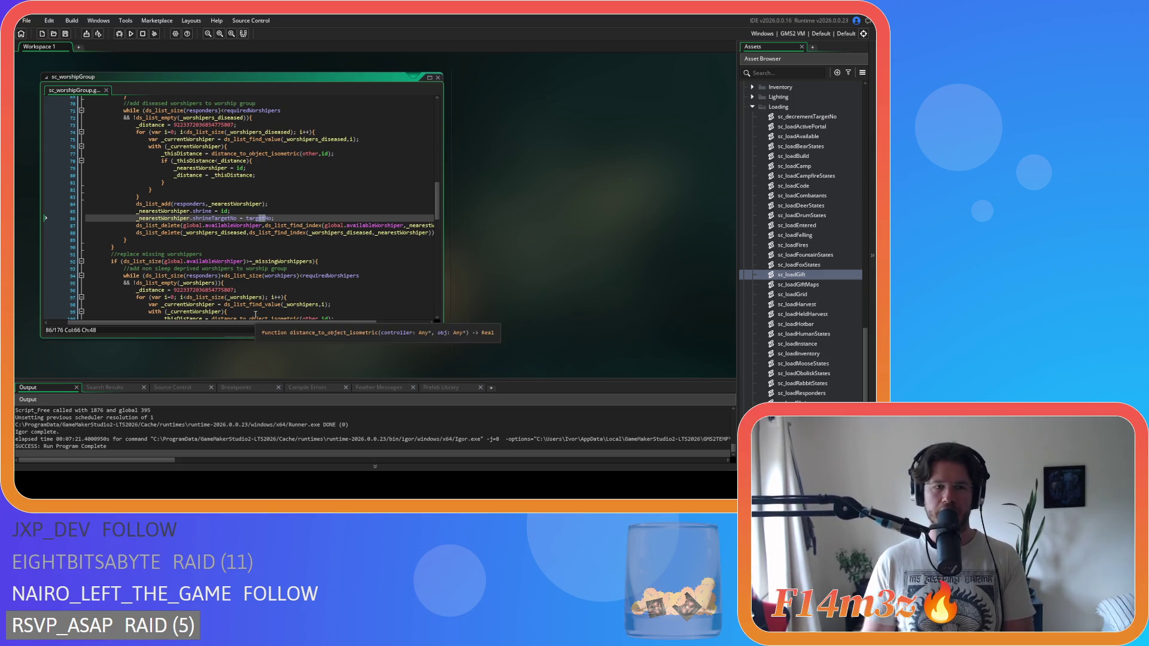
mouse_move(214, 219)
left_mouse_down()
mouse_move(249, 226)
mouse_move(239, 226)
left_mouse_up()
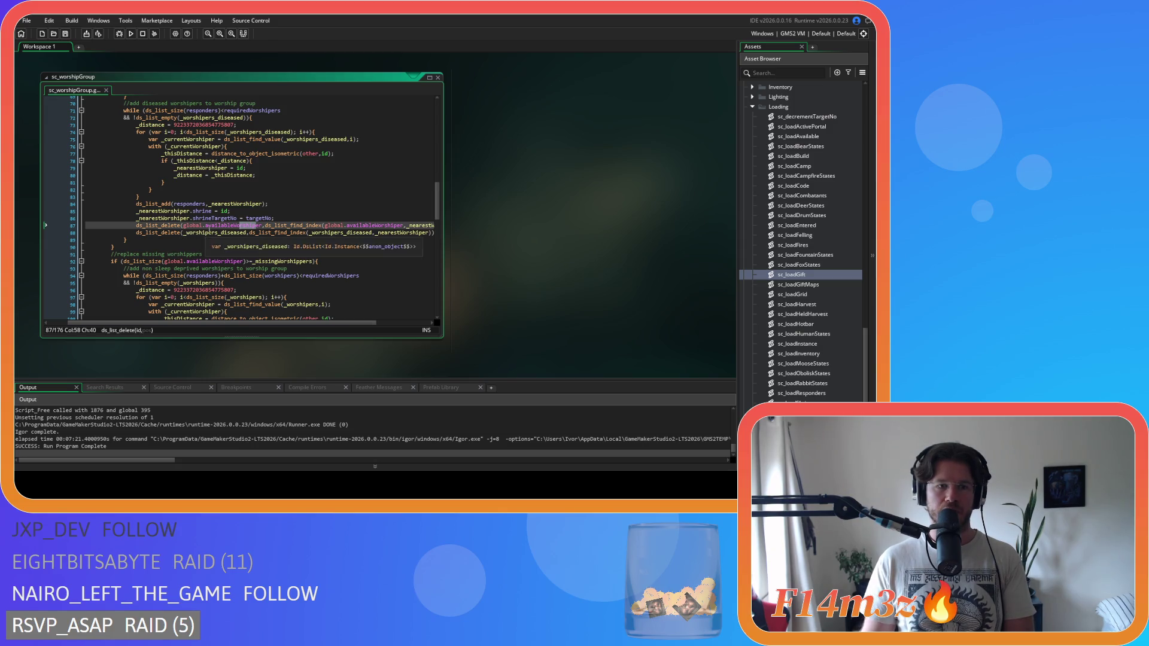
key("Down")
mouse_move(312, 321)
left_mouse_down()
mouse_move(353, 324)
mouse_move(316, 326)
left_mouse_up()
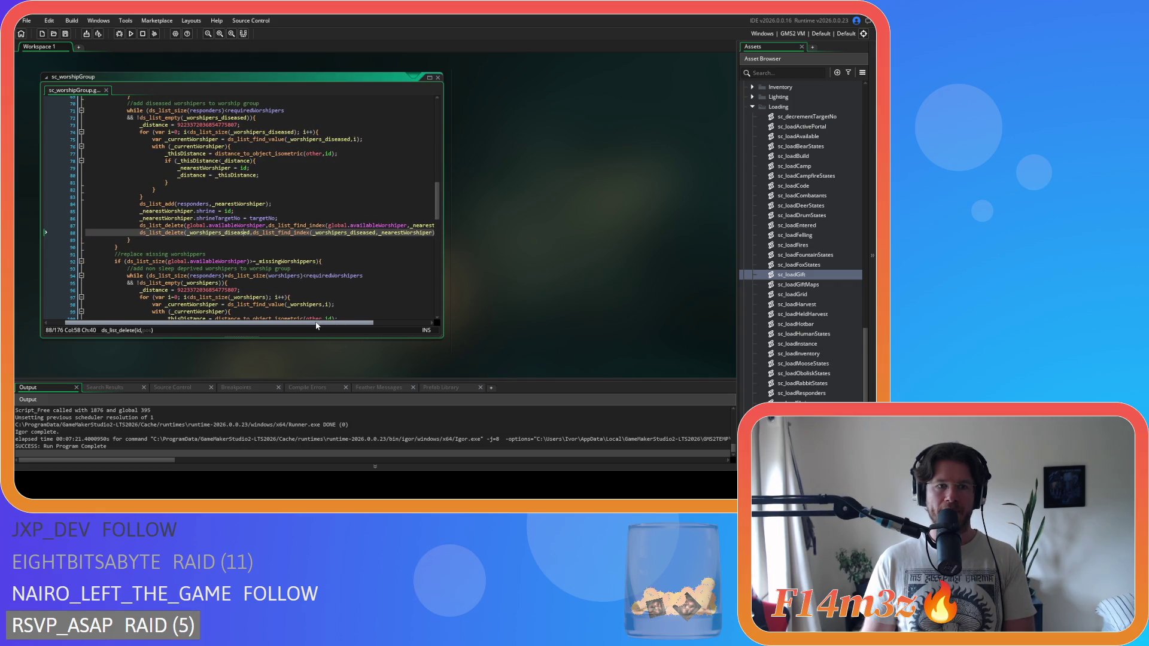
left_click(281, 226)
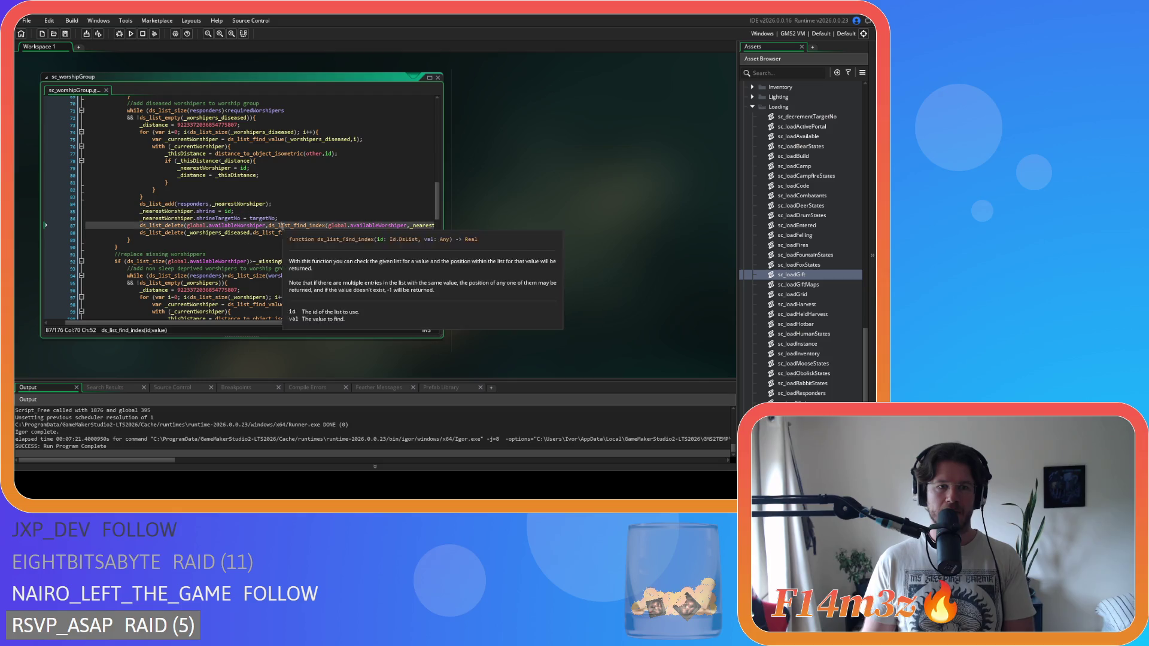
scroll(284, 246, "down", 1)
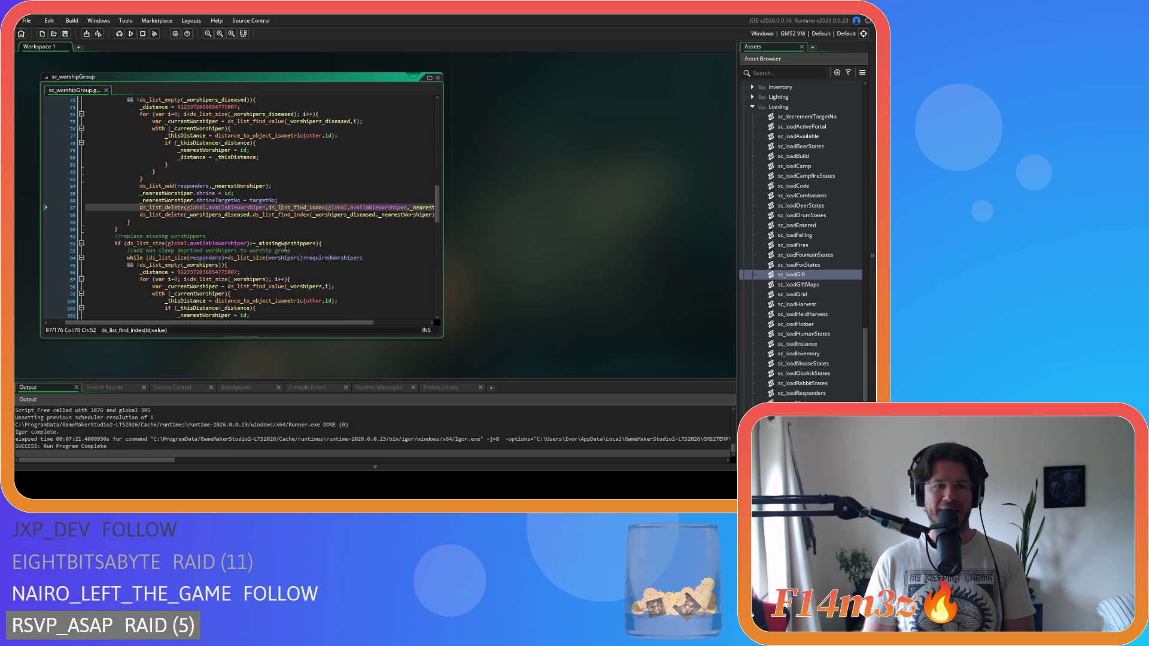
scroll(285, 246, "down", 6)
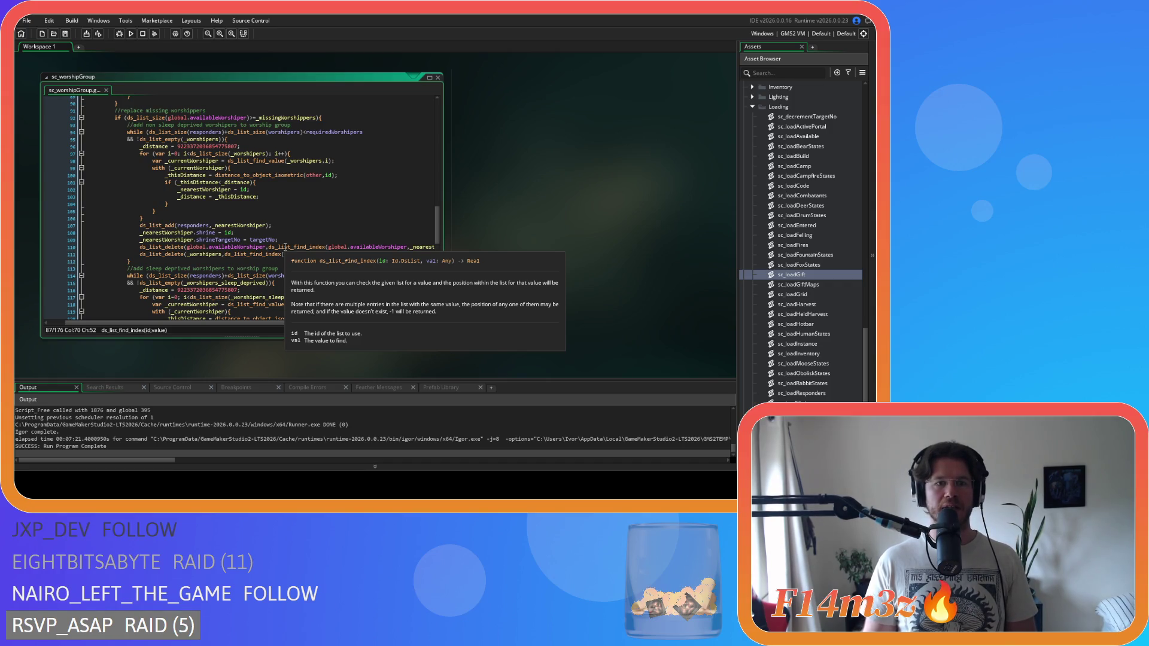
mouse_move(350, 247)
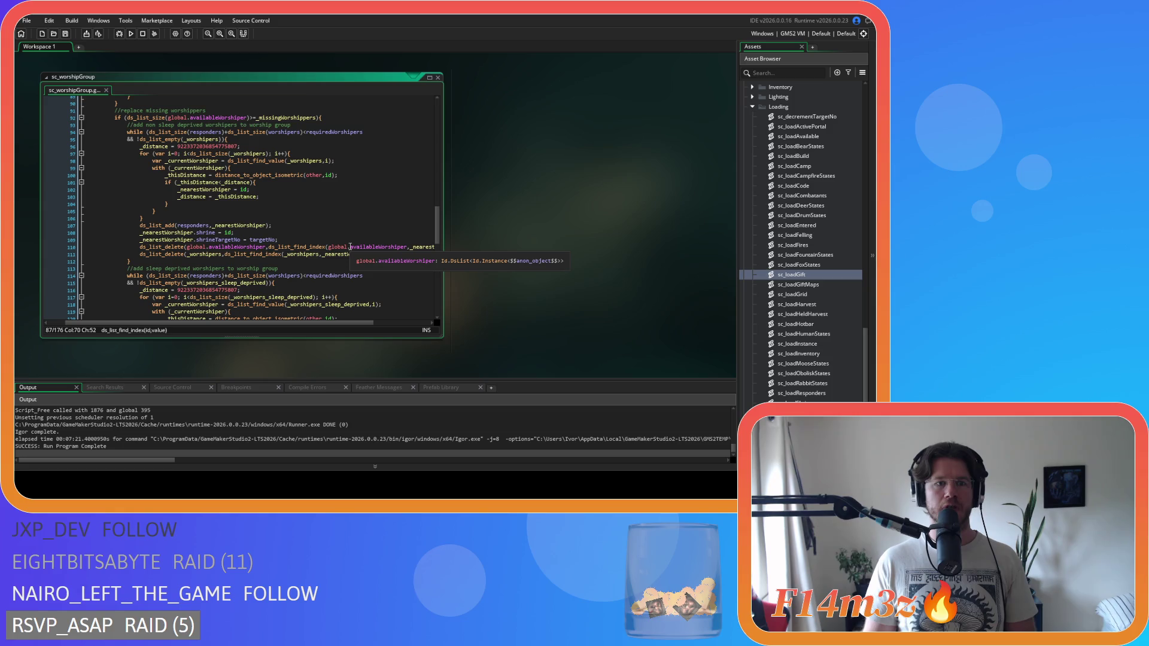
left_click_drag(437, 231, 444, 129)
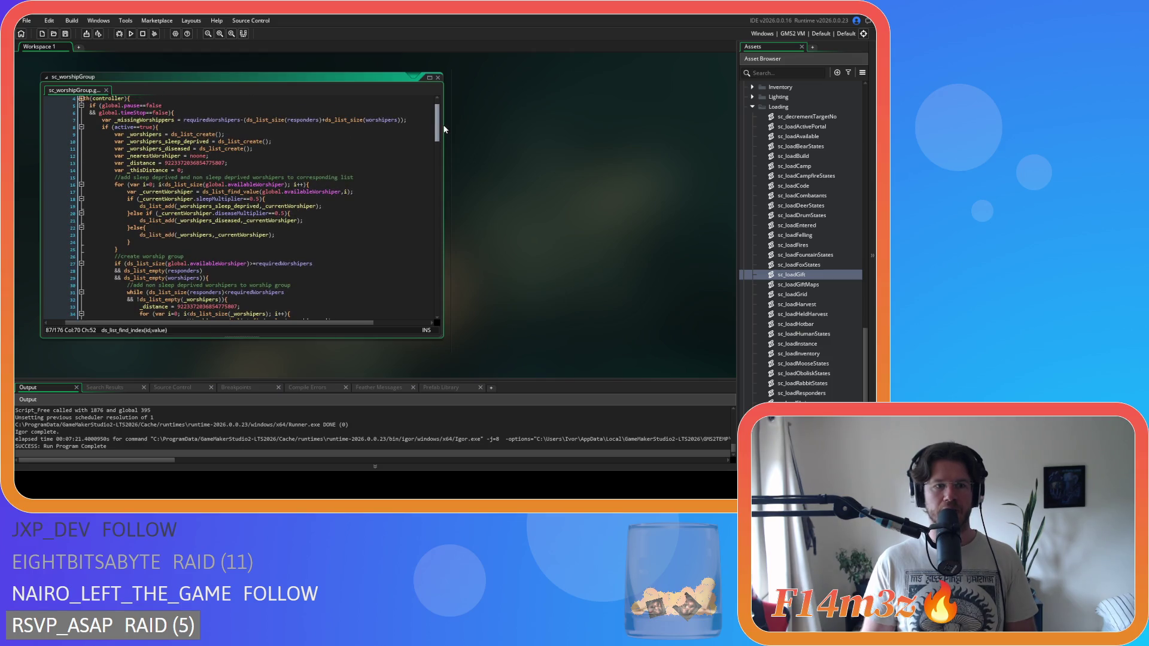
left_click_drag(119, 250, 136, 155)
mouse_move(436, 139)
left_mouse_down()
mouse_move(436, 267)
mouse_move(437, 225)
mouse_move(443, 236)
left_mouse_up()
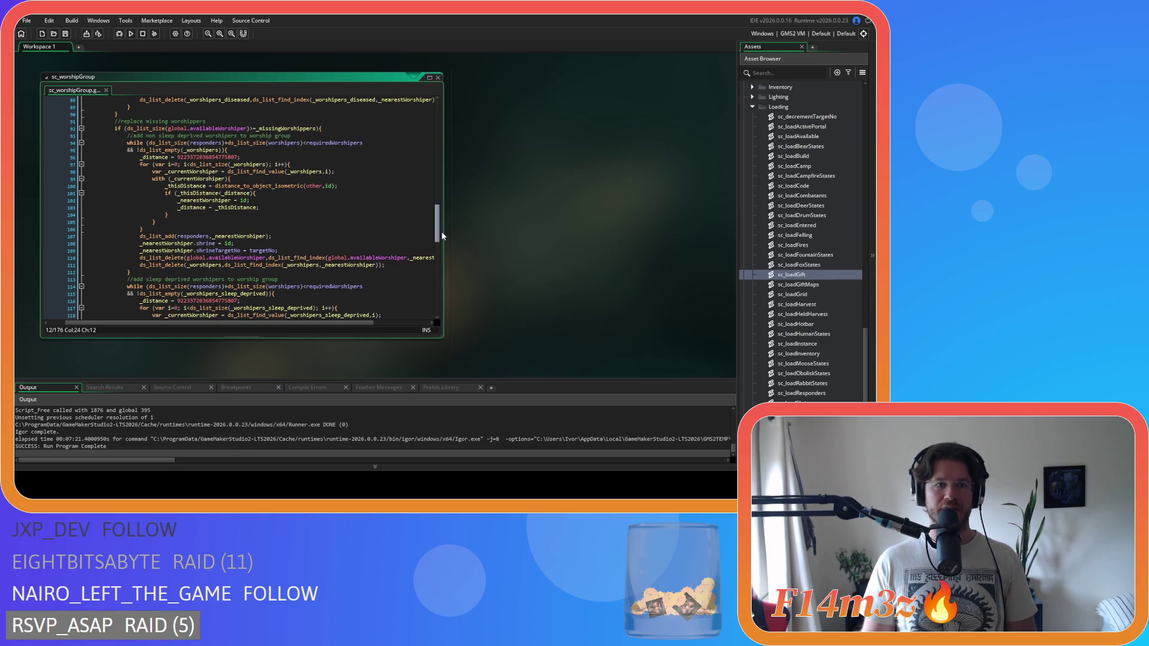
Duplicate the sleep-deprived worshipers block and change the copy's comment to 'diseased'.
scroll(239, 174, "down", 5)
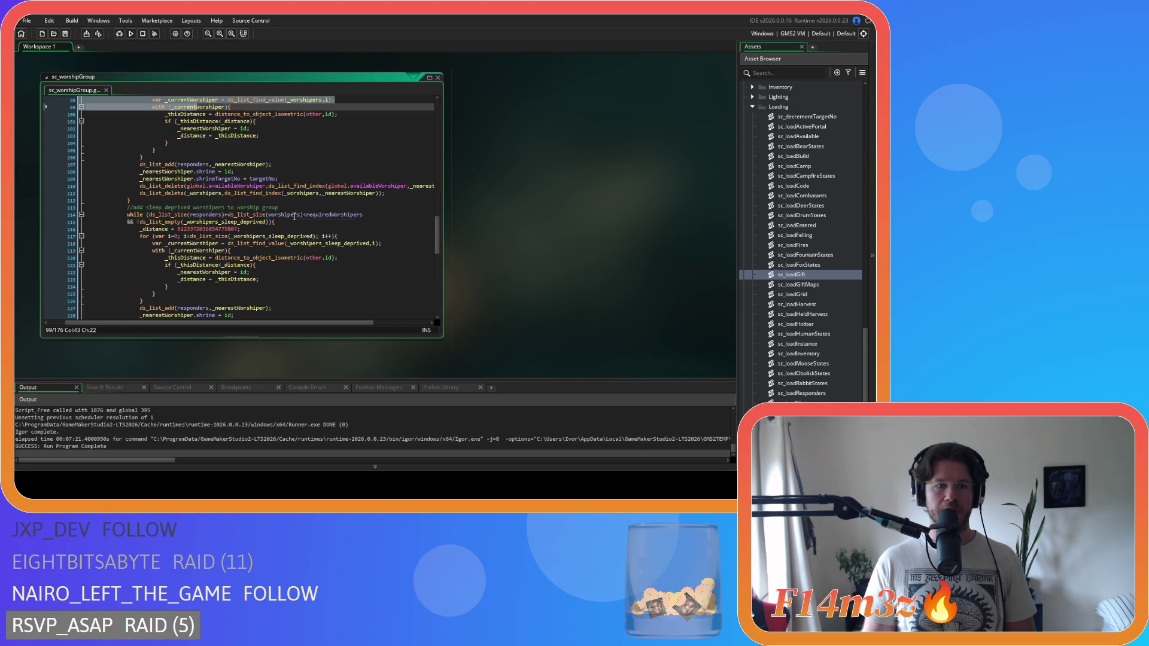
left_click(187, 160)
left_click_drag(186, 160, 192, 171)
left_click_drag(126, 278, 128, 159)
left_click(135, 130)
mouse_move(138, 270)
left_mouse_down()
mouse_move(119, 158)
mouse_move(87, 135)
left_mouse_up()
key("ctrl+d")
scroll(197, 221, "up", 2)
left_click(178, 212)
left_click_drag(147, 190, 191, 192)
type("diseased worshipers to worship group")
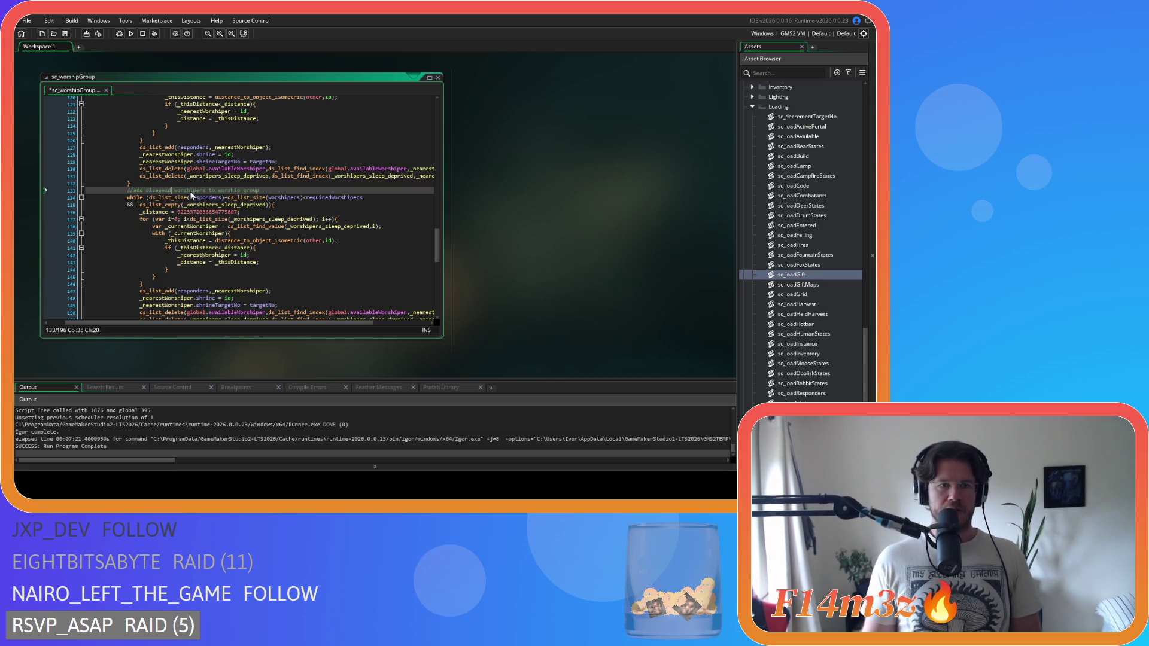
Rename the copy's empty check and the list names on lines 137, 138 and 151 to _worshipers_diseased.
left_click(289, 226)
scroll(275, 220, "down", 1)
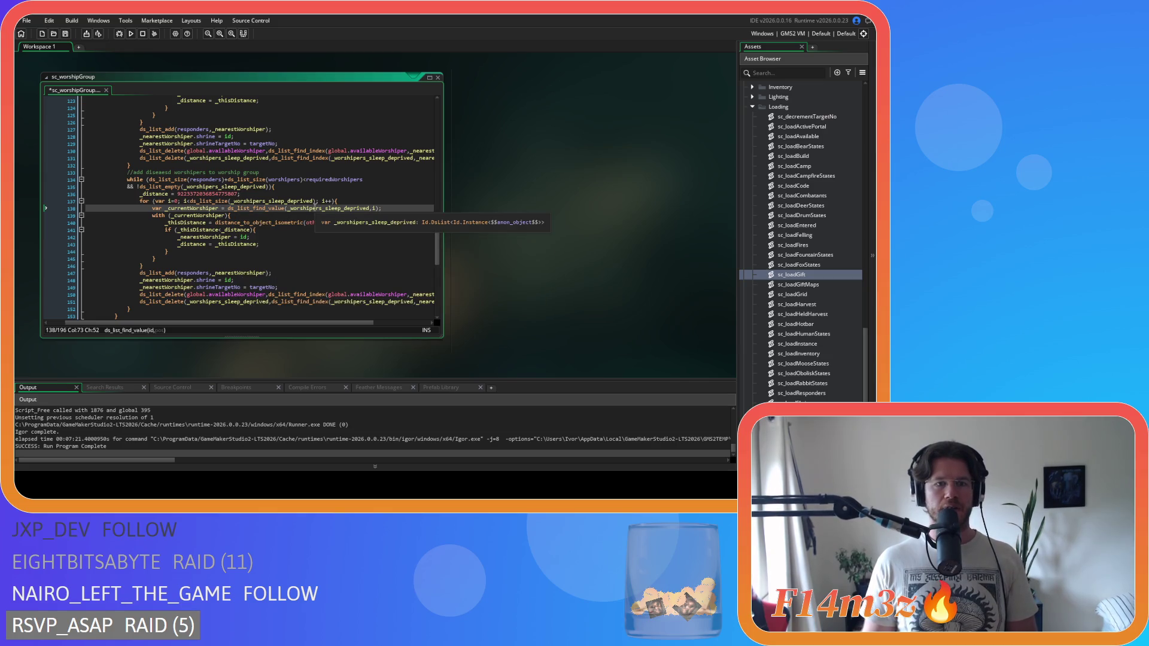
left_click(222, 187)
left_click_drag(222, 186, 261, 190)
type("diseased")
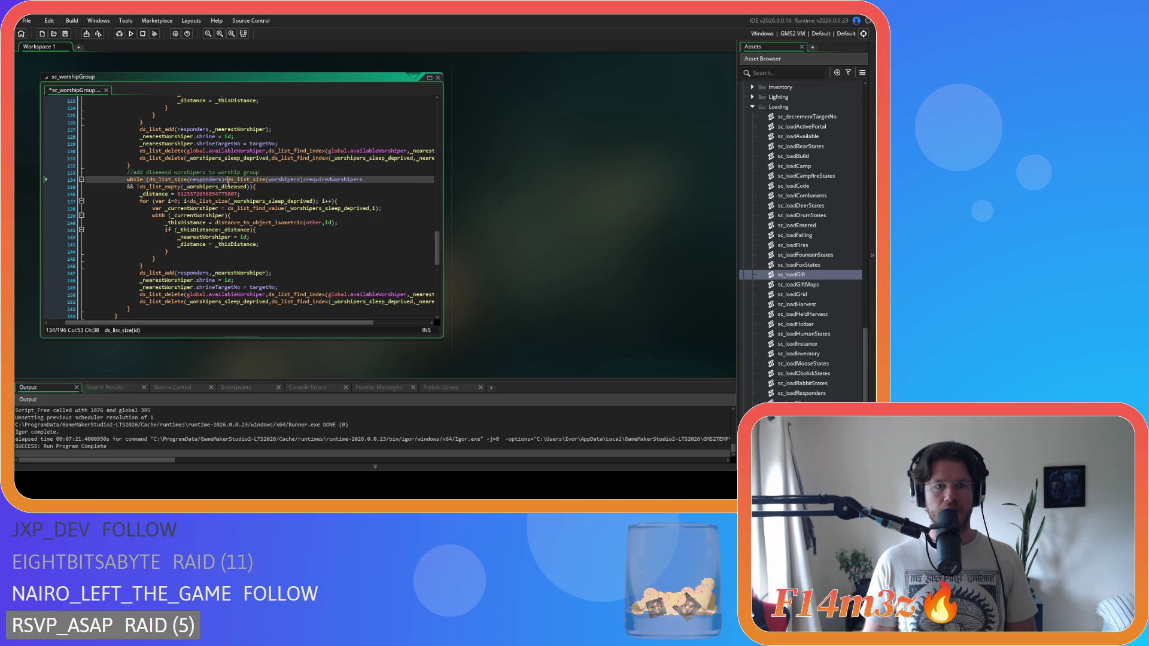
left_click(295, 202)
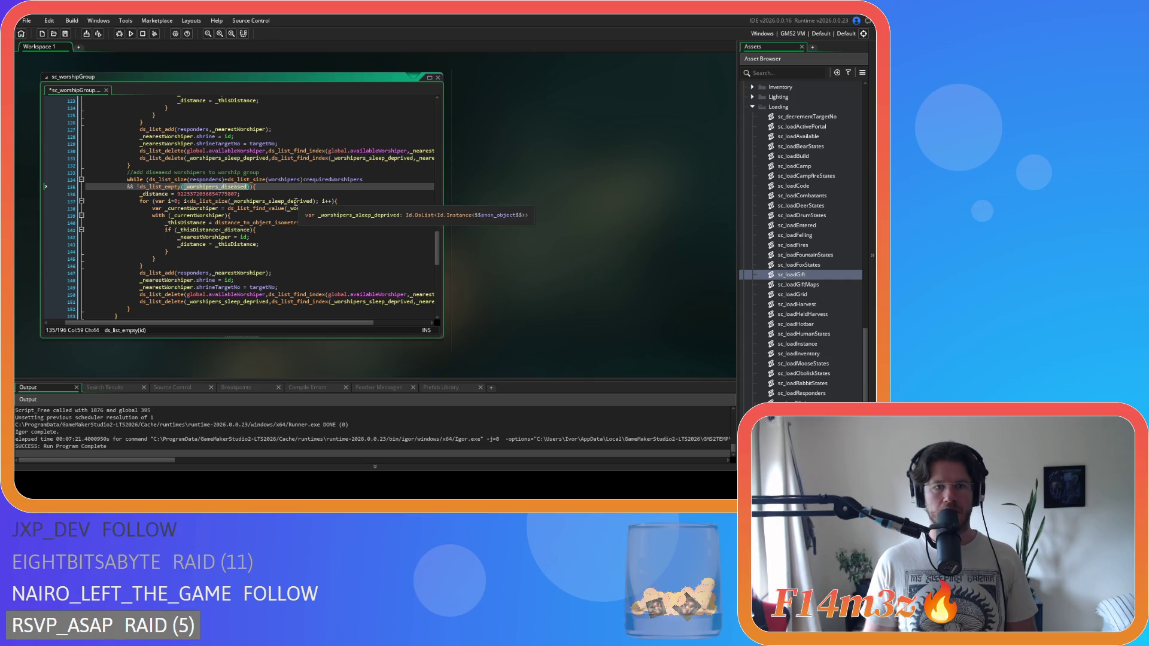
key("ctrl+v")
double_click(323, 208)
key("ctrl+v")
double_click(222, 301)
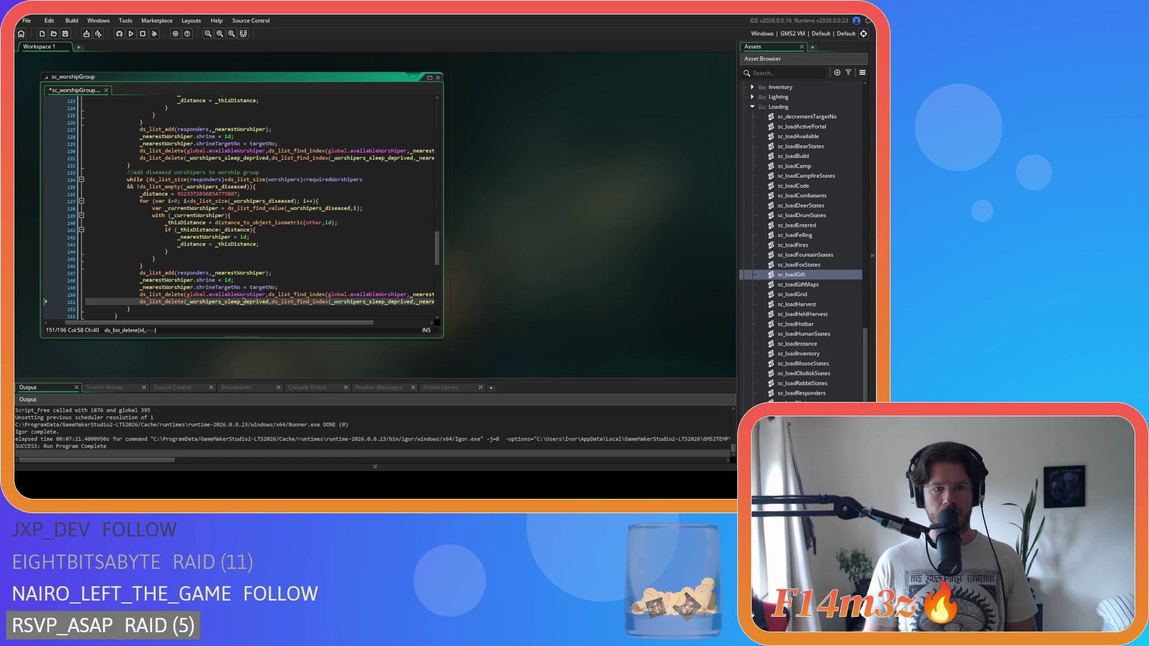
key("ctrl+v")
left_click(361, 302)
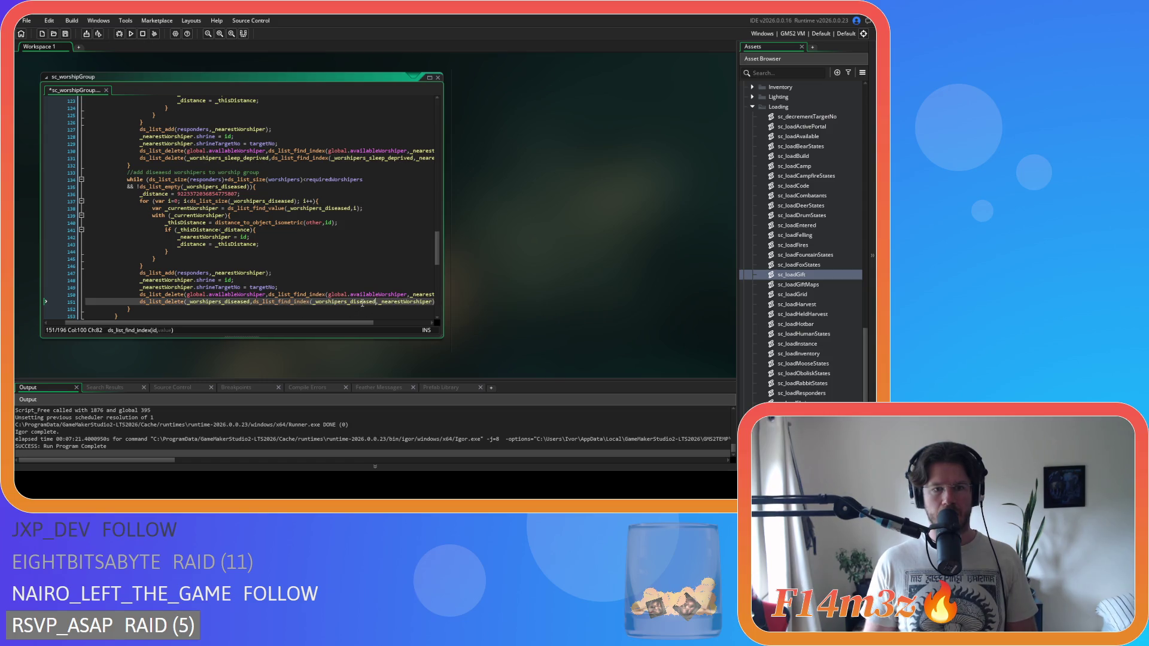
Compare the new block with the original diseased block, checking its distance check and while condition.
scroll(353, 296, "up", 6)
scroll(351, 292, "up", 10)
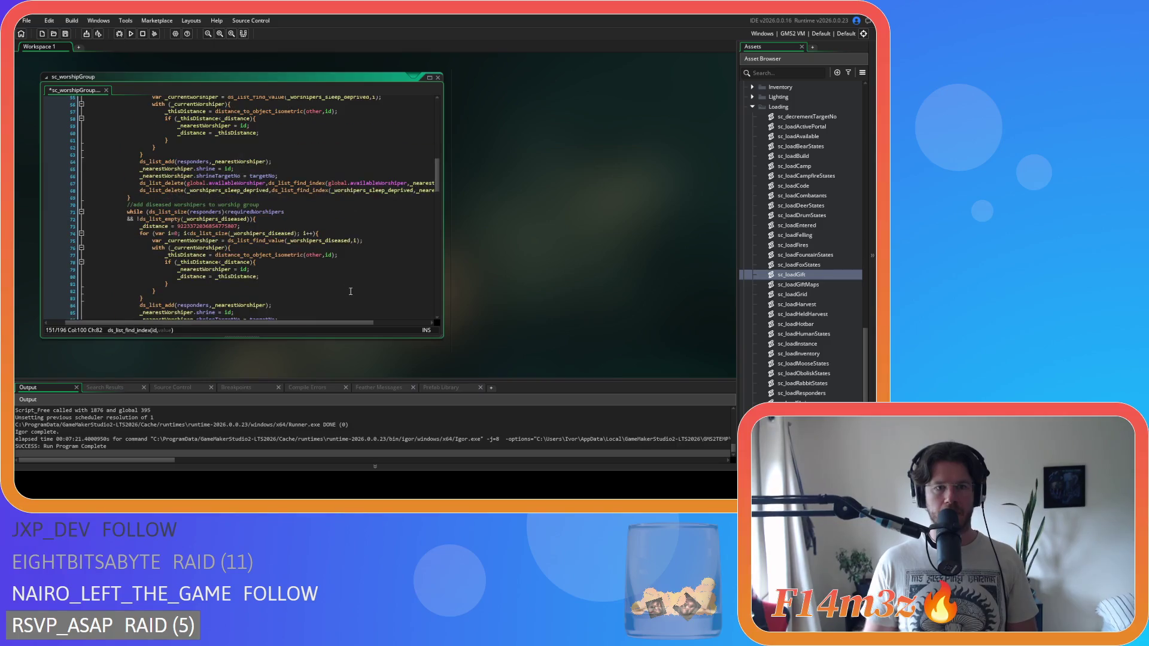
left_click(278, 232)
scroll(361, 258, "down", 3)
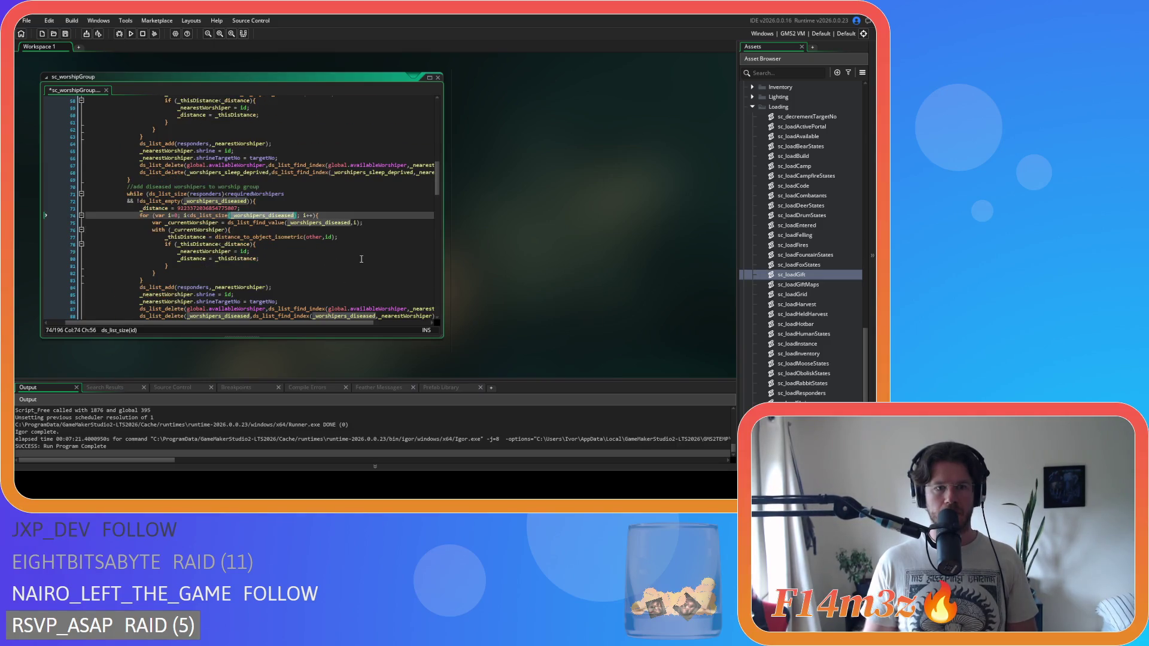
scroll(361, 258, "down", 3)
scroll(362, 258, "down", 6)
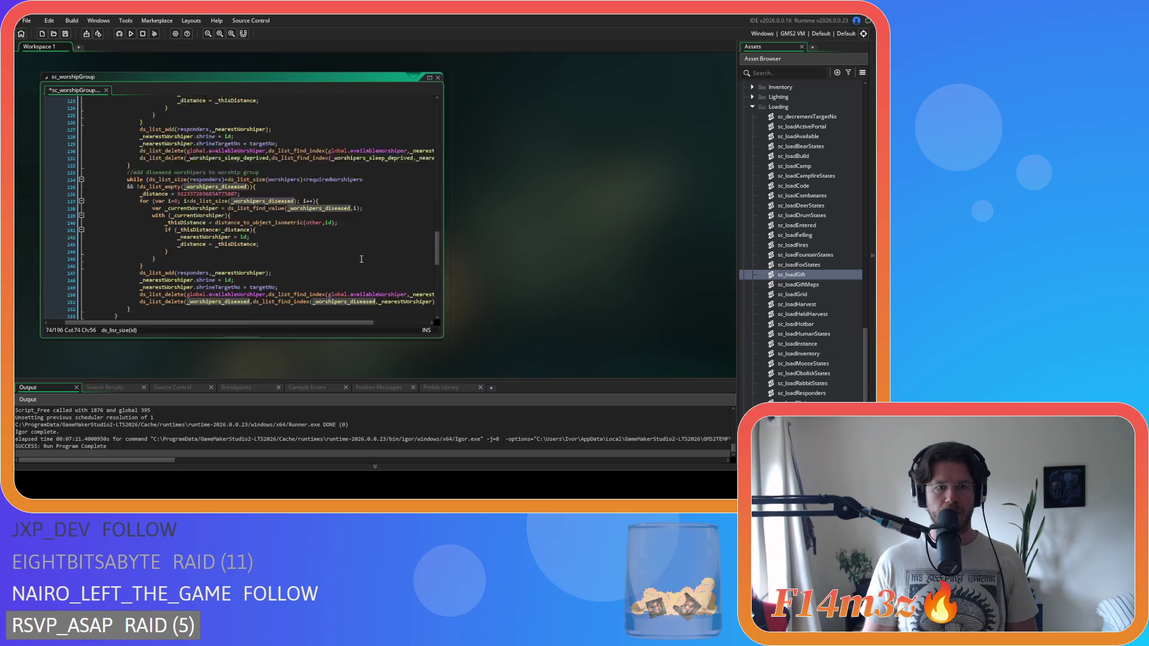
left_click(324, 205)
left_click(273, 229)
left_click(230, 176)
left_click(210, 162)
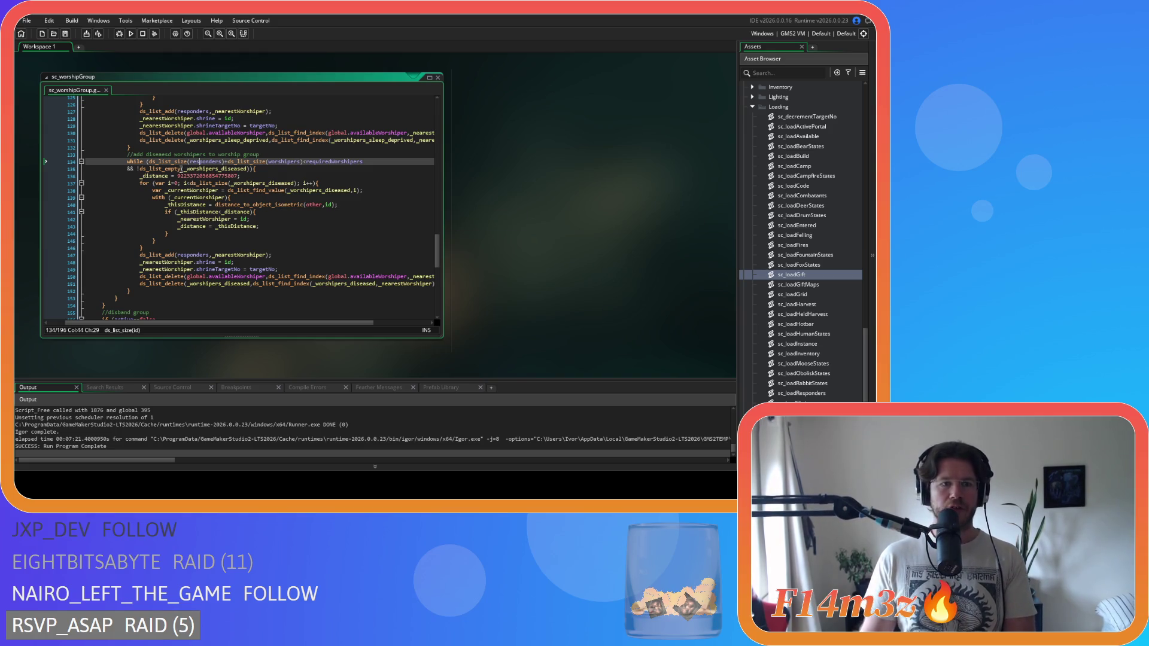
left_click_drag(174, 161, 227, 163)
left_click(229, 164)
left_click(301, 161)
left_click_drag(302, 161, 149, 162)
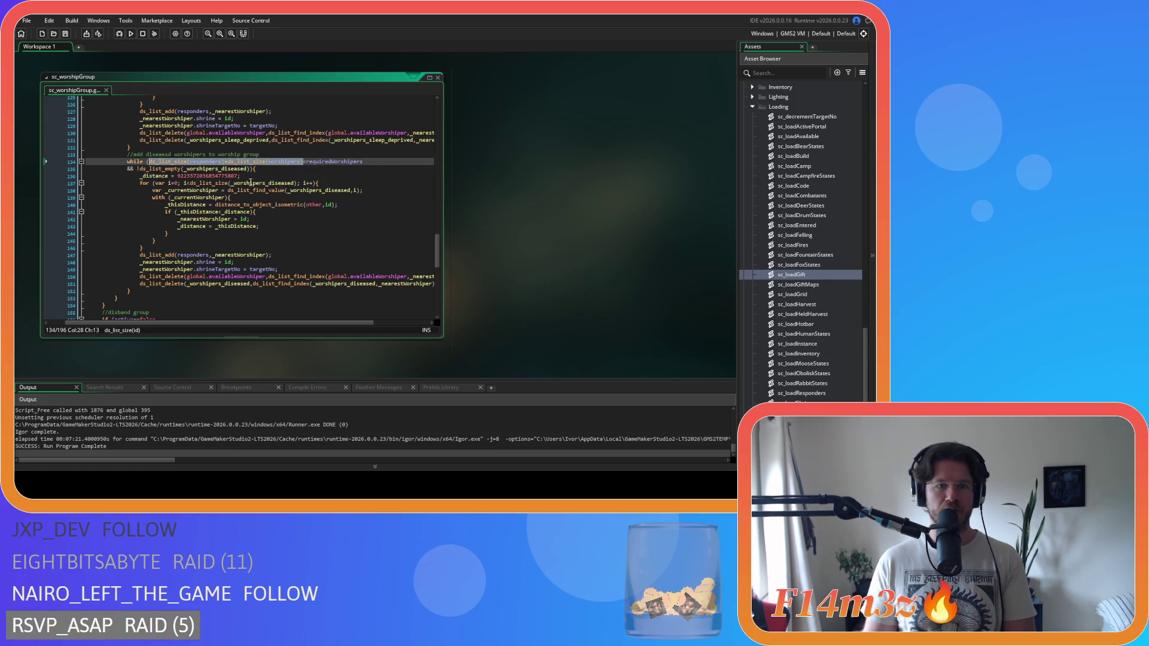
left_click_drag(305, 161, 364, 162)
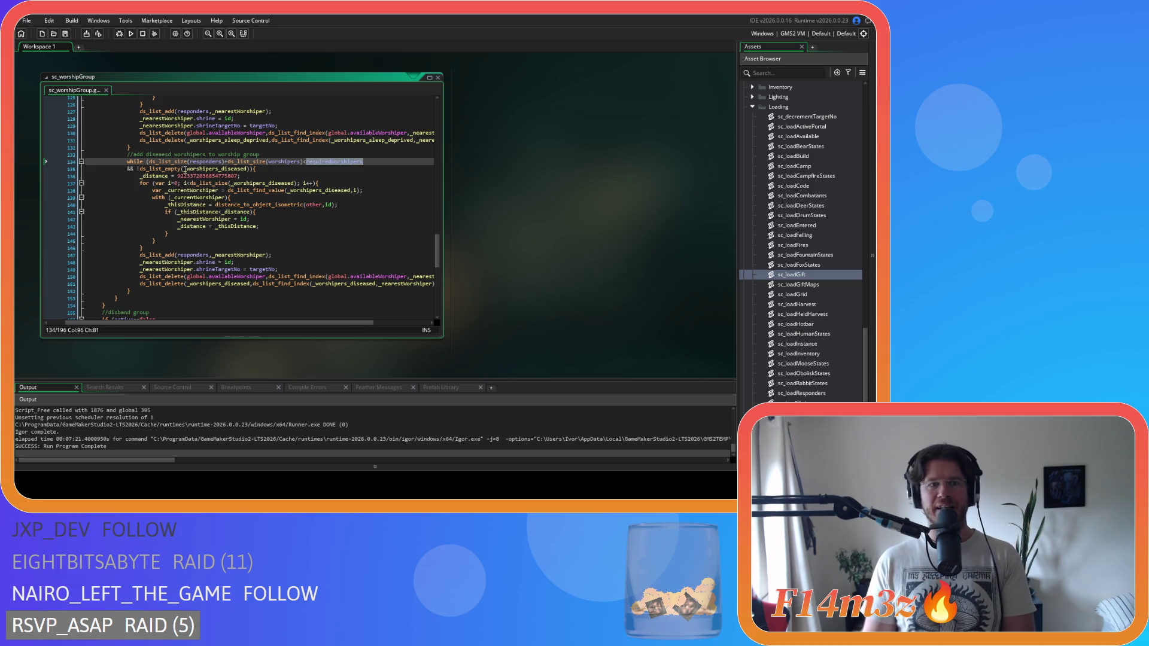
left_click(247, 170)
left_click_drag(248, 170, 195, 169)
left_click(275, 183)
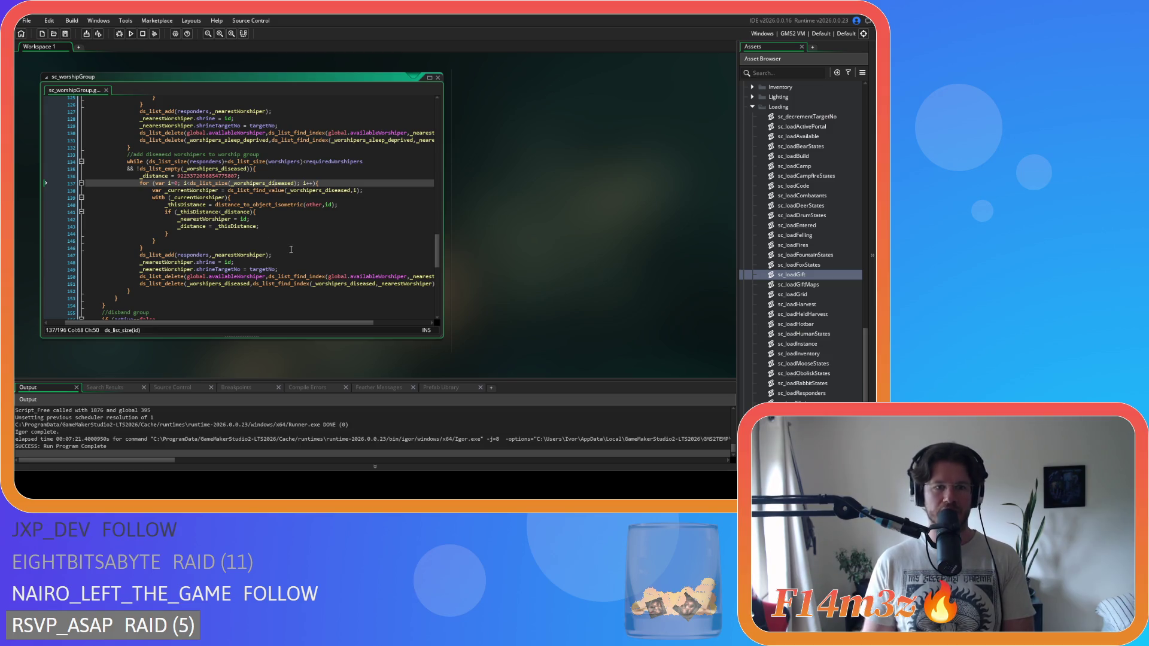
left_click_drag(161, 255, 280, 256)
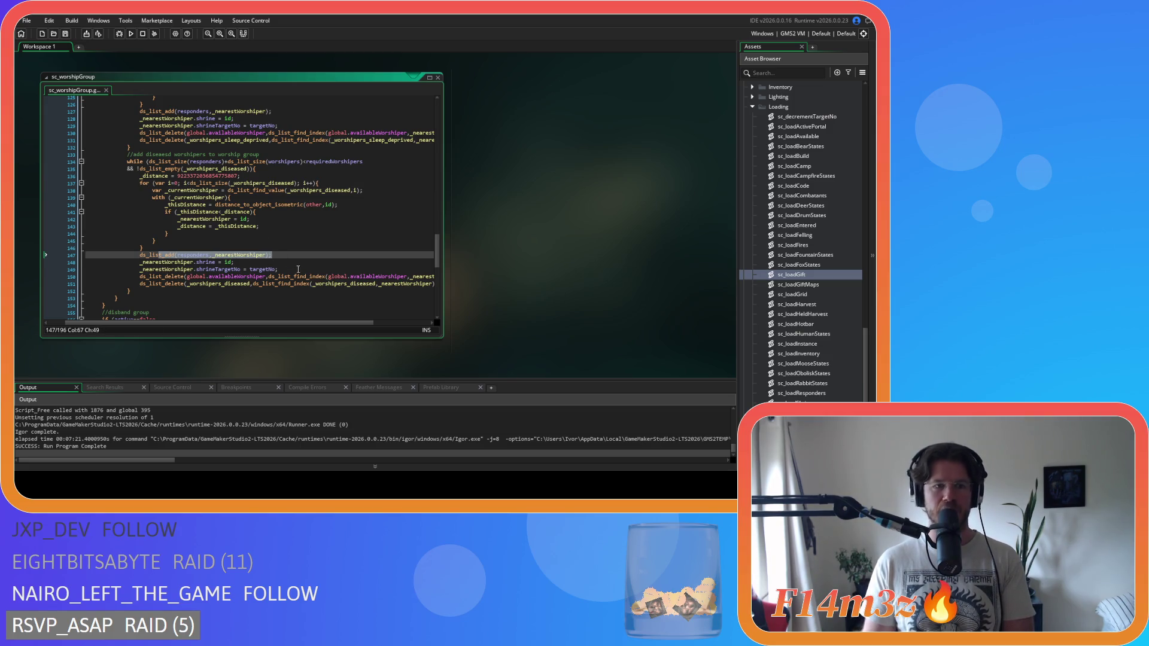
left_click(230, 265)
left_click_drag(219, 276, 341, 277)
left_click_drag(166, 283, 311, 283)
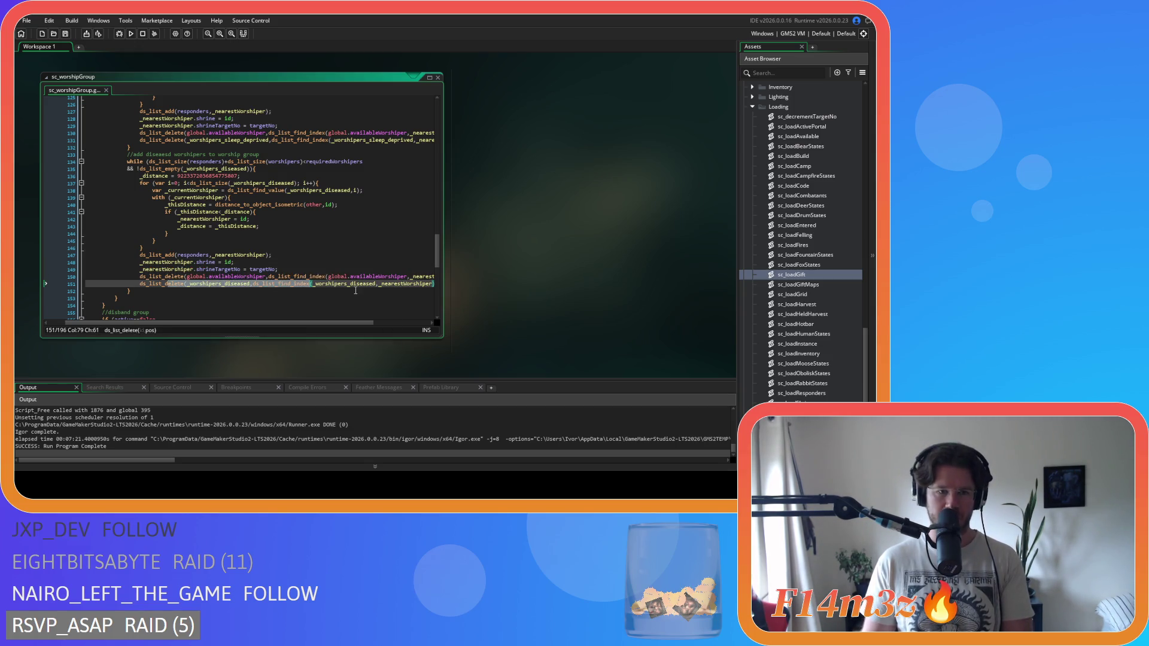
scroll(442, 252, "up", 9)
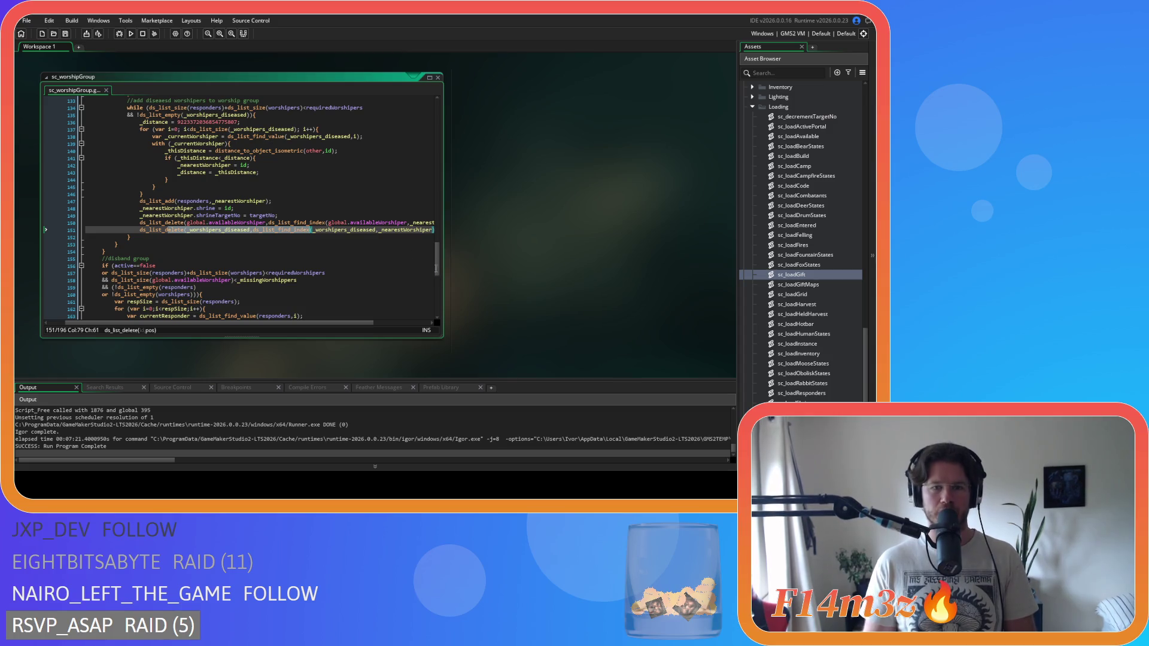
scroll(442, 232, "down", 1)
scroll(443, 231, "up", 20)
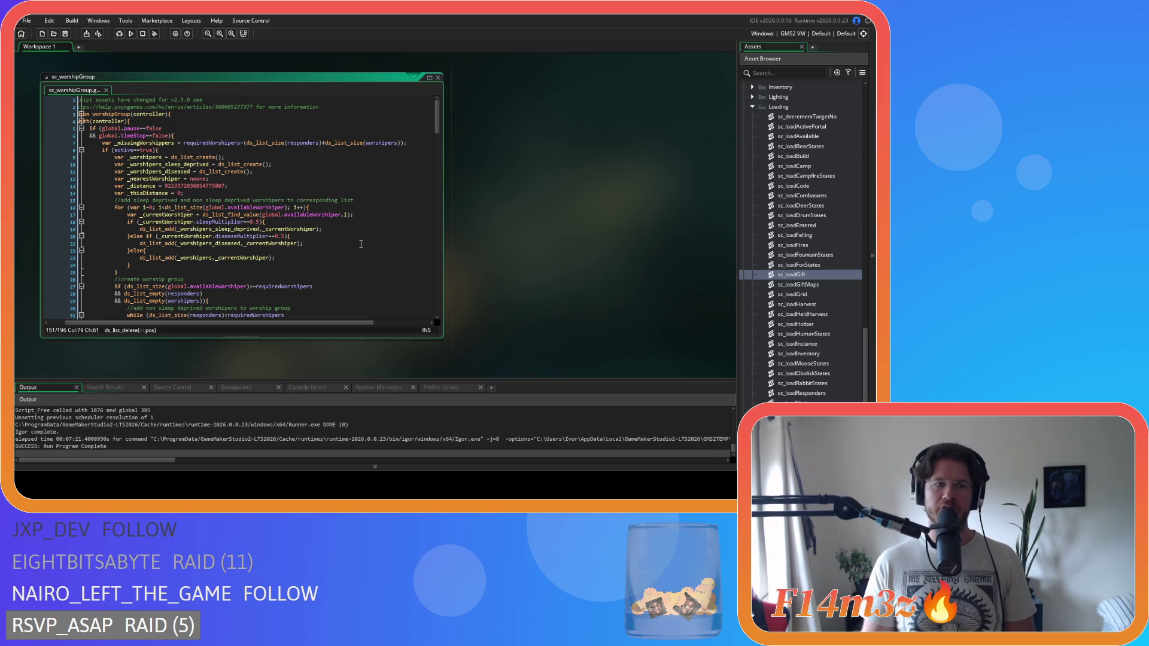
left_click(186, 151)
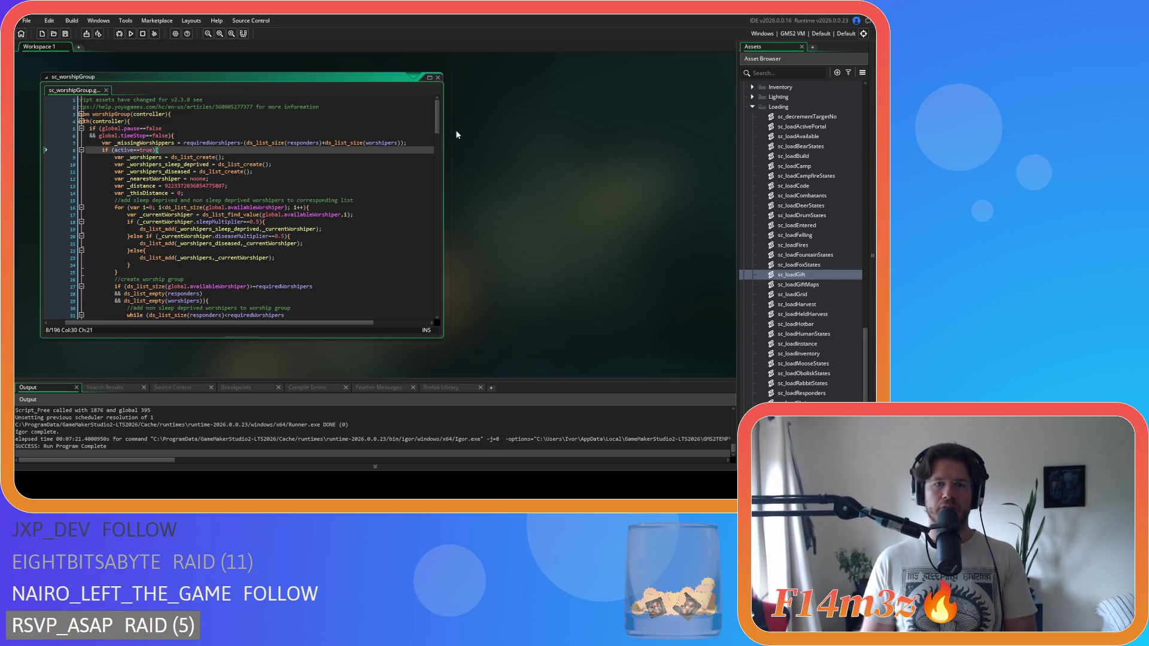
mouse_move(437, 131)
left_mouse_down()
mouse_move(442, 231)
mouse_move(438, 116)
left_mouse_up()
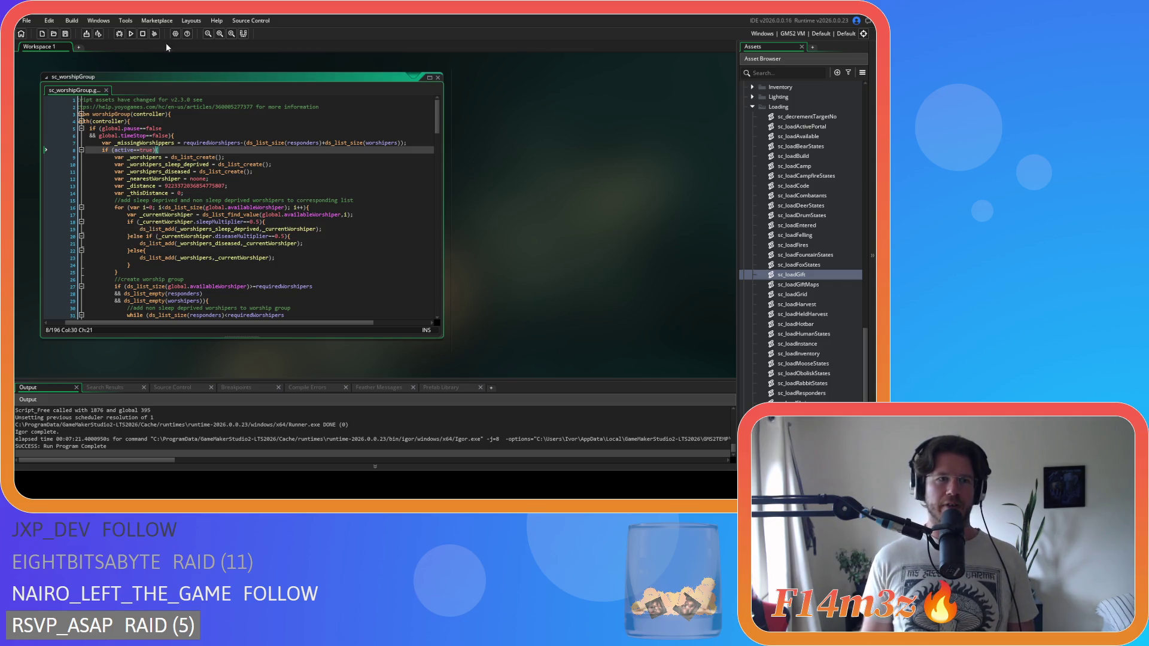
left_click(120, 57)
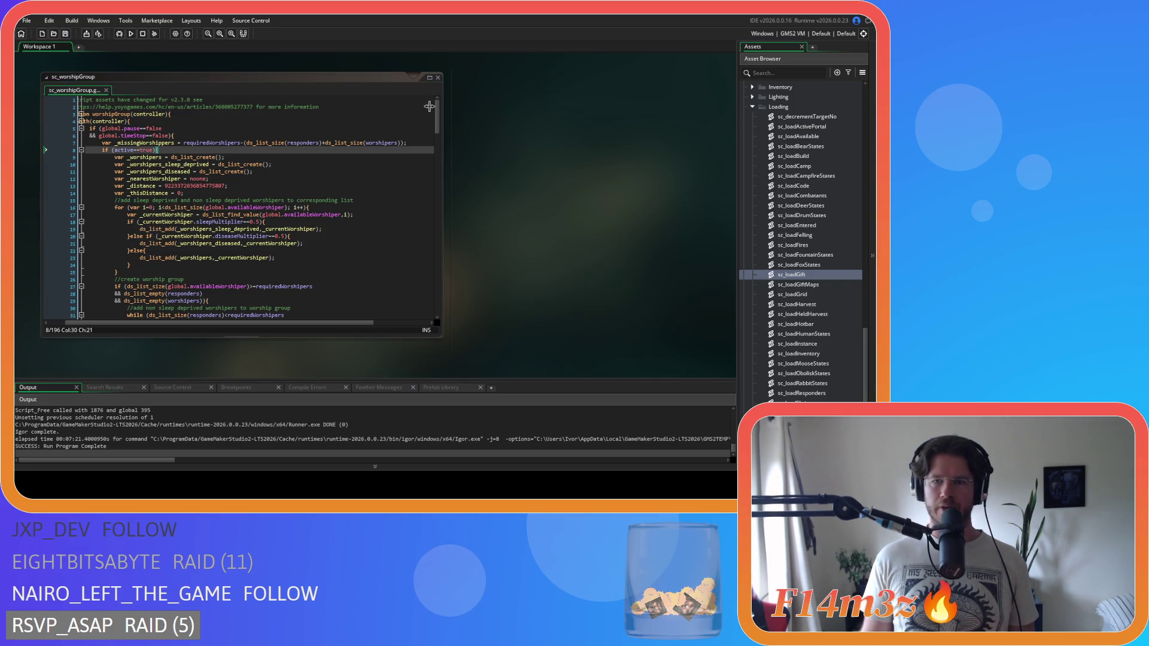
Close all open code windows in the workspace.
right_click(532, 148)
mouse_move(557, 161)
left_click(605, 173)
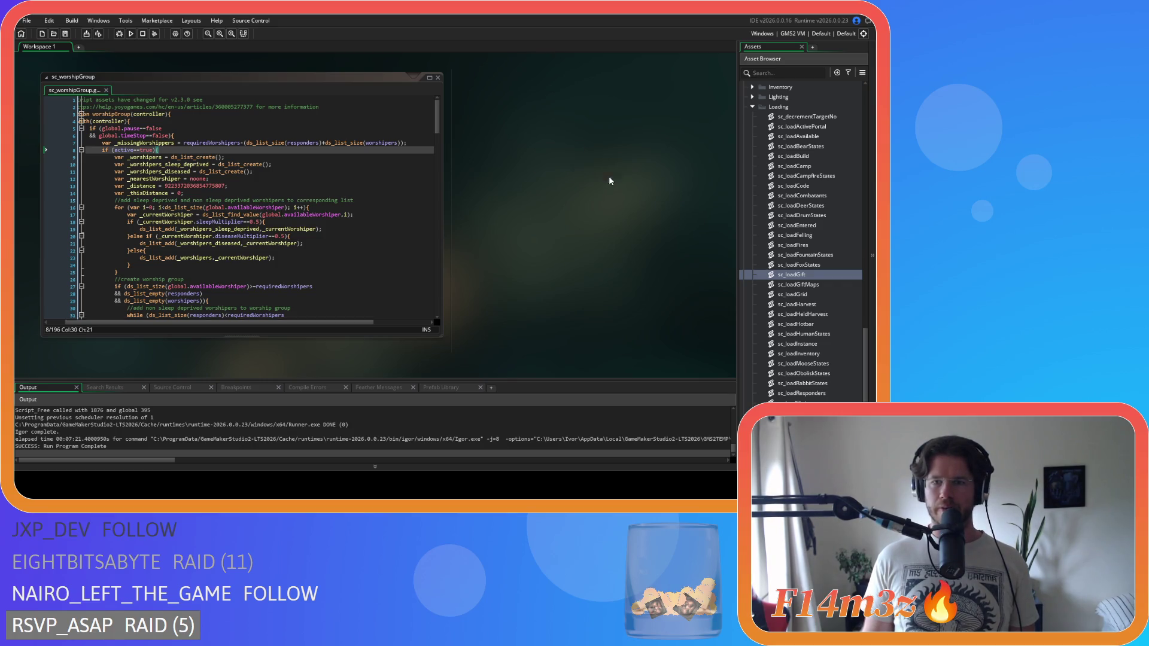
Collapse the Loading, Game, Effects, Construct and Conditions script folders, then Scripts and Objects.
scroll(778, 203, "up", 5)
left_click(756, 185)
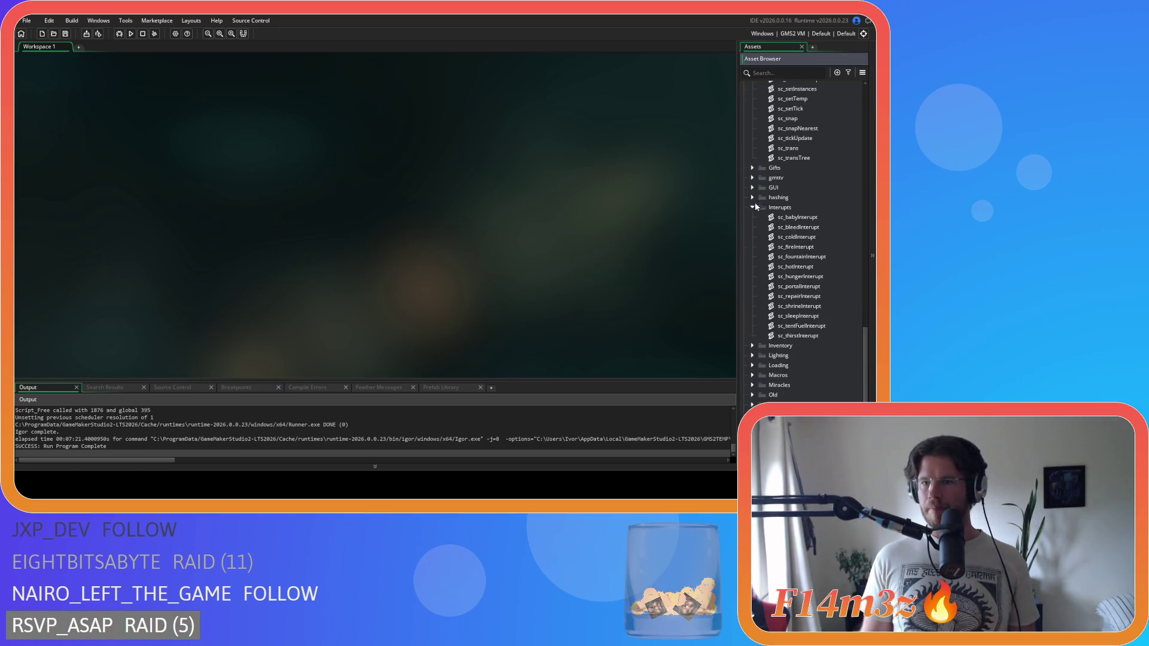
scroll(754, 213, "up", 5)
left_click(752, 256)
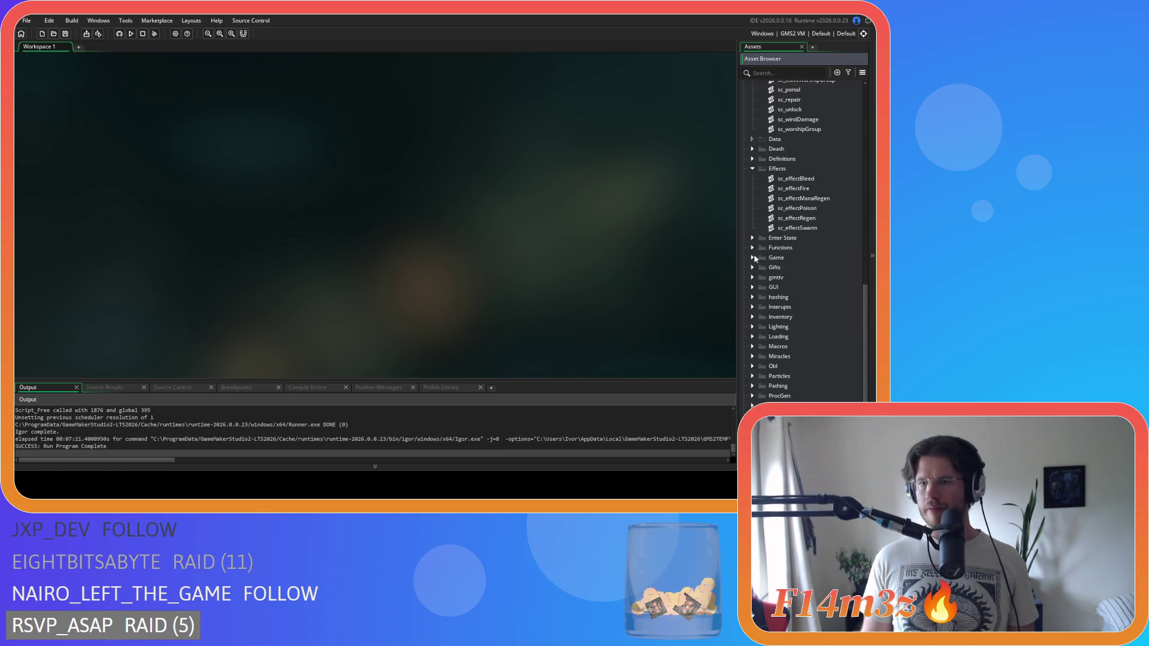
left_click(752, 170)
scroll(748, 189, "up", 6)
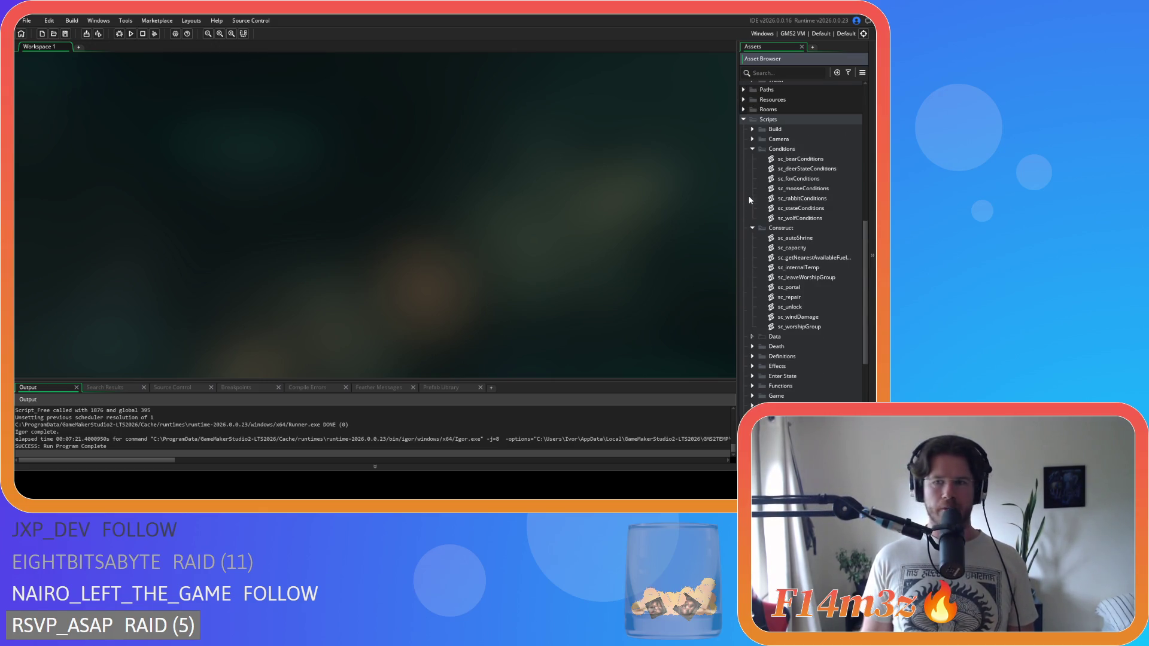
left_click(753, 228)
left_click(753, 148)
left_click(743, 120)
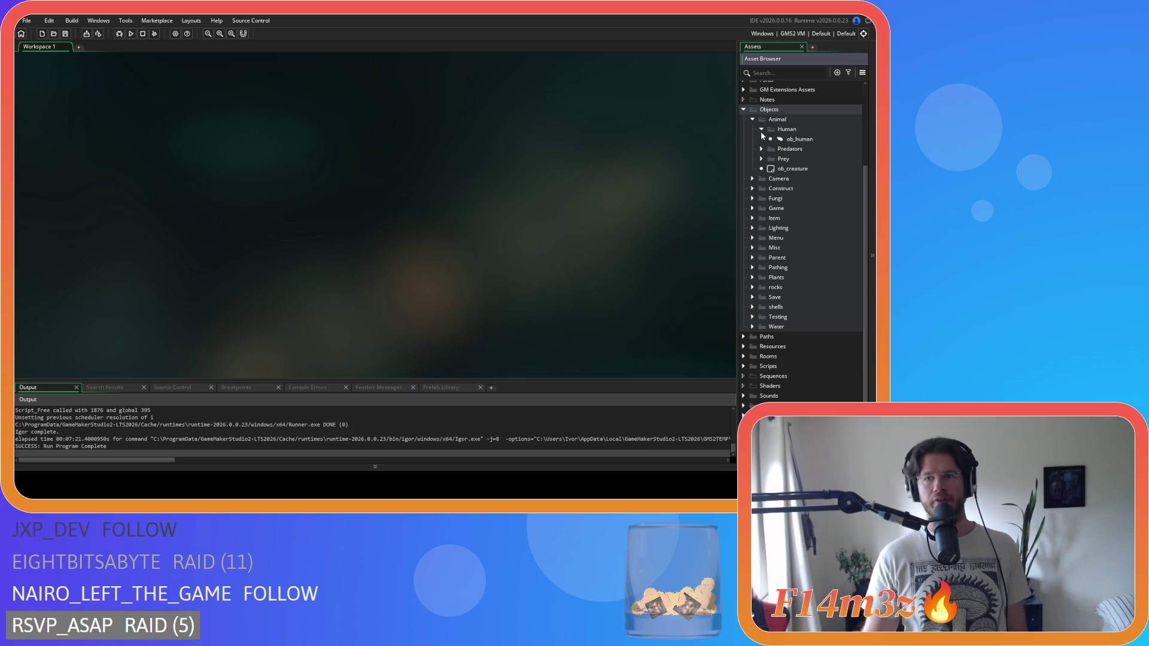
left_click(752, 120)
left_click(743, 162)
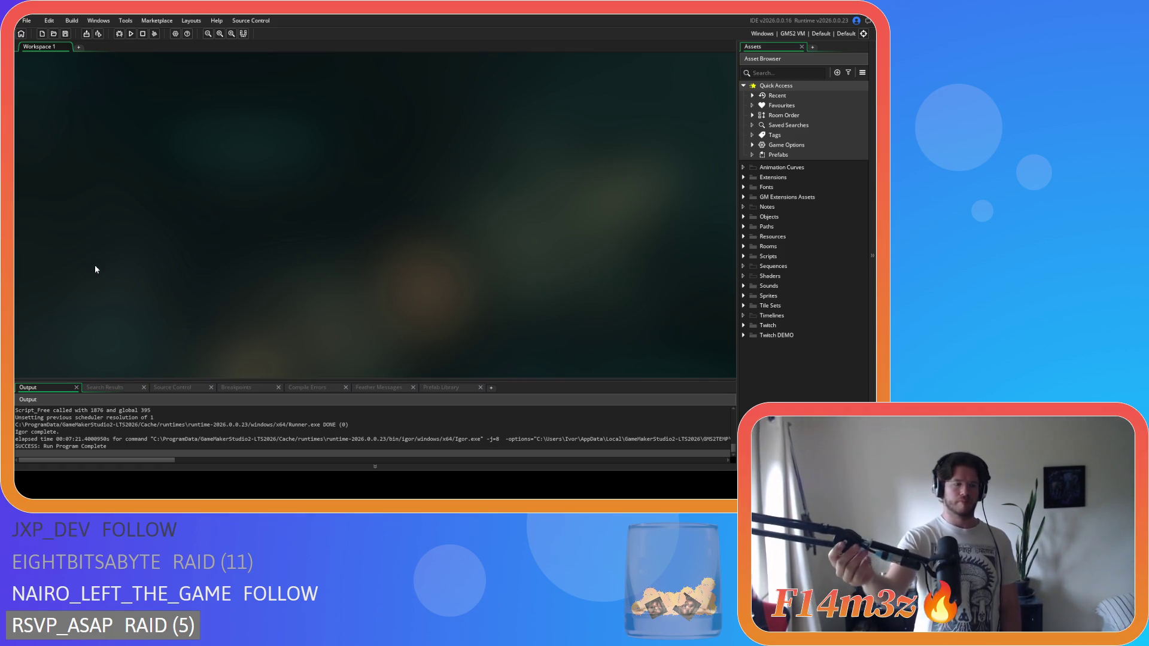
Expand the Scripts folder and its Construct subfolder.
left_click(744, 218)
left_click(751, 266)
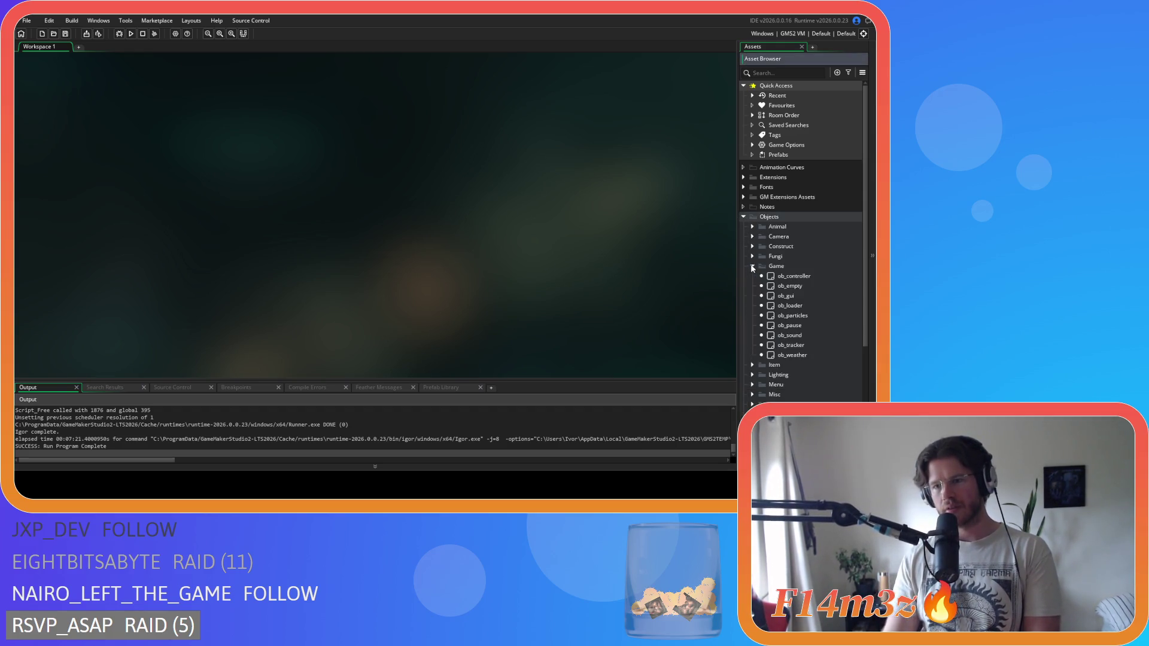
left_click(743, 217)
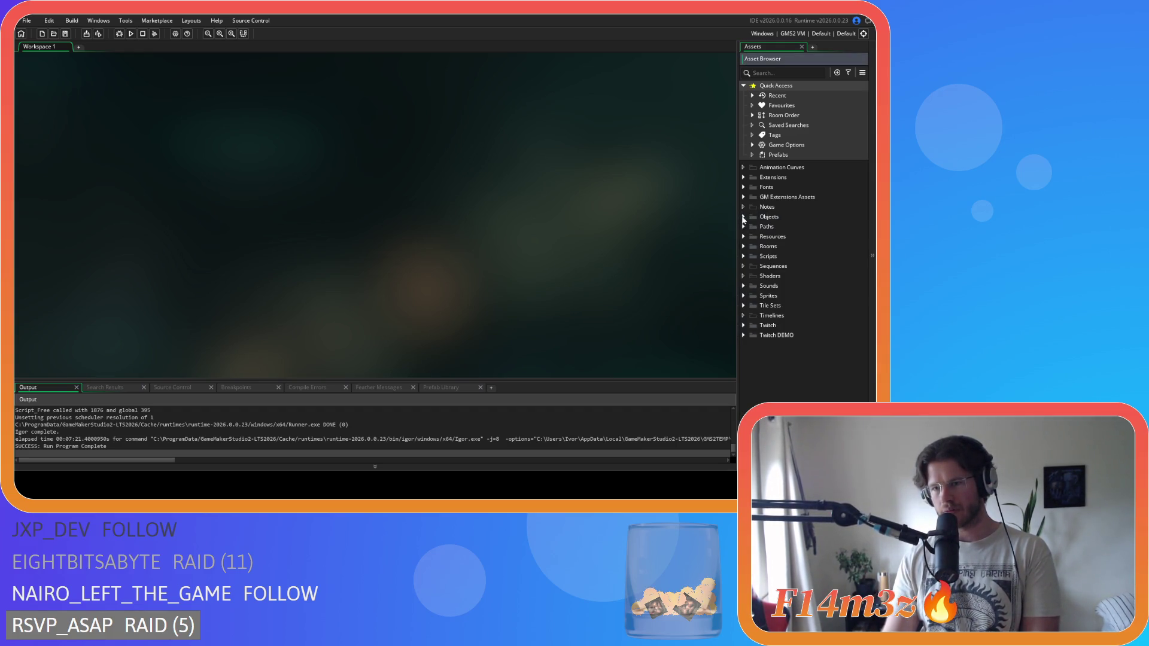
left_click(743, 257)
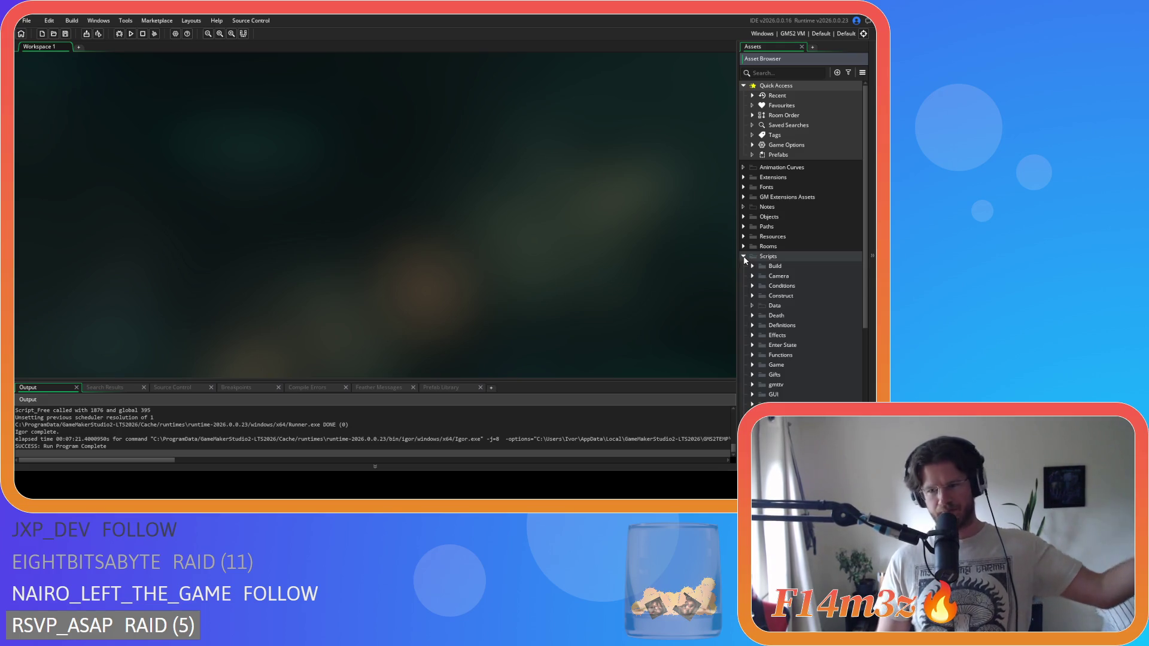
scroll(754, 286, "down", 2)
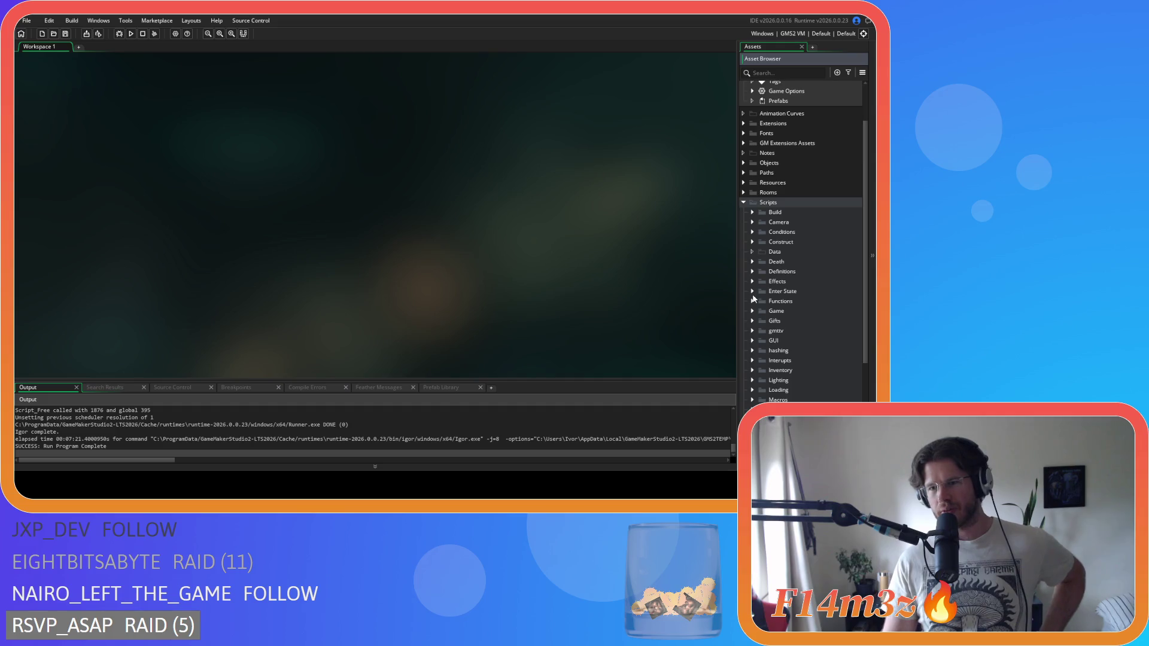
scroll(753, 284, "down", 2)
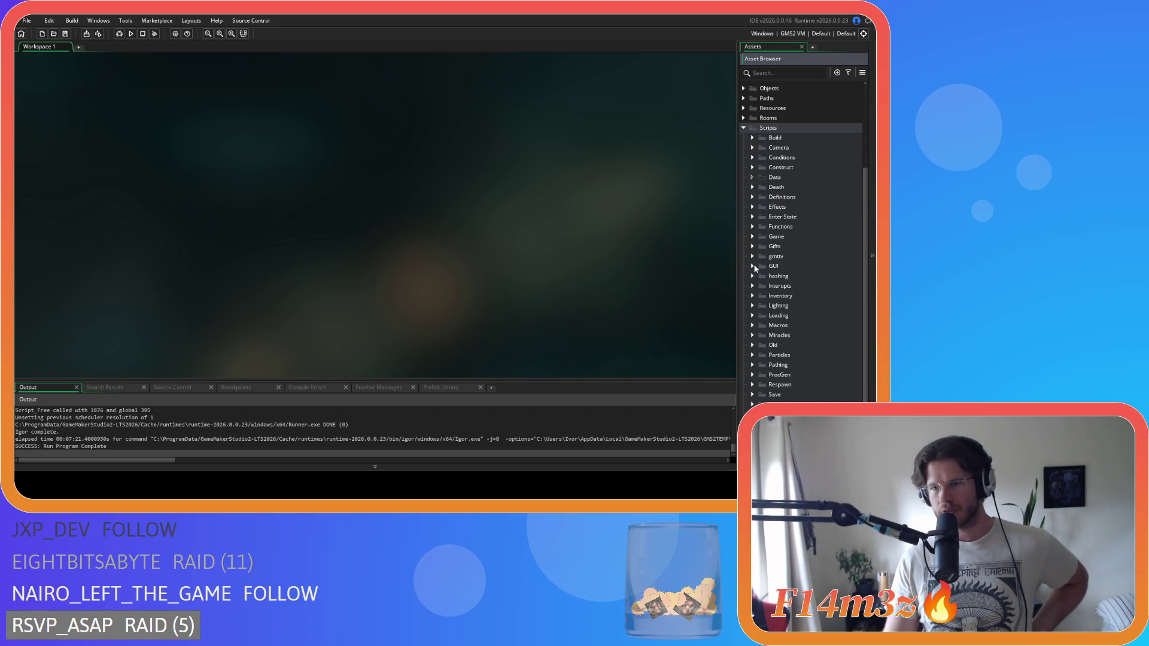
left_click(752, 167)
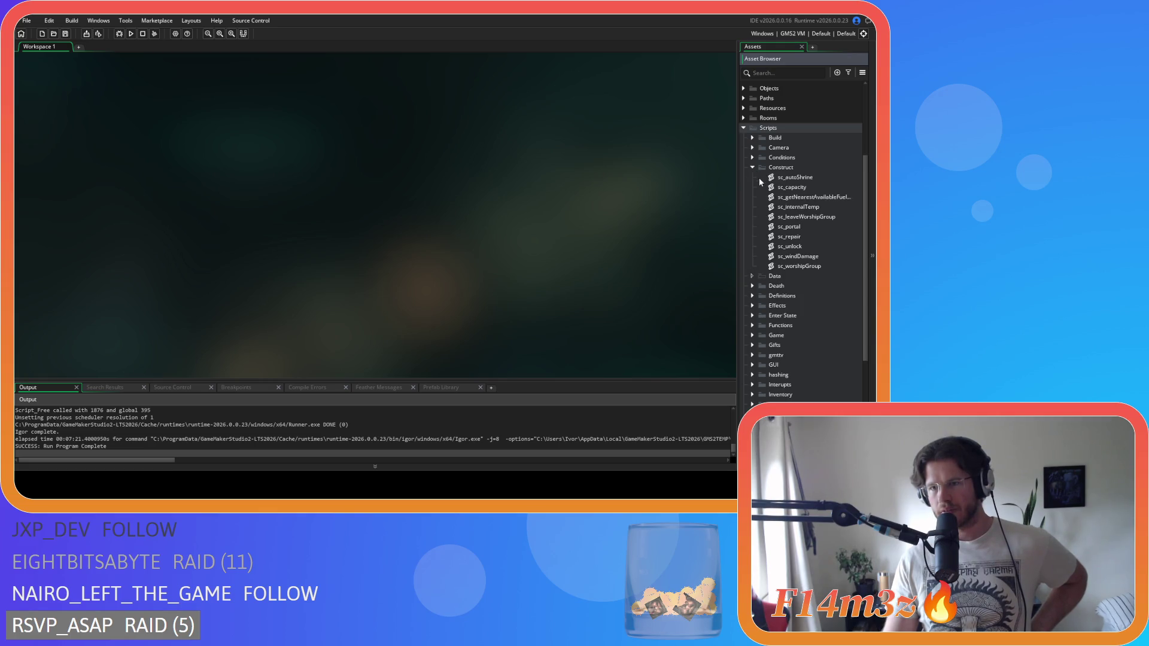
Open sc_worshipGroup in a code editor and scroll through the script.
double_click(802, 266)
left_click_drag(435, 146, 435, 294)
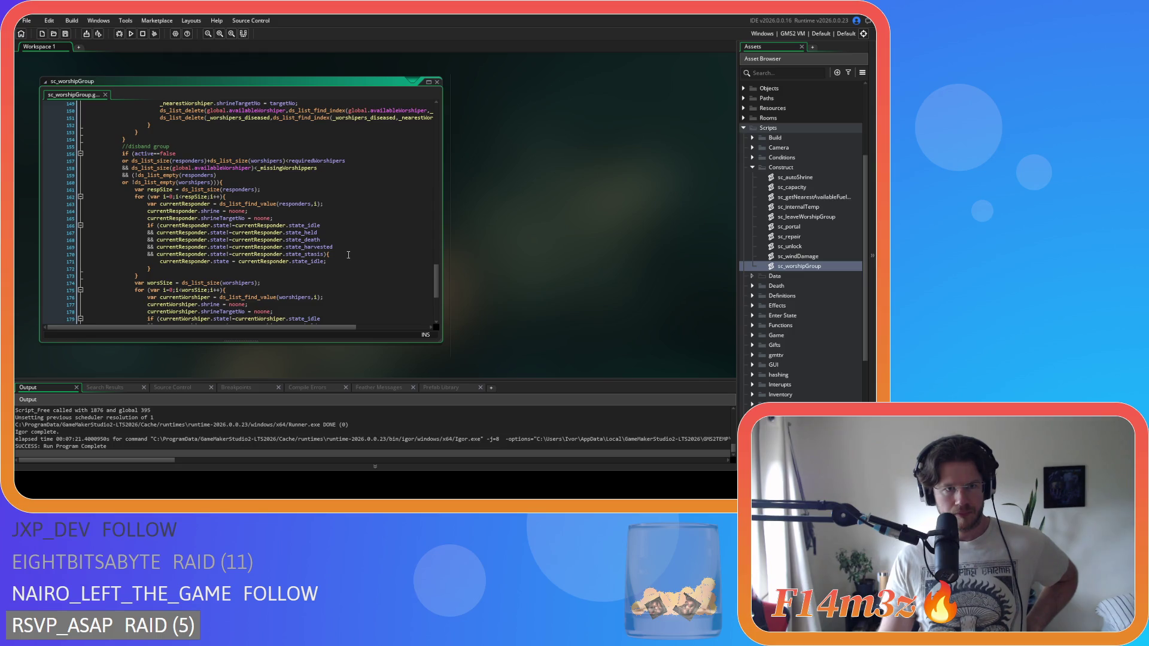
scroll(348, 255, "down", 7)
scroll(348, 255, "up", 4)
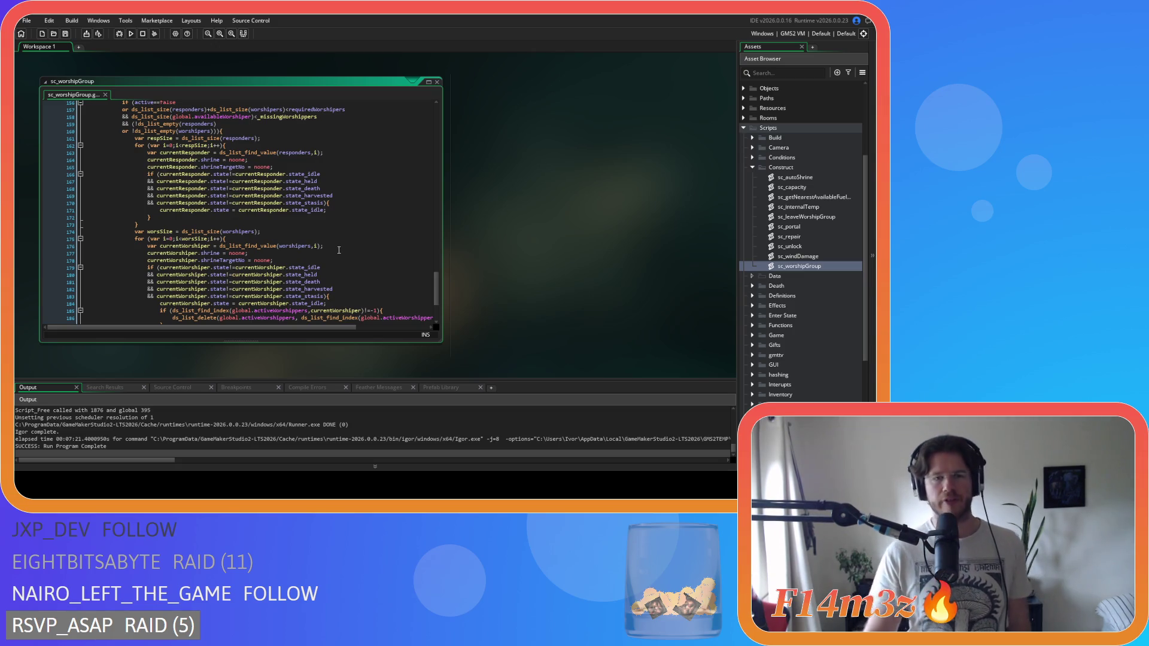
scroll(339, 251, "up", 20)
scroll(364, 257, "up", 8)
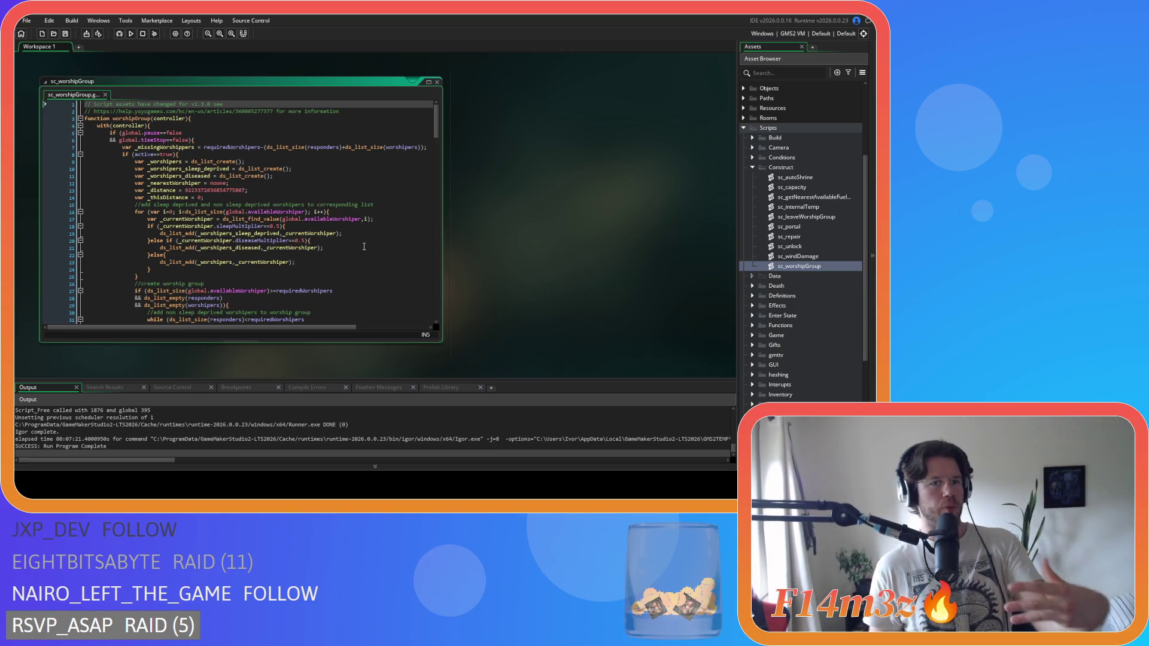
scroll(362, 240, "down", 20)
scroll(360, 208, "down", 10)
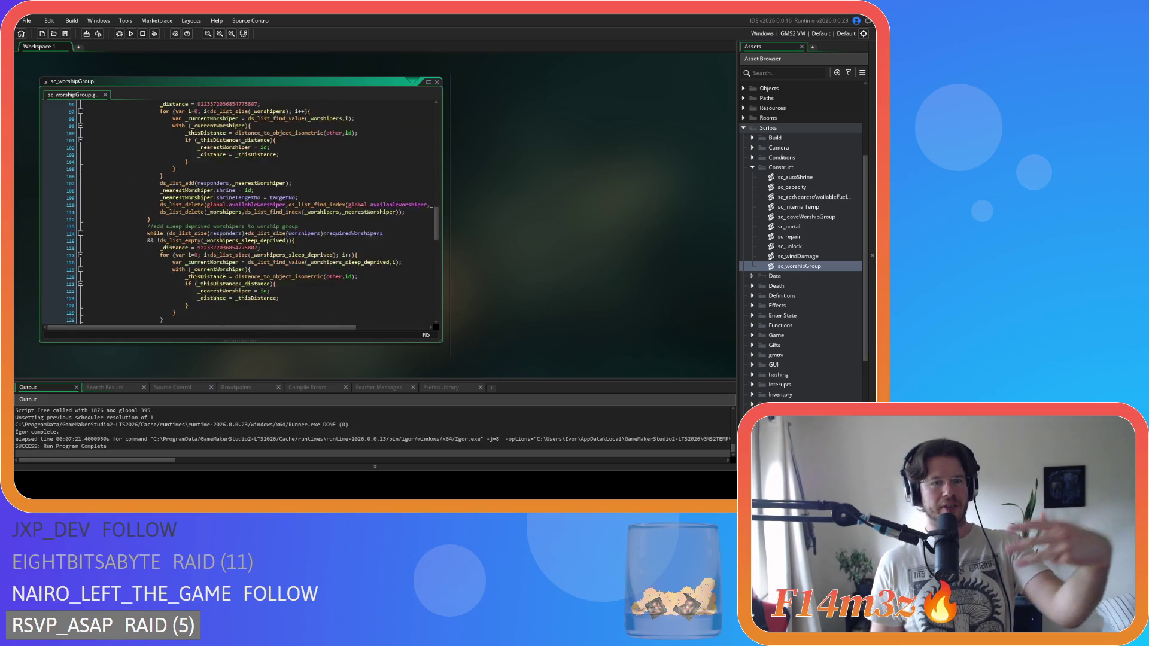
scroll(361, 208, "down", 15)
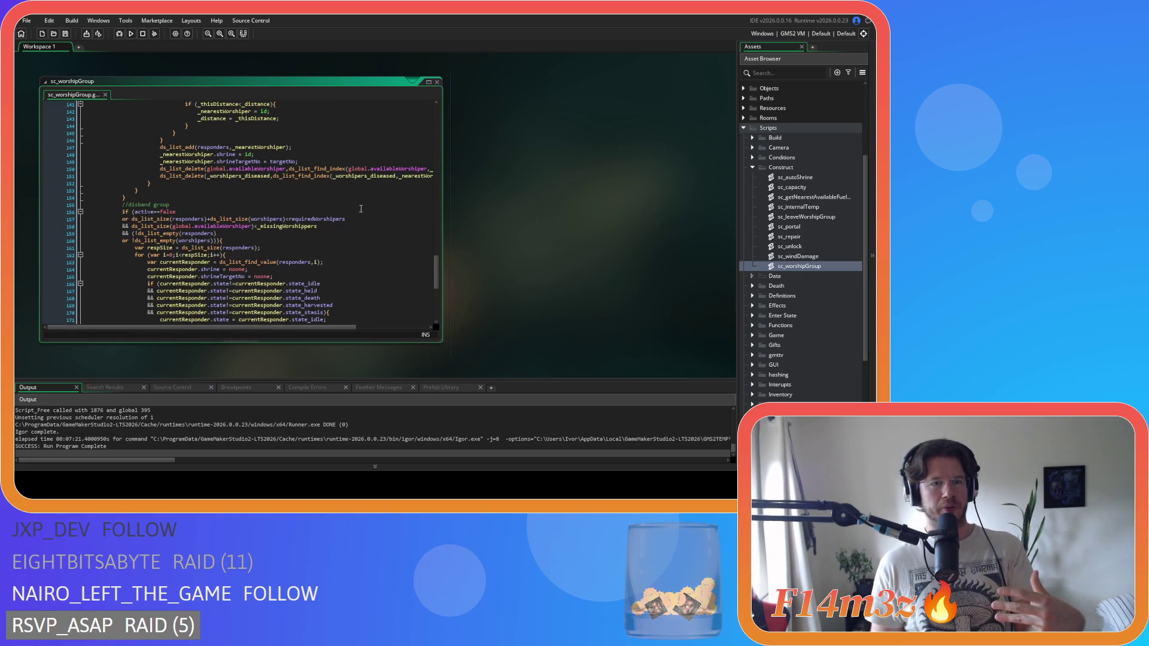
scroll(360, 208, "down", 2)
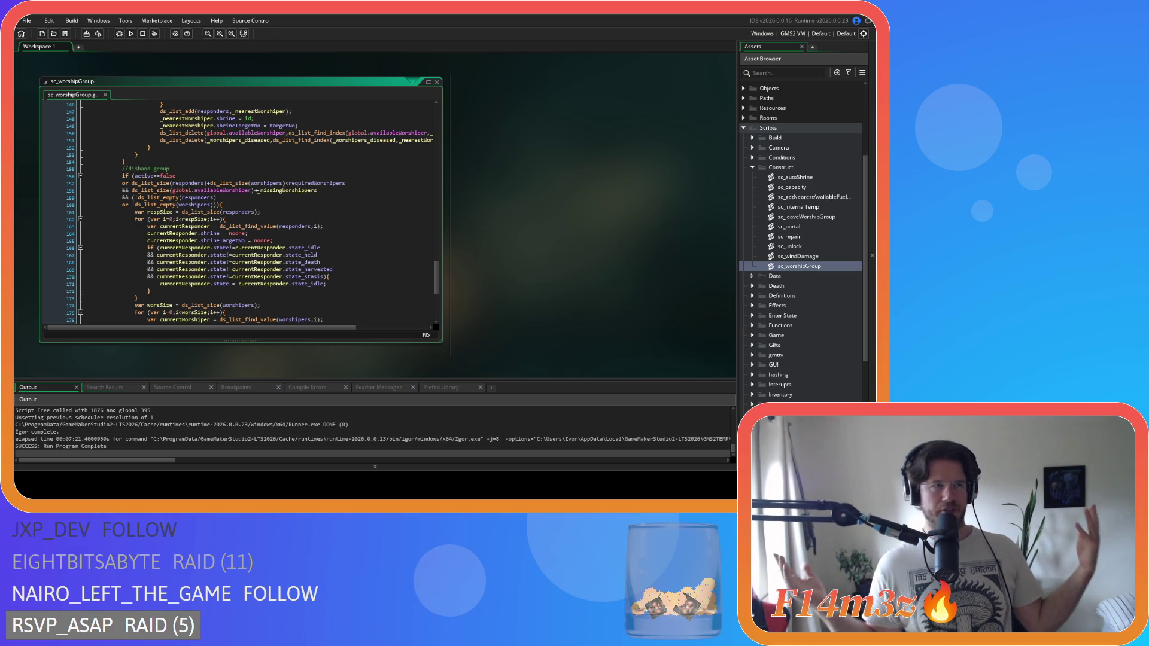
Find the worshiper-sorting loop below the responders-empty condition.
left_click(282, 200)
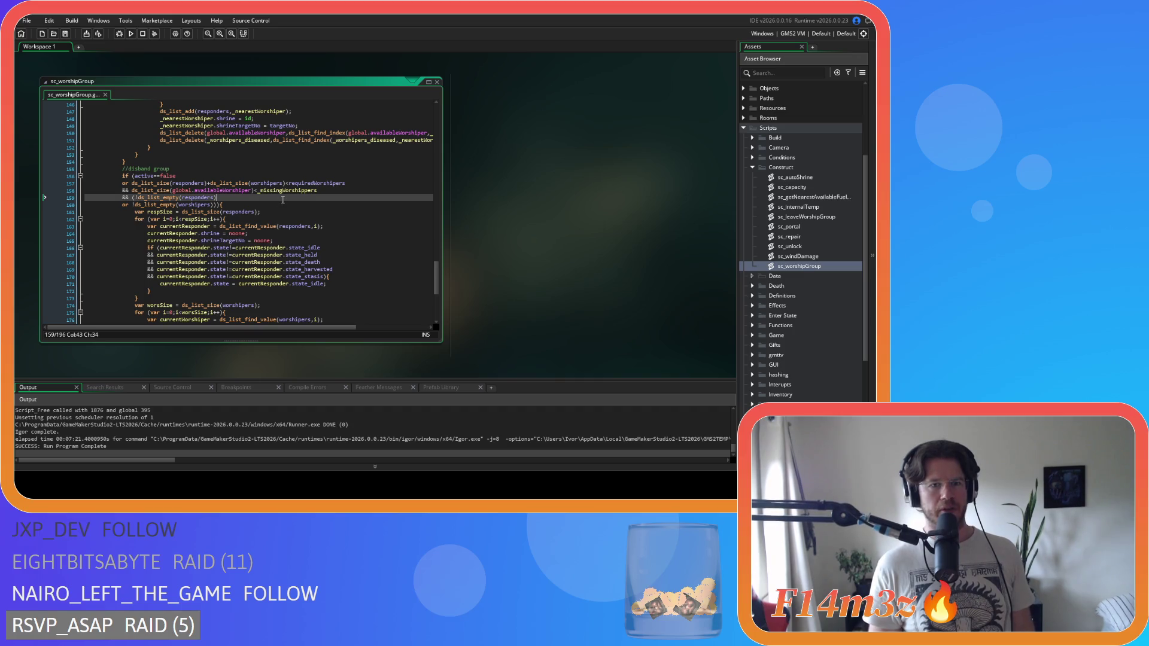
scroll(283, 199, "down", 3)
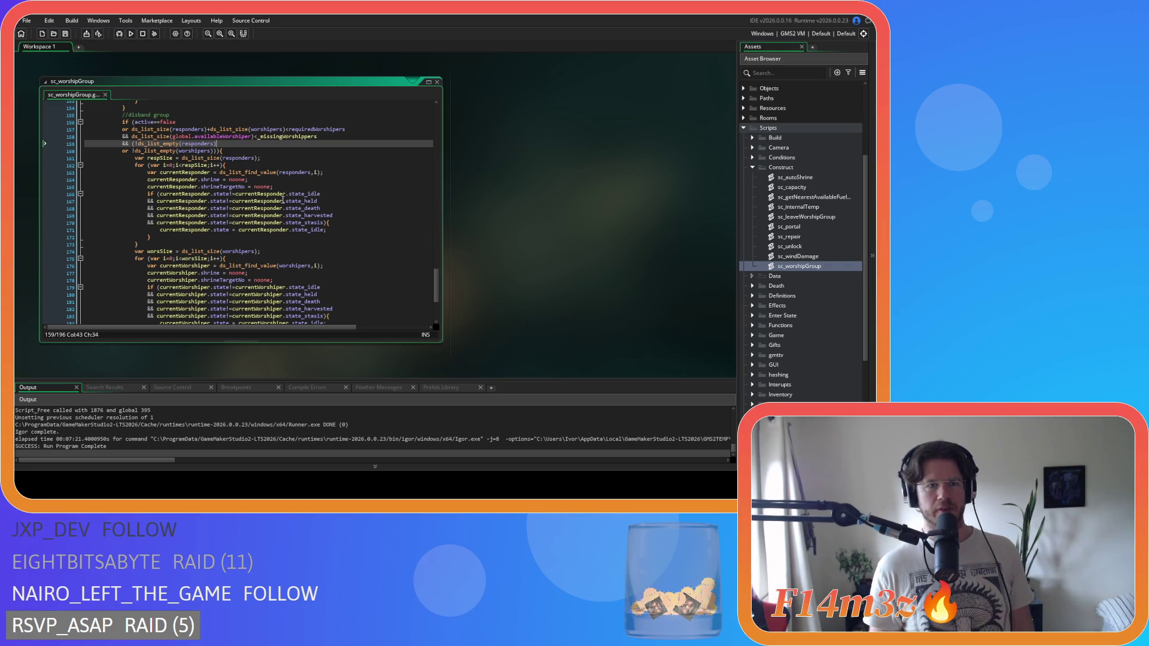
scroll(282, 199, "down", 5)
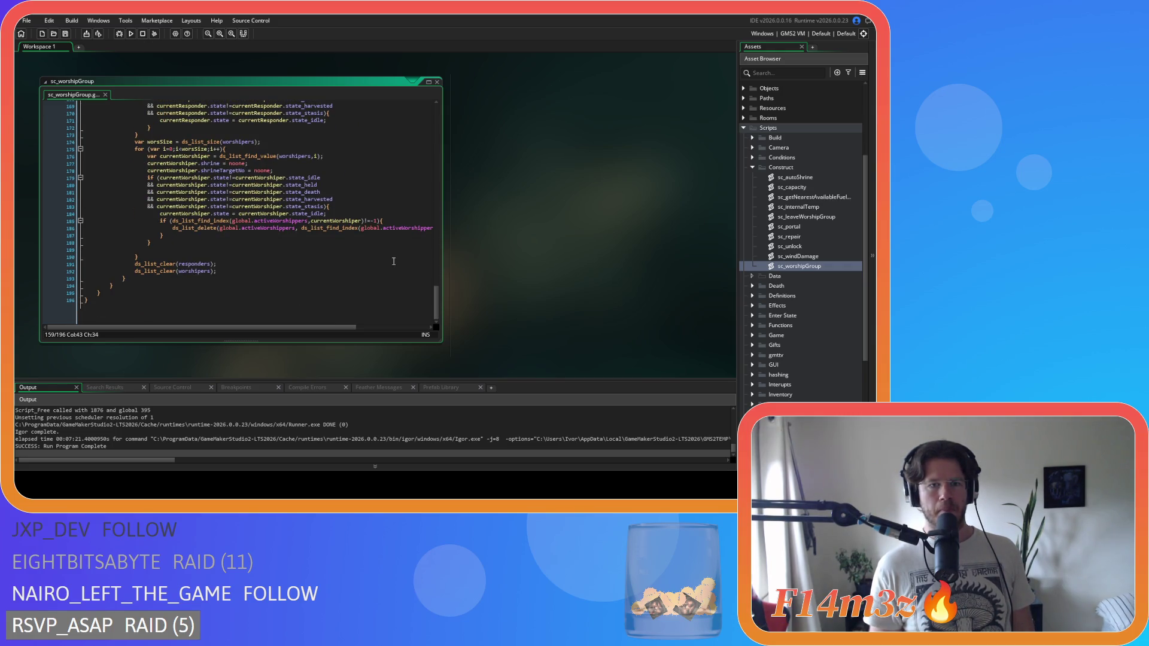
scroll(393, 261, "up", 8)
scroll(393, 261, "up", 10)
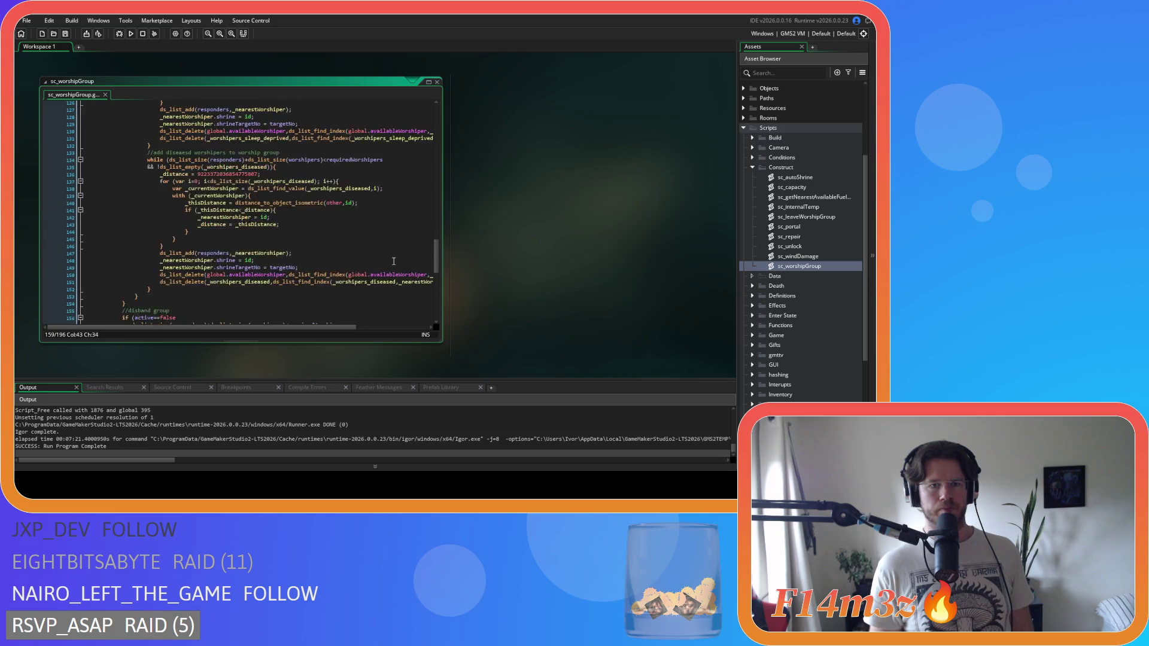
left_click_drag(435, 221, 451, 124)
scroll(322, 232, "down", 3)
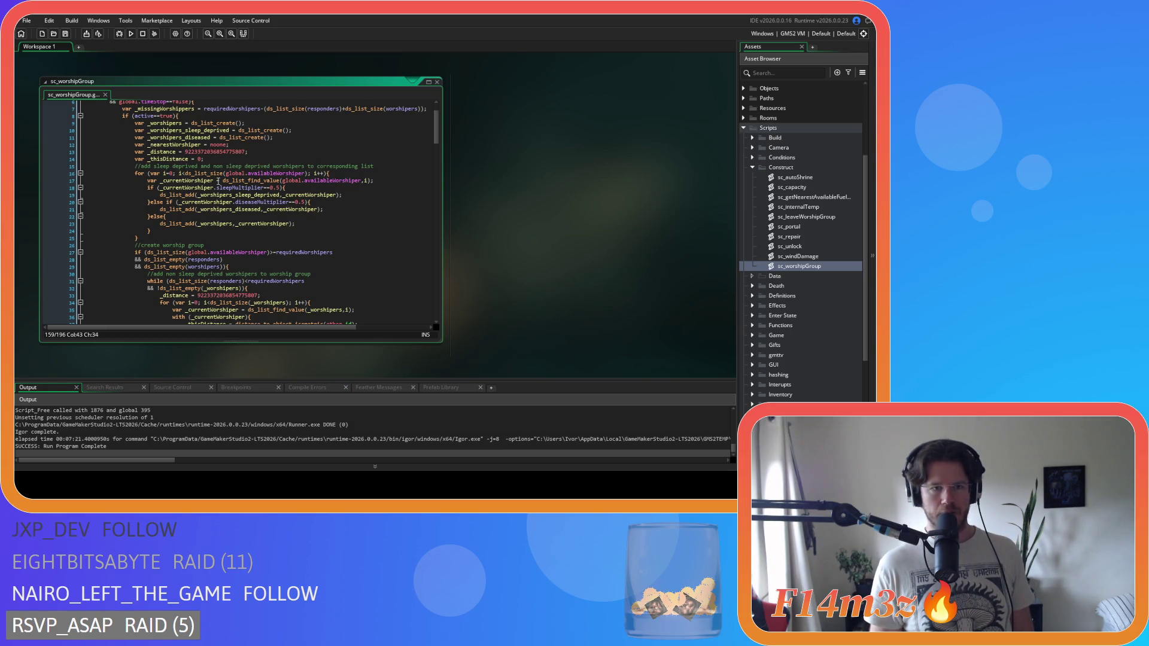
left_click(341, 180)
Review sc_worshipGroup lines 16–24: worshiper size check, sleepMultiplier and diseaseMultiplier conditions.
left_click_drag(185, 174, 272, 173)
left_click_drag(146, 187, 287, 187)
left_click(232, 187)
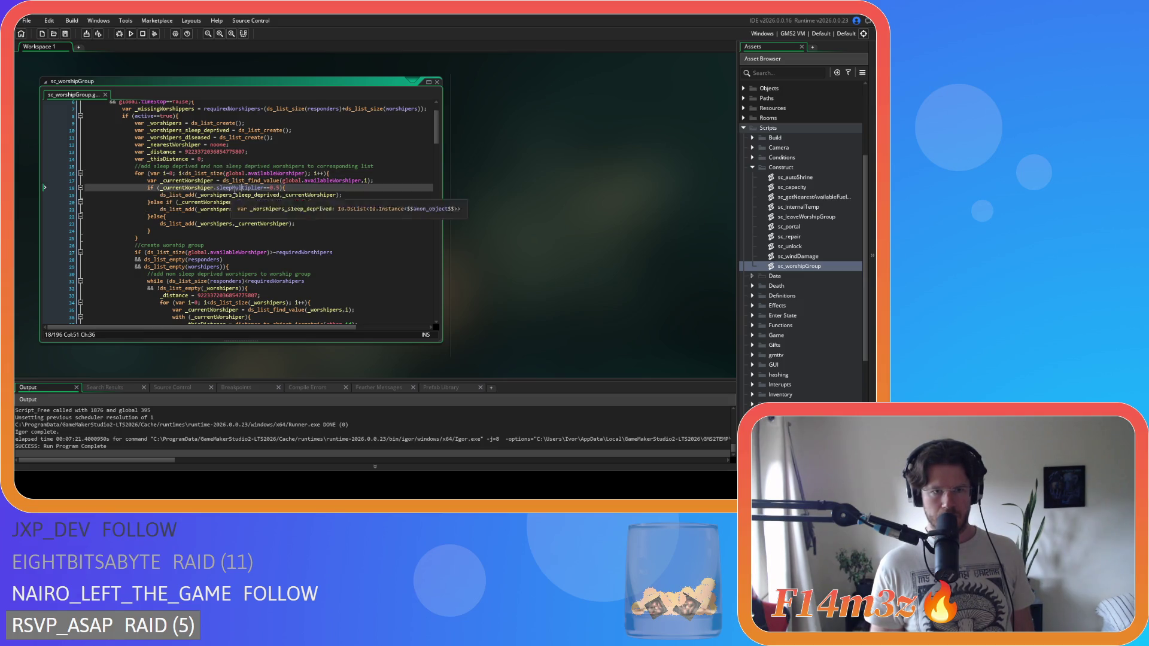
left_click_drag(211, 195, 300, 195)
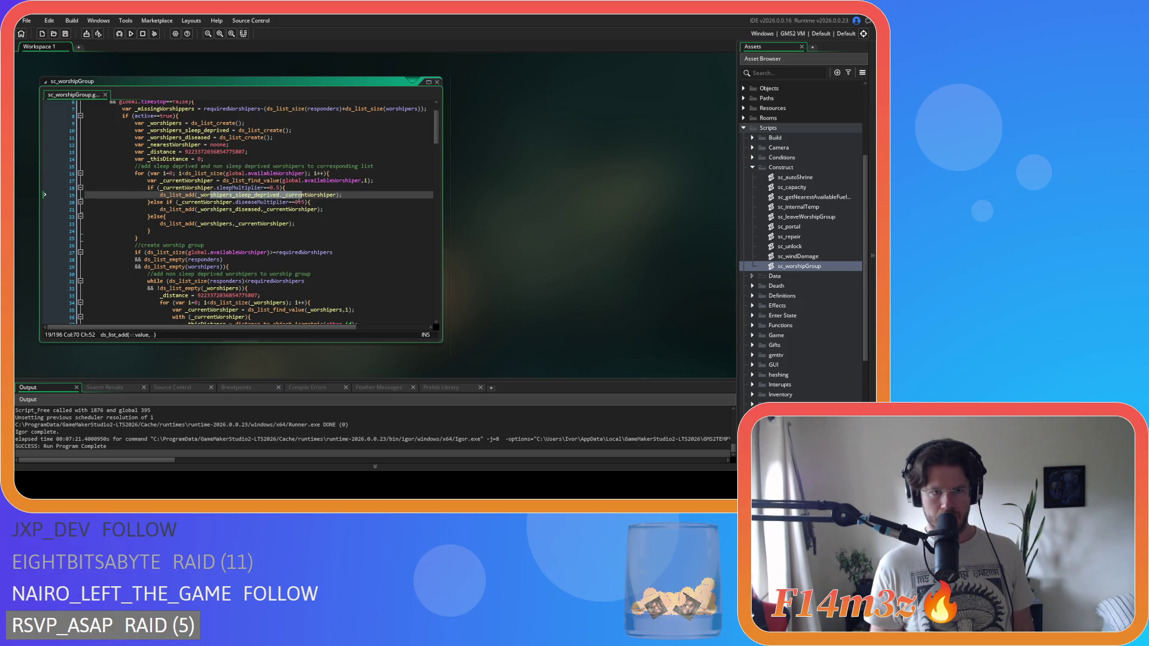
mouse_move(163, 202)
left_mouse_down()
mouse_move(309, 204)
mouse_move(149, 231)
left_mouse_up()
left_click(199, 212)
left_click(322, 226)
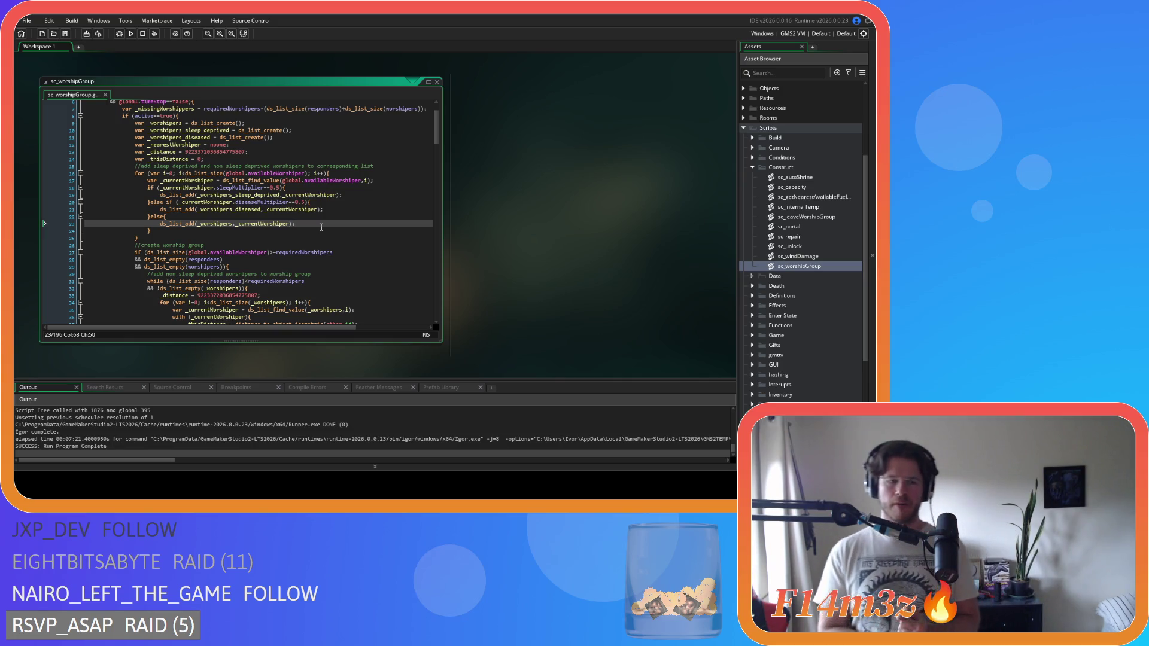
Close the sc_worshipGroup code window through the workspace's Windows menu.
right_click(507, 188)
mouse_move(520, 198)
left_click(561, 218)
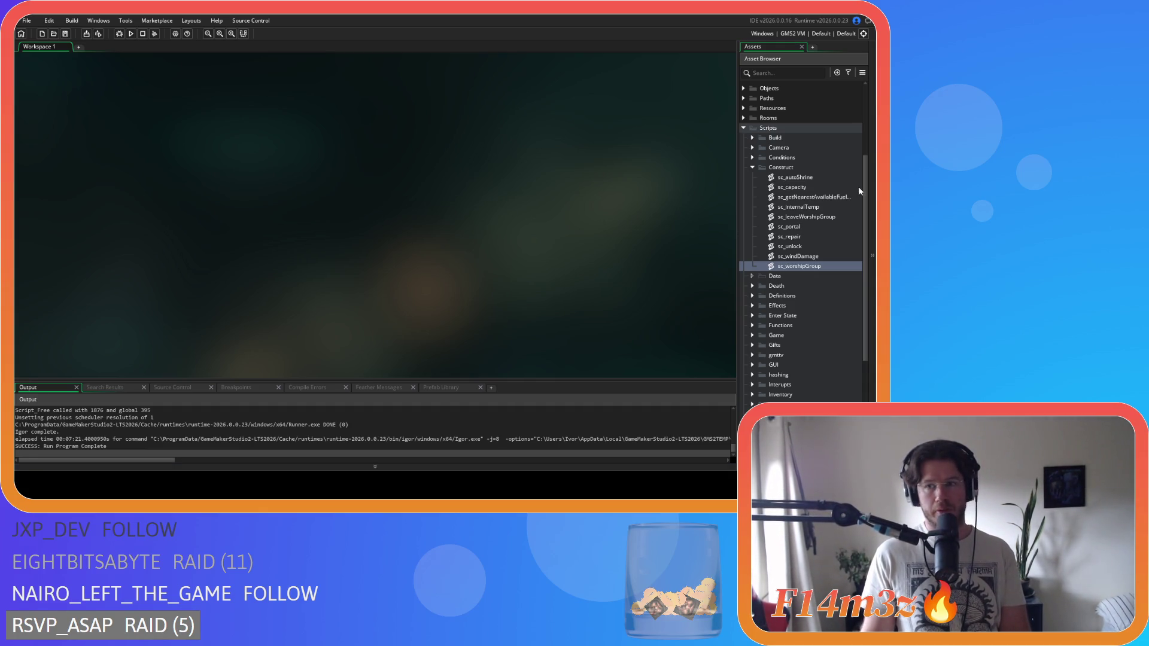
Collapse the Construct and Scripts folders, locate ob_human under Objects, and close its editor windows.
left_click(754, 169)
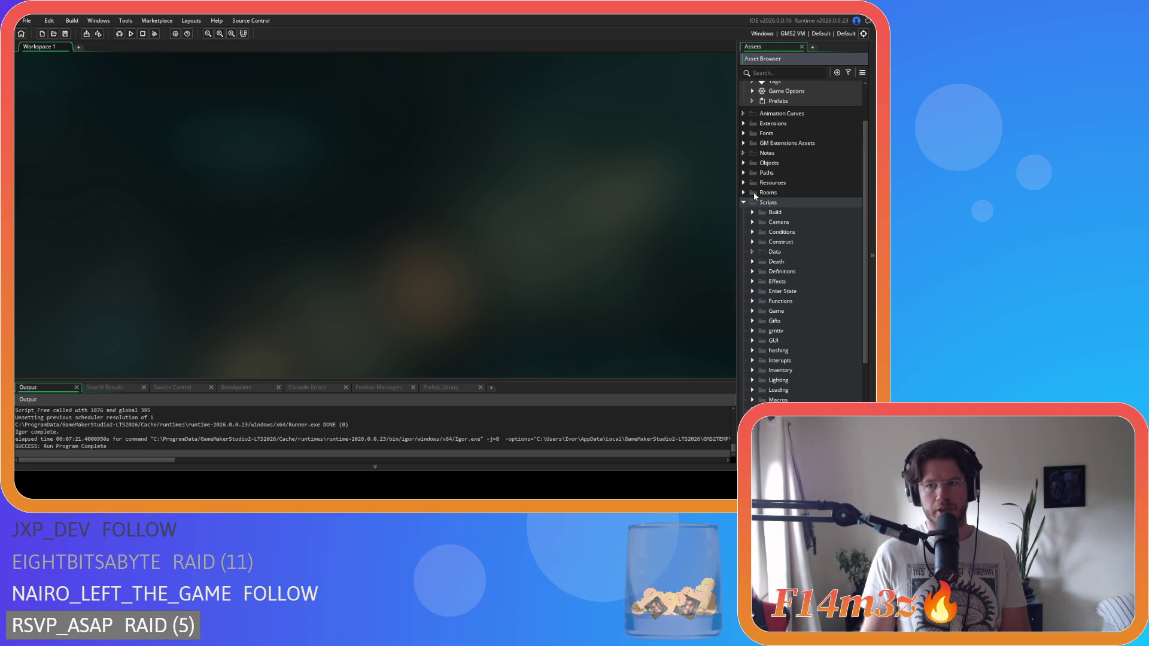
left_click(745, 202)
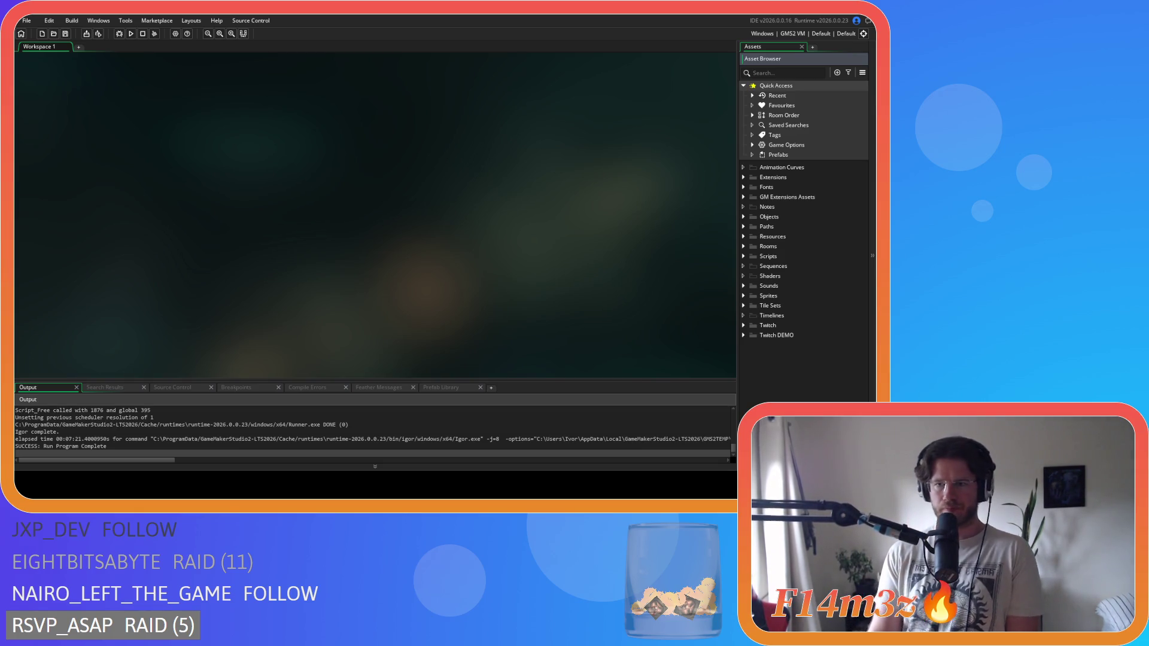
left_click(743, 217)
left_click(761, 236)
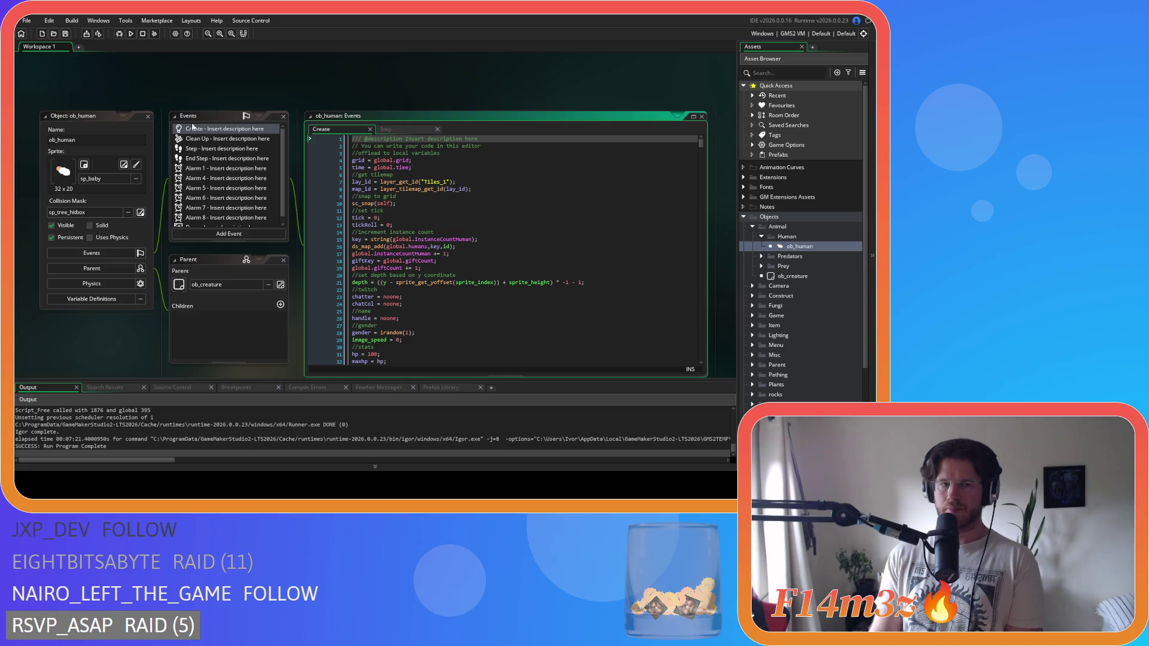
left_click(148, 116)
Expand Scripts > Trackers to list the sc_trackersUpdate scripts.
scroll(796, 304, "down", 3)
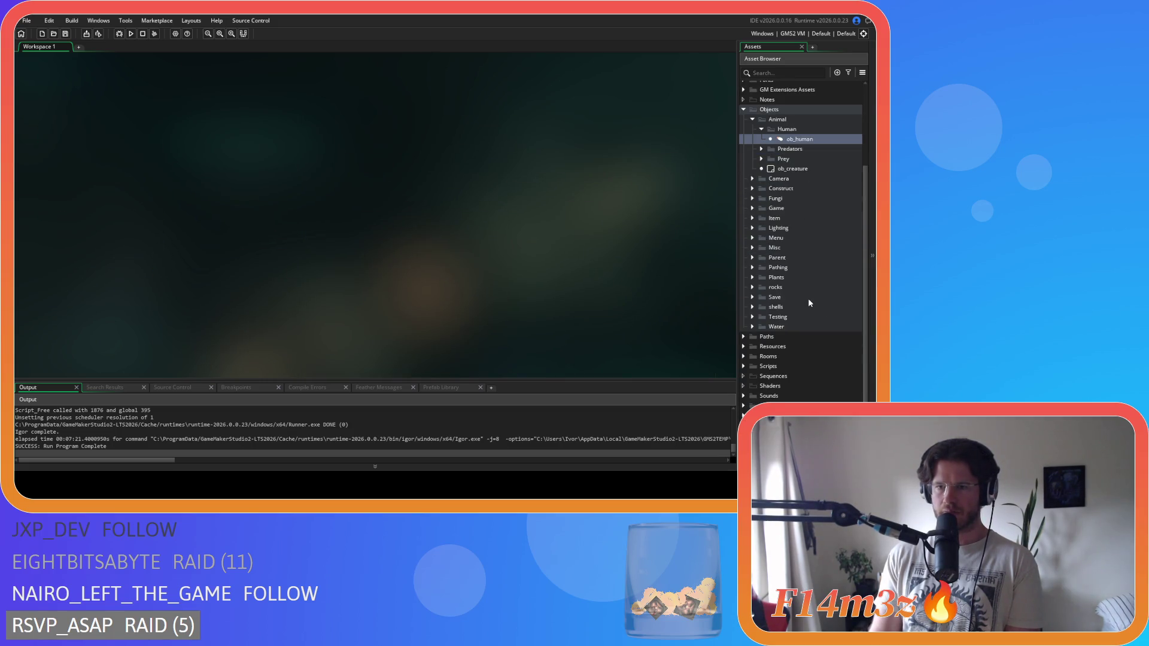
double_click(785, 364)
scroll(787, 353, "down", 3)
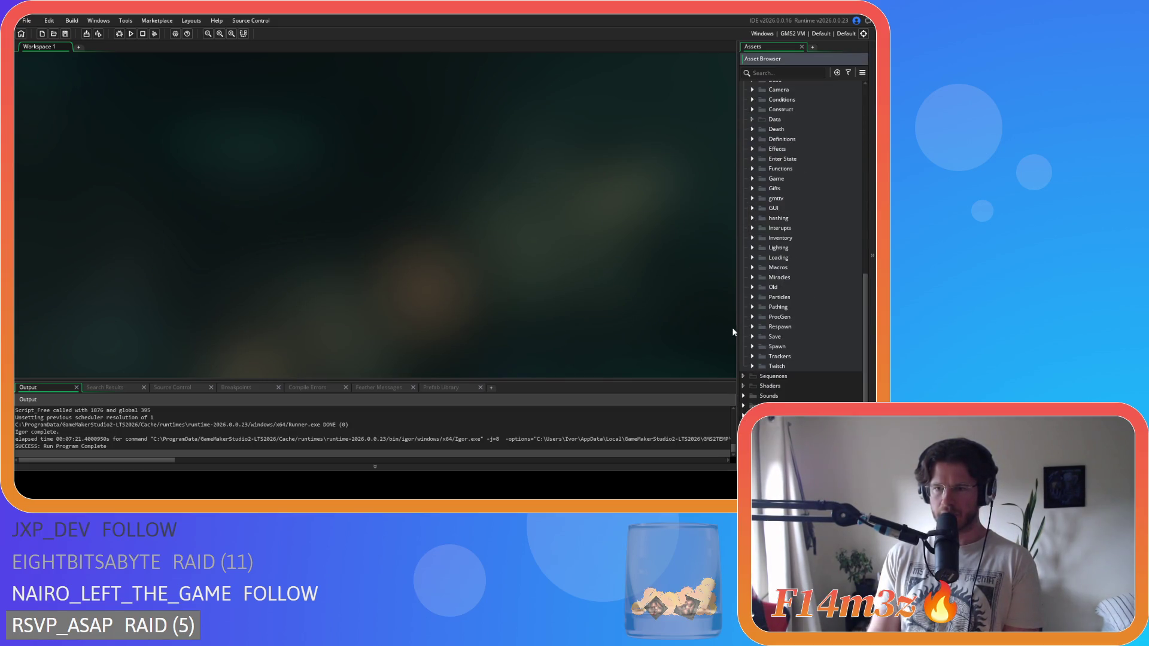
scroll(751, 242, "up", 1)
scroll(751, 241, "down", 1)
double_click(779, 356)
scroll(802, 311, "down", 5)
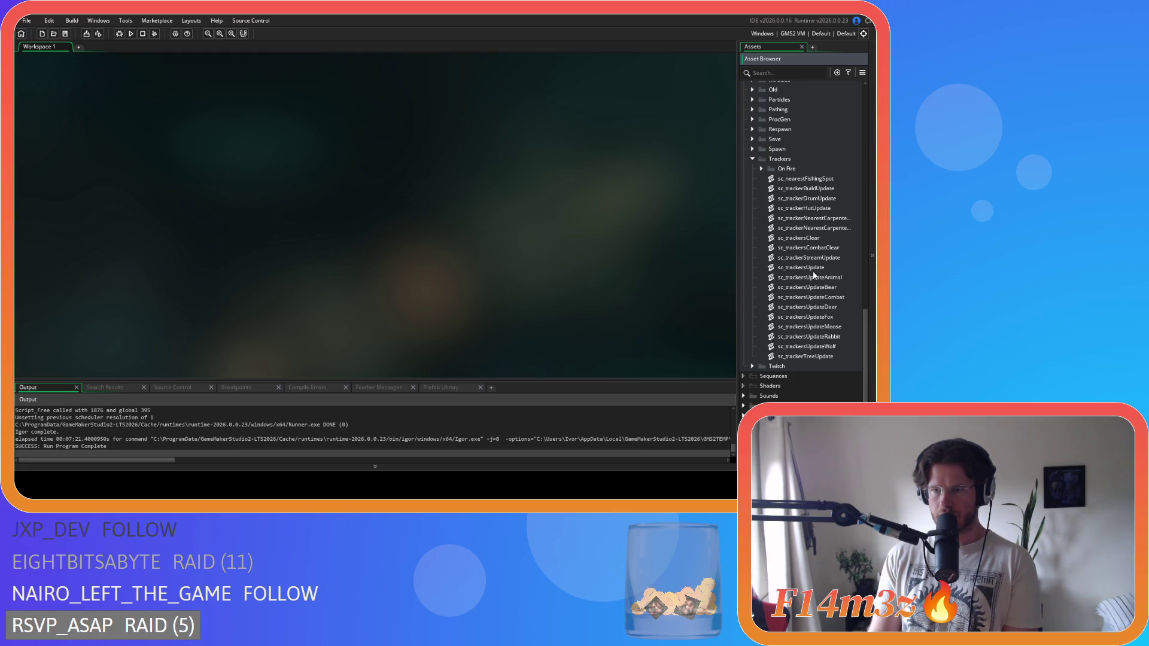
Open sc_trackersUpdate and scroll down to the shamanMap check.
double_click(813, 271)
scroll(345, 215, "down", 5)
scroll(344, 215, "down", 20)
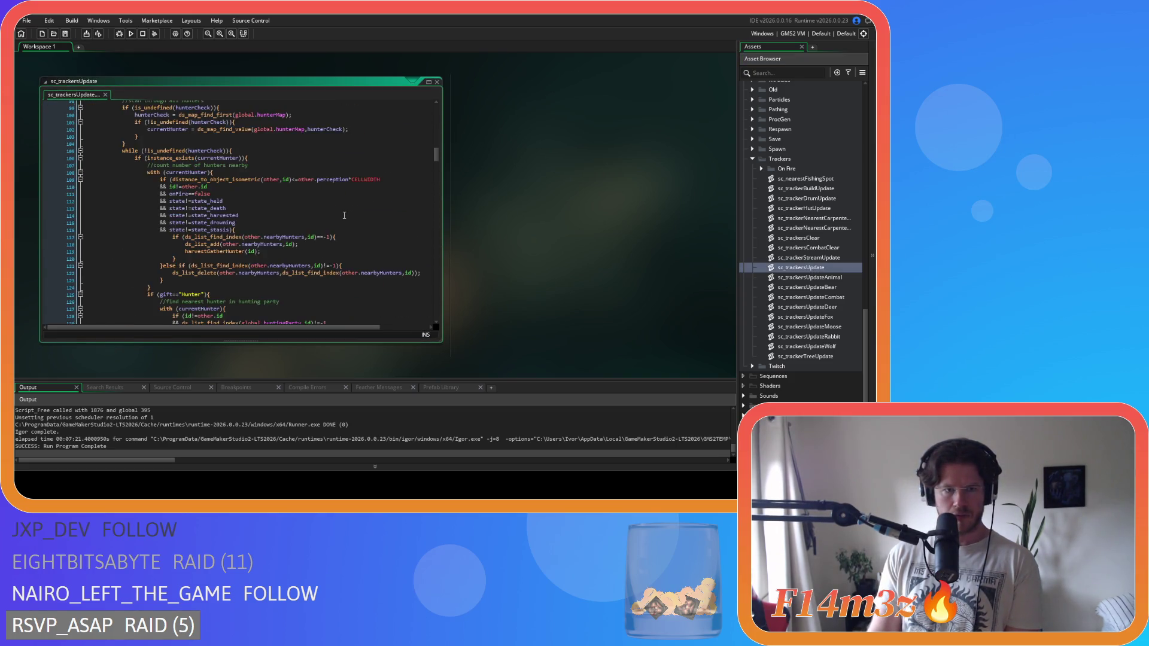
scroll(345, 214, "down", 15)
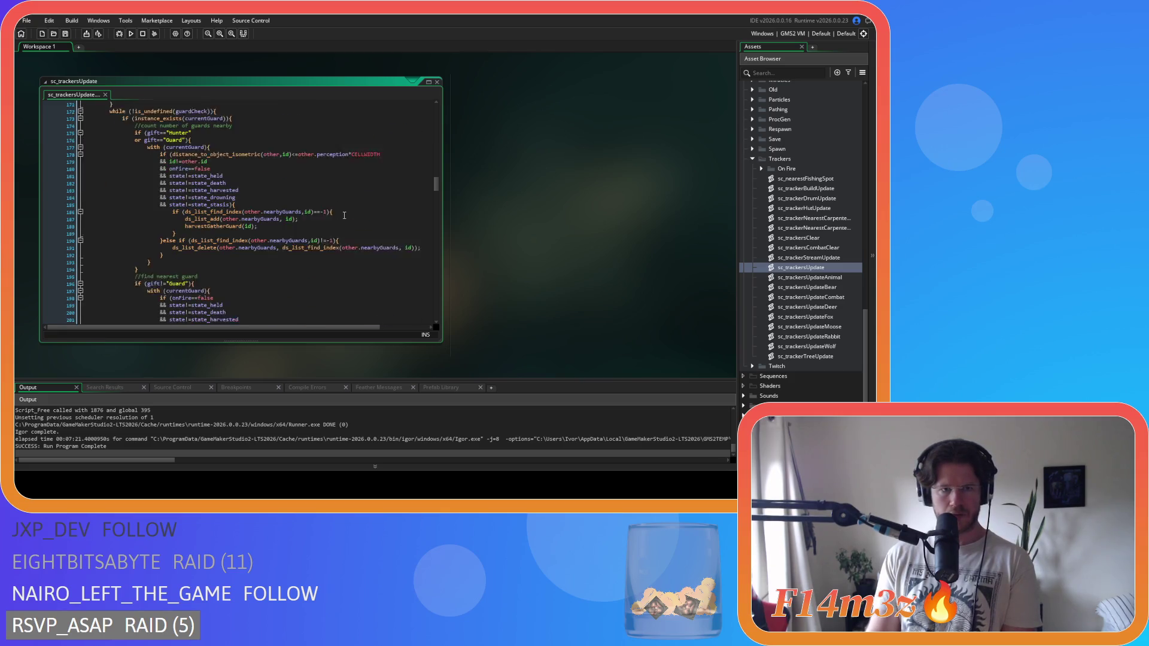
scroll(344, 215, "down", 5)
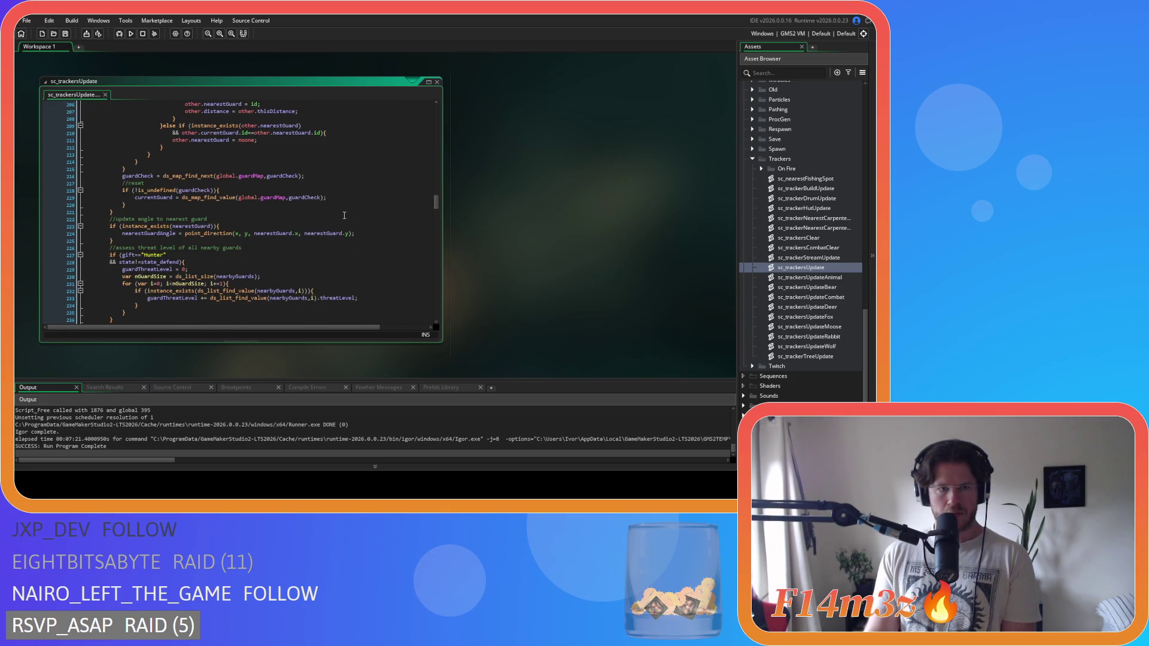
scroll(345, 214, "down", 6)
scroll(210, 235, "down", 3)
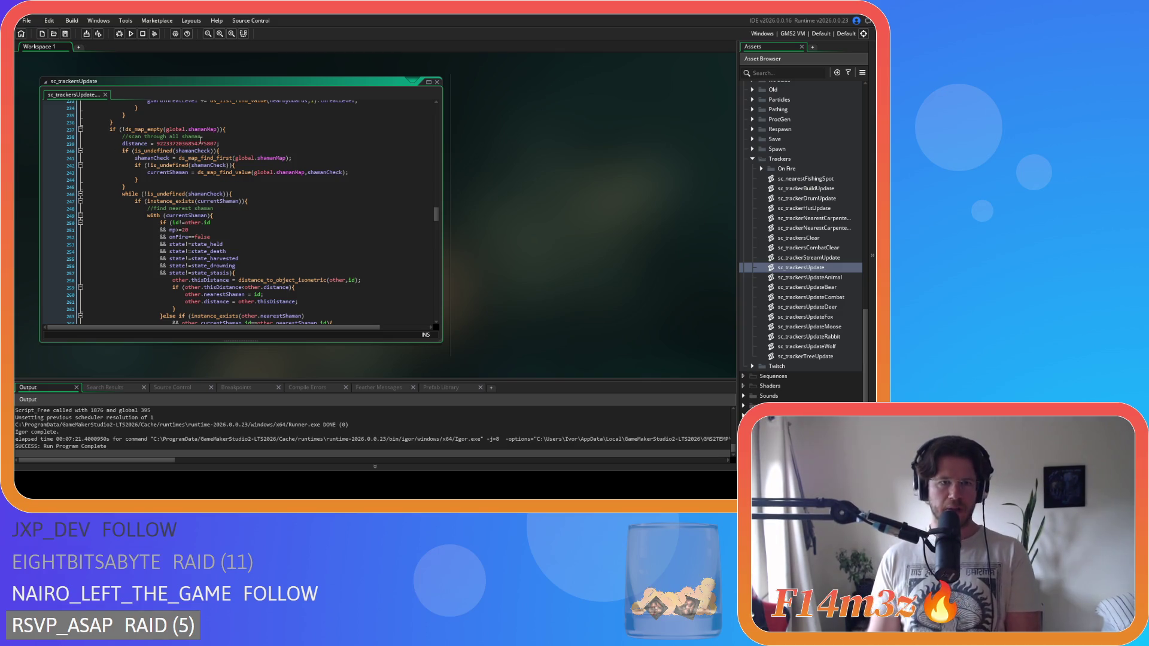
Select the if (!ds_map_empty(global.shamanMap)) block and copy it.
left_click(235, 129)
key("Left")
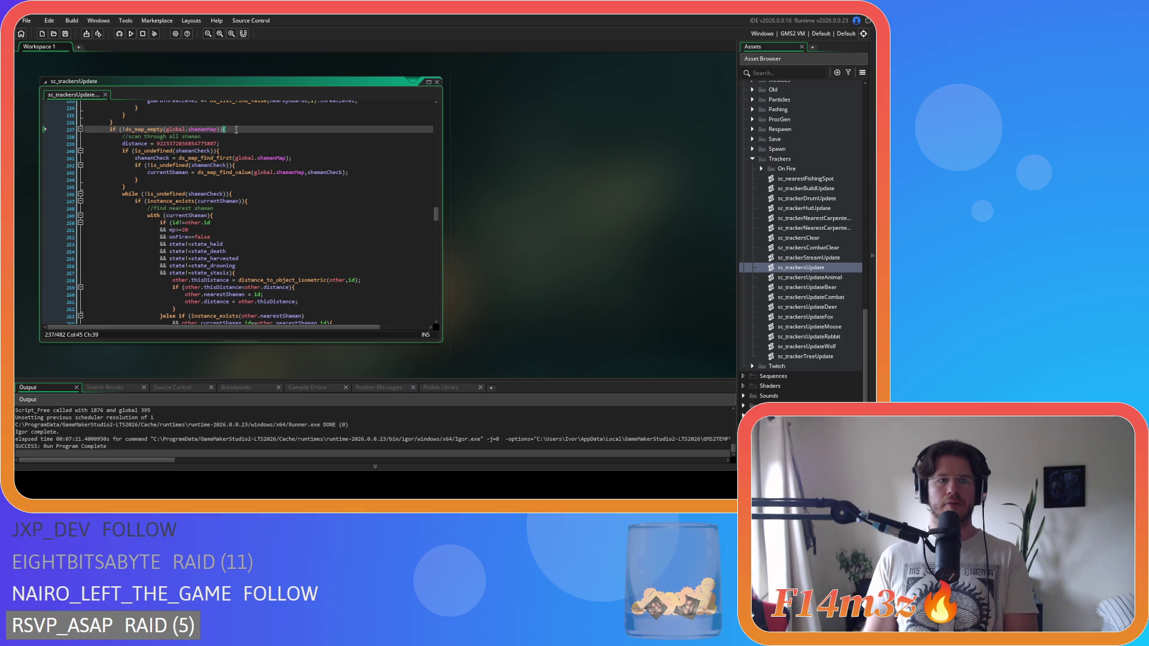
key("shift+Home")
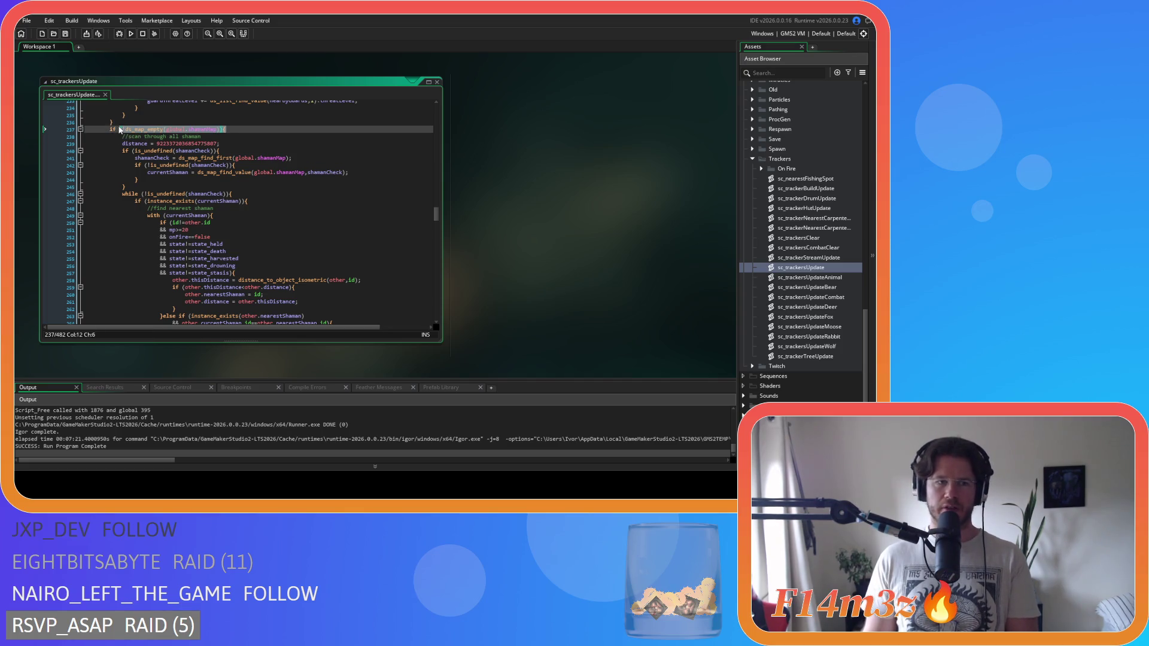
left_click(139, 128, "shift")
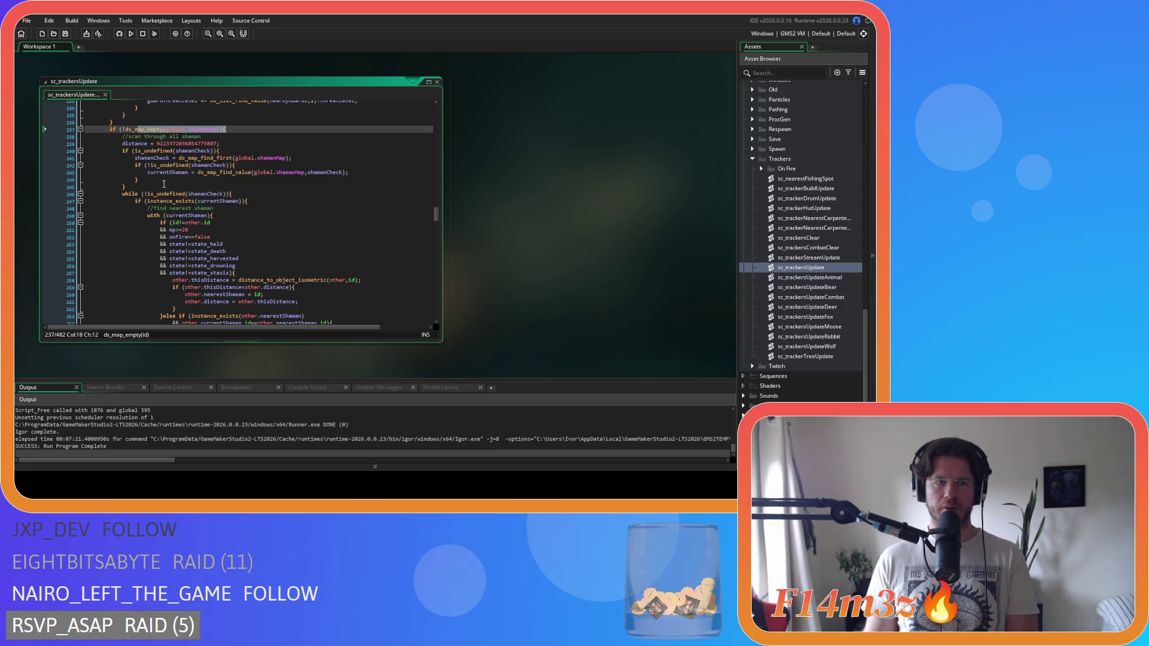
scroll(237, 179, "down", 7)
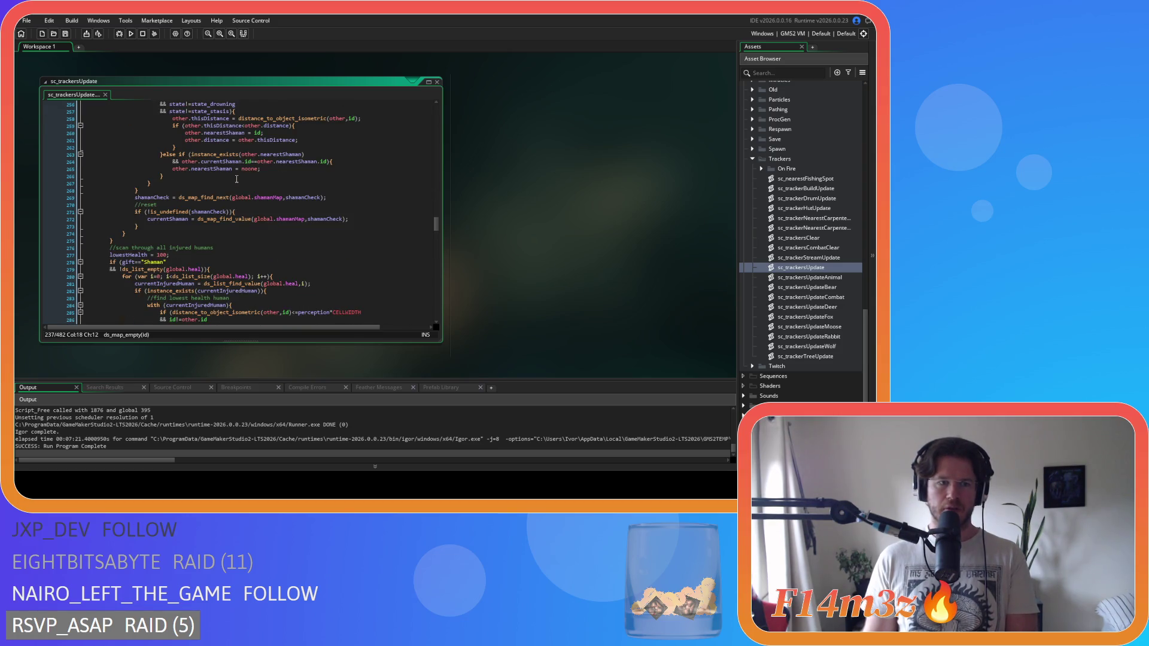
mouse_move(146, 241)
left_mouse_down()
mouse_move(119, 239)
mouse_move(106, 148)
left_mouse_up()
right_click(109, 152)
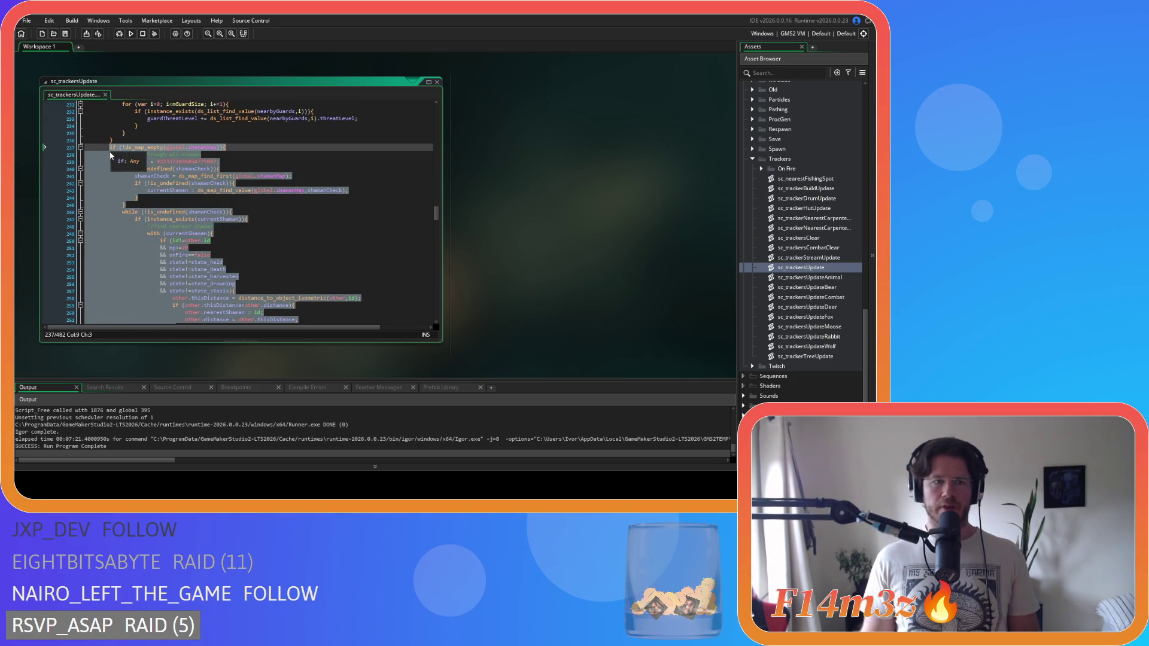
left_click(149, 171)
Close sc_trackersUpdate, collapse Trackers, and open ob_human's Create event code.
scroll(548, 242, "up", 3)
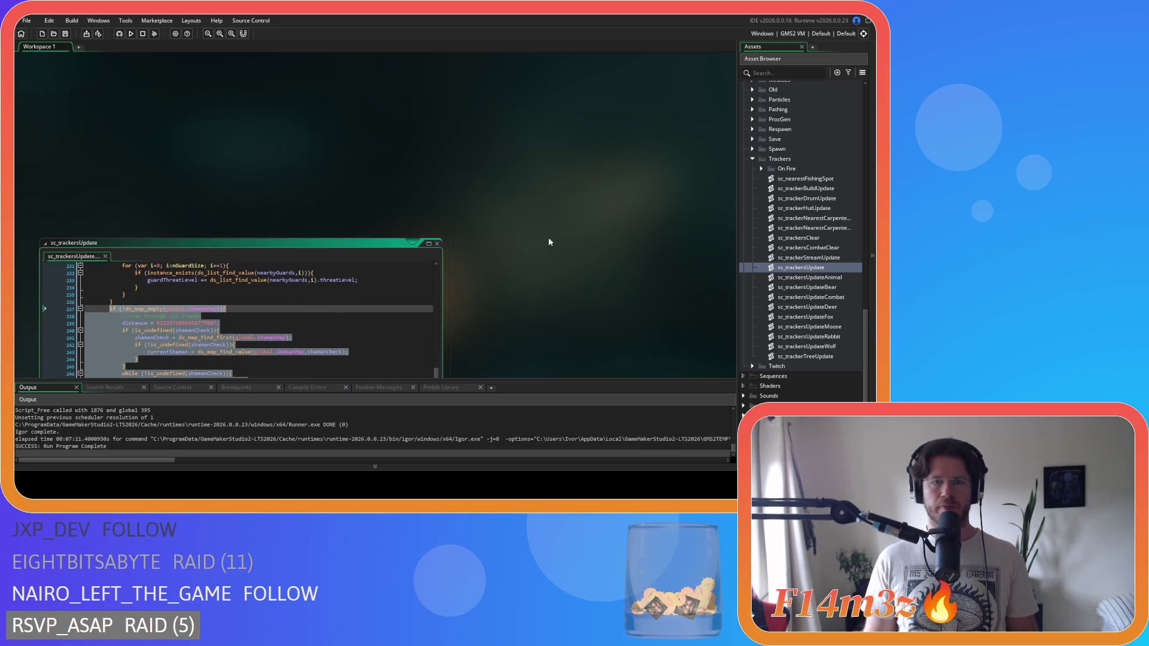
left_click(436, 245)
left_click(753, 160)
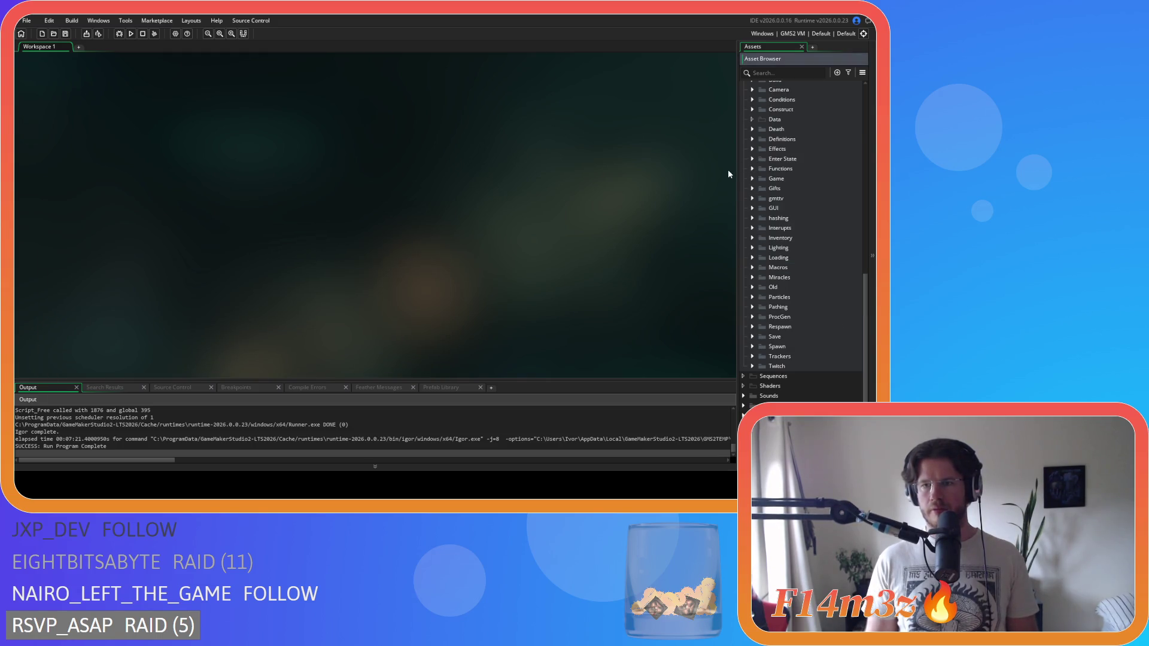
scroll(750, 189, "up", 6)
scroll(747, 232, "up", 5)
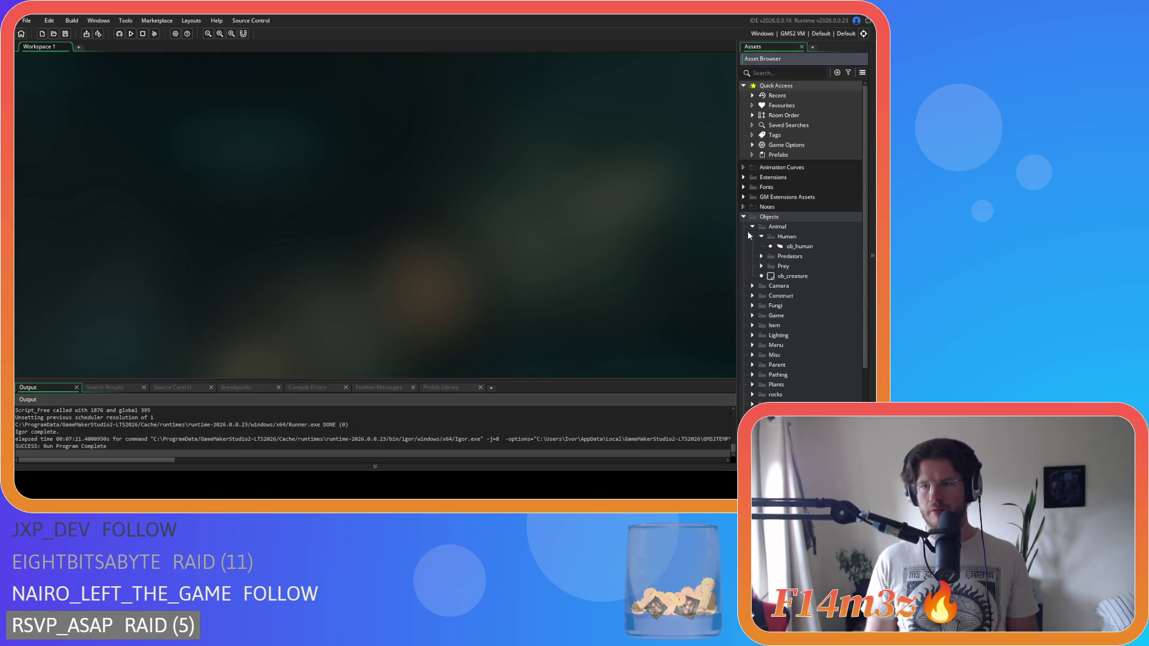
left_click(787, 248)
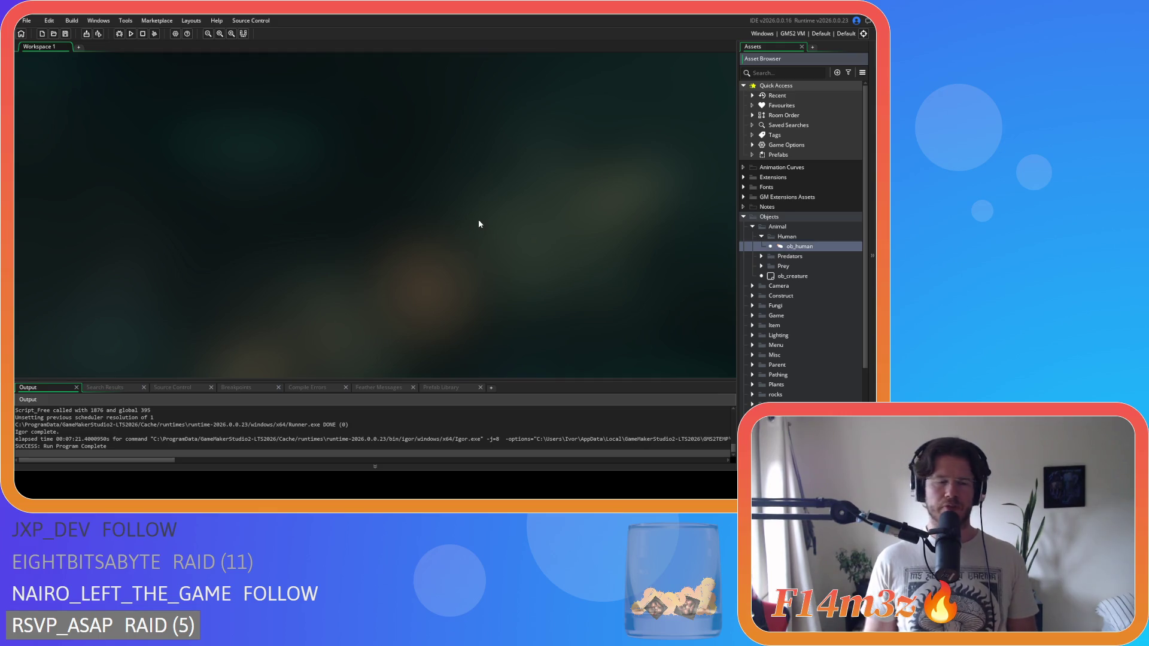
scroll(494, 179, "down", 1)
left_click(494, 168)
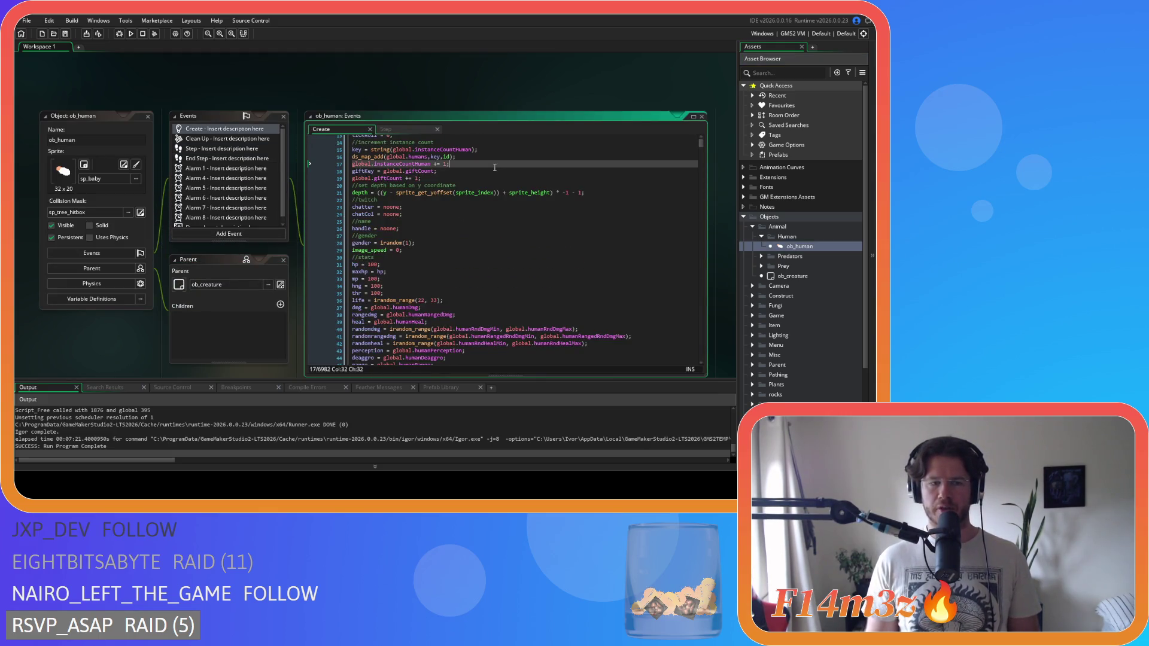
key("ctrl+f")
type("state")
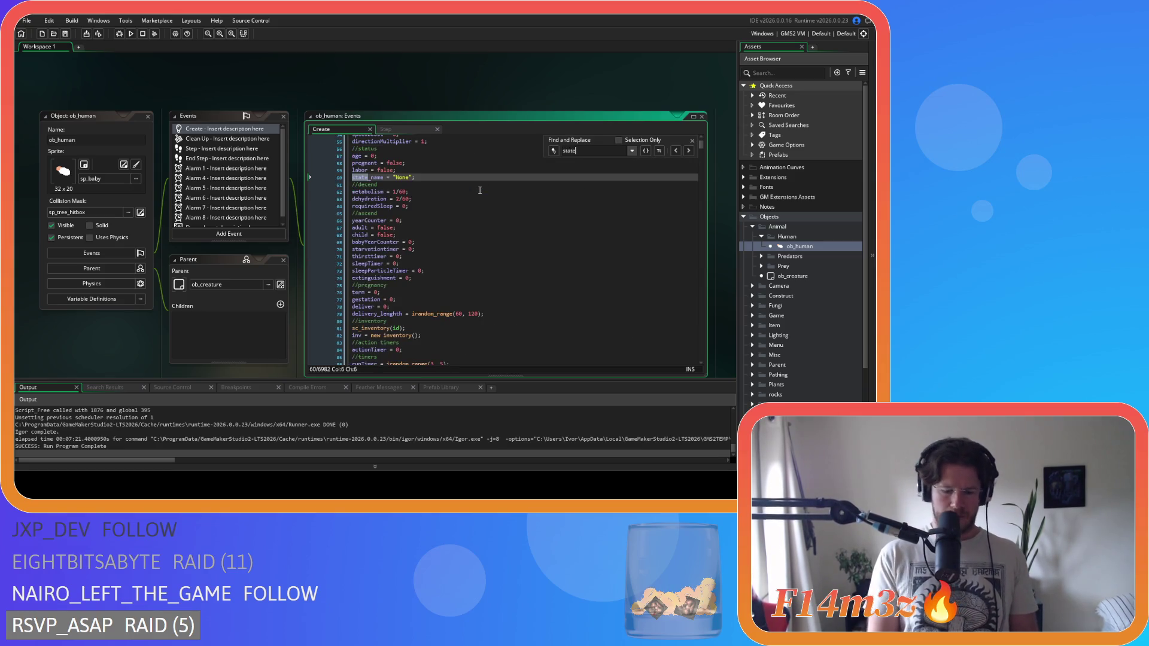
type("_heal")
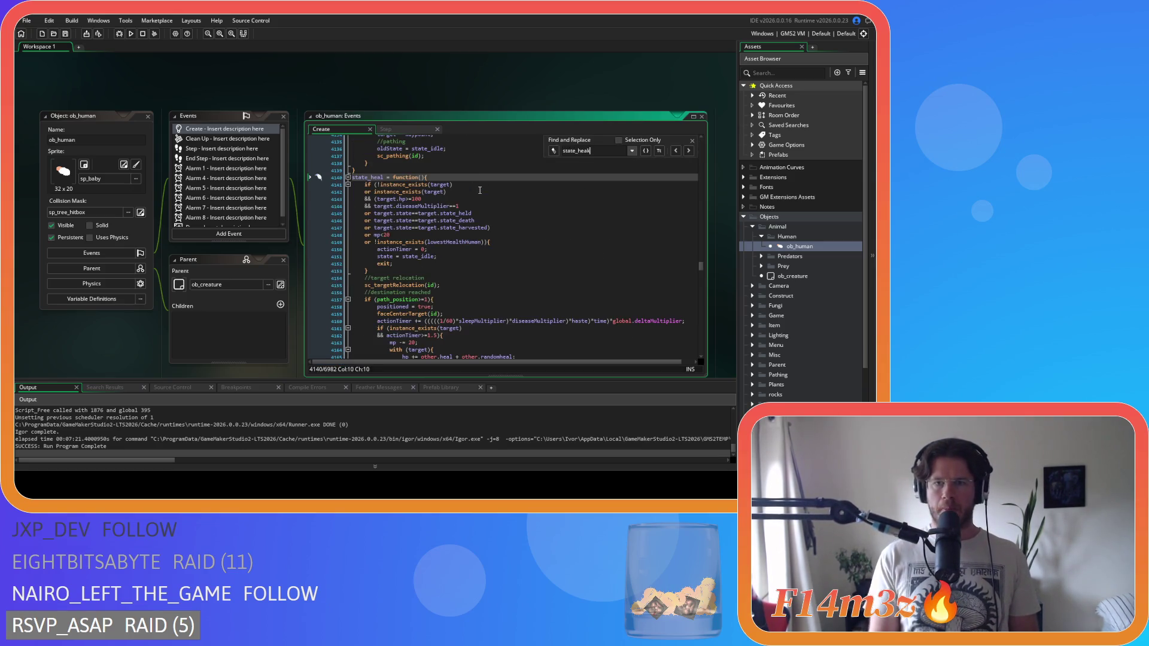
left_click(693, 141)
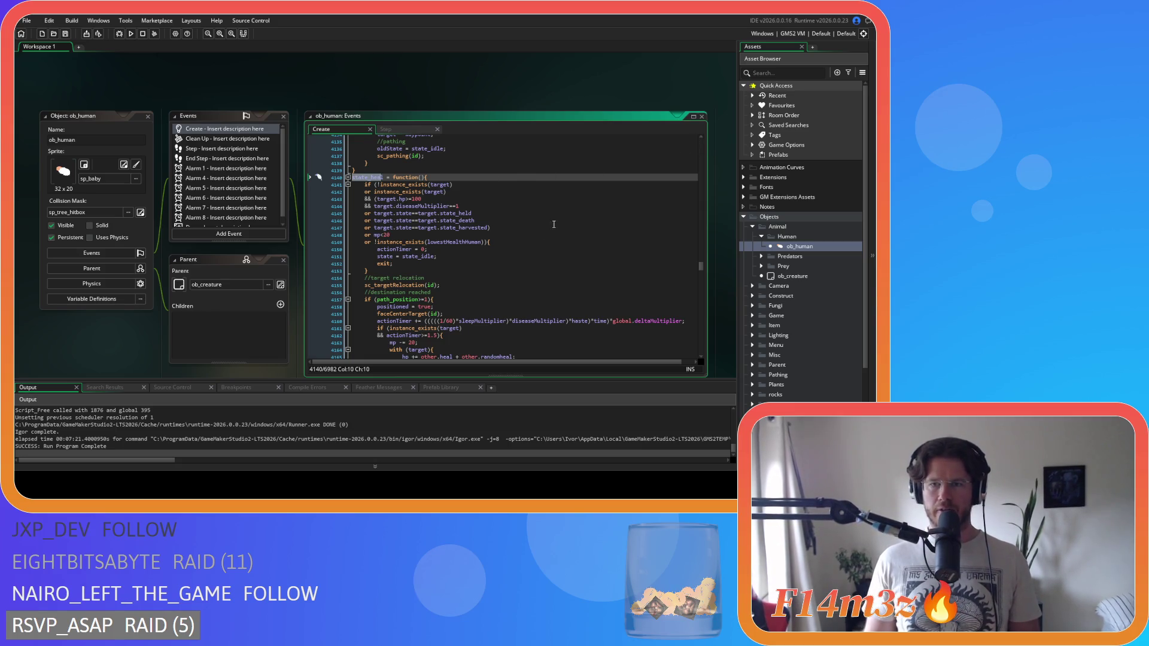
left_click(531, 235)
scroll(531, 237, "down", 8)
scroll(531, 237, "up", 2)
left_click(489, 270)
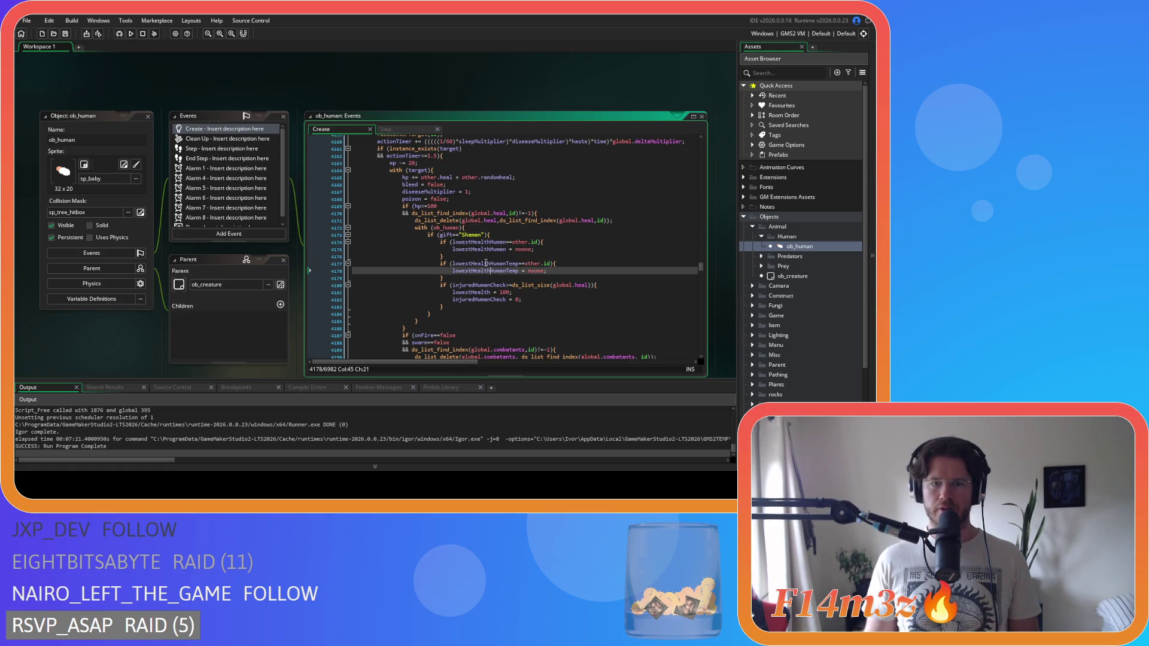
left_click(543, 235)
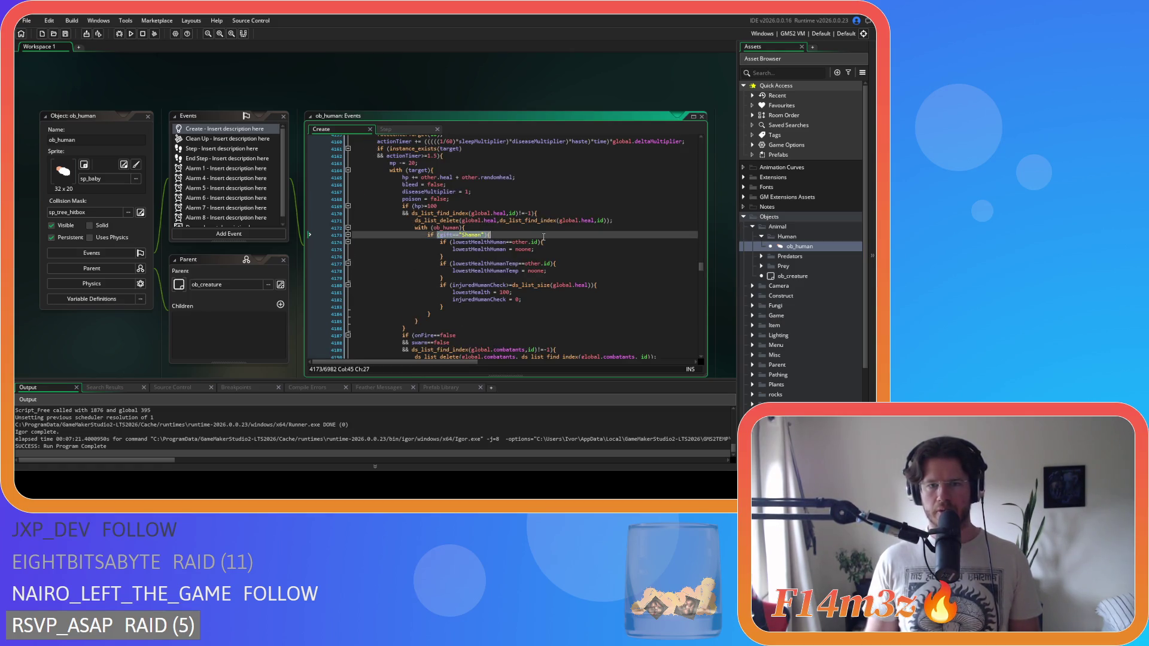
left_click(596, 220)
key("ctrl+v")
Indent the pasted shaman-scan code, with the part below the empty-map check one level deeper.
scroll(438, 276, "down", 5)
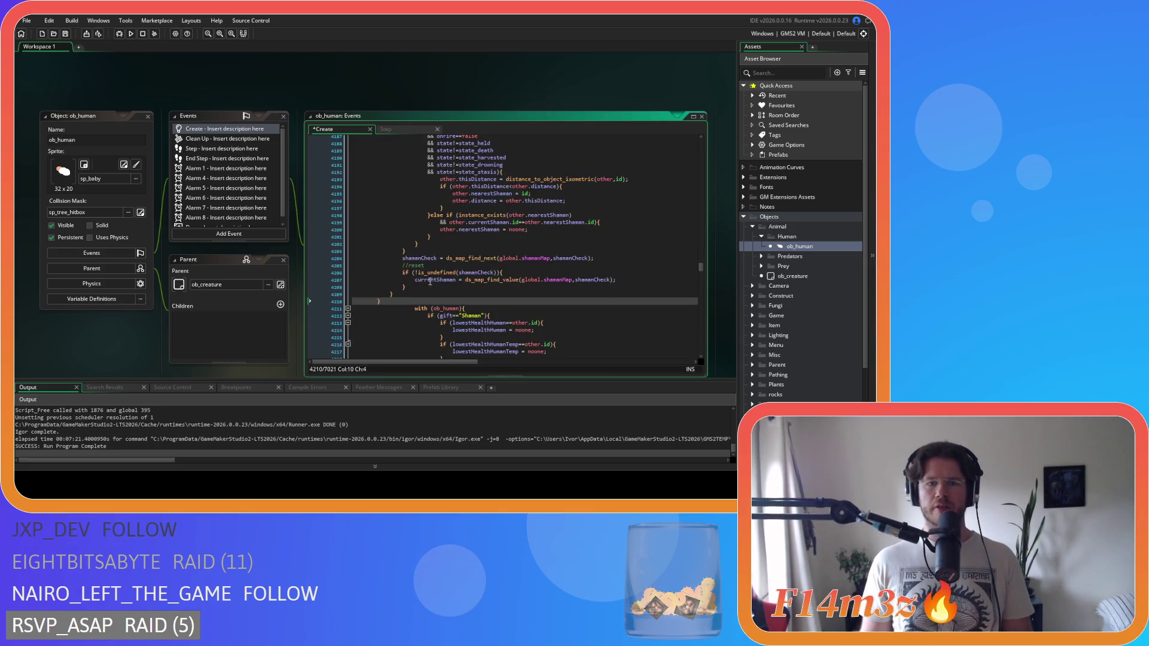
mouse_move(391, 301)
left_mouse_down()
mouse_move(353, 141)
mouse_move(344, 200)
left_mouse_up()
key("Tab")
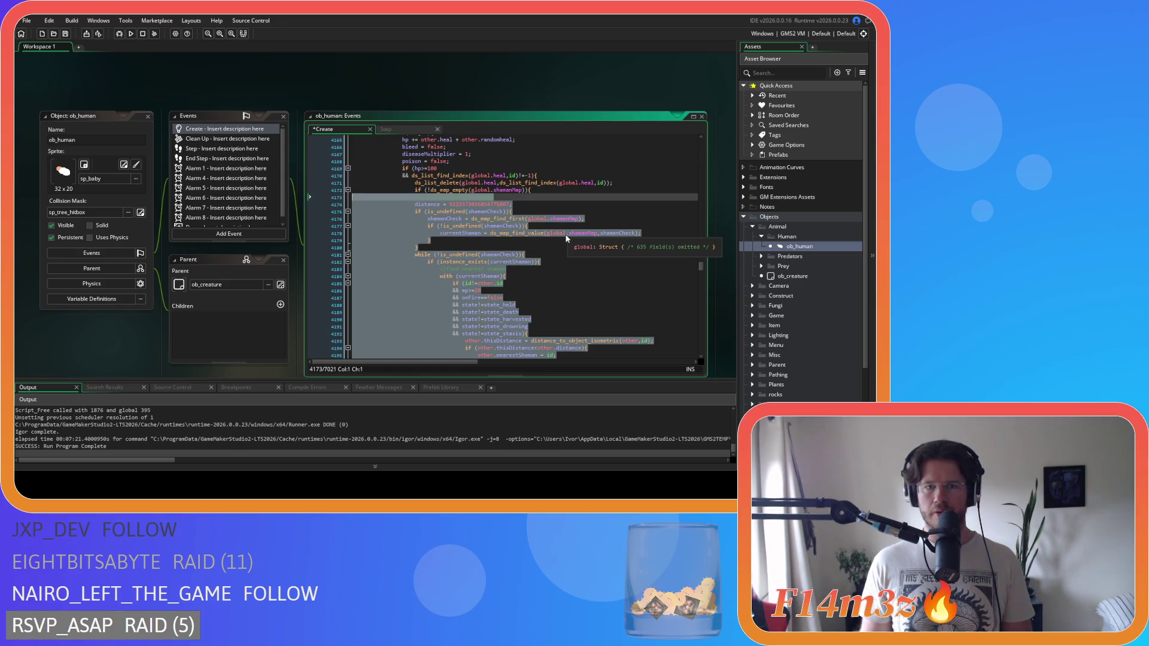
left_click(414, 190)
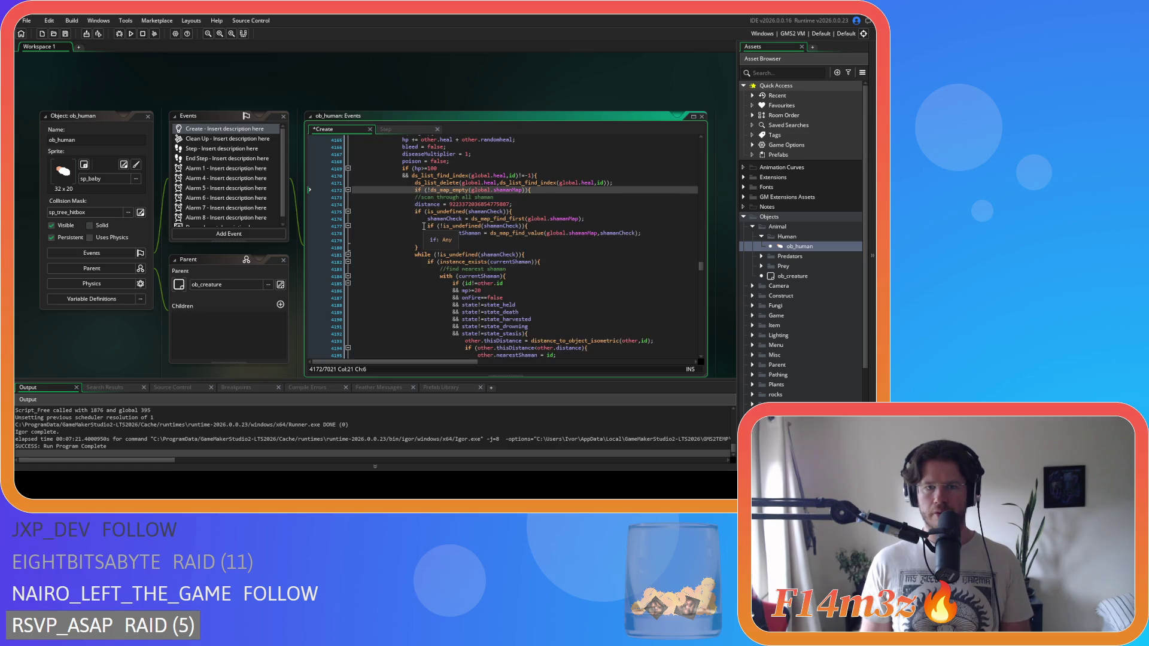
left_click_drag(353, 197, 556, 355)
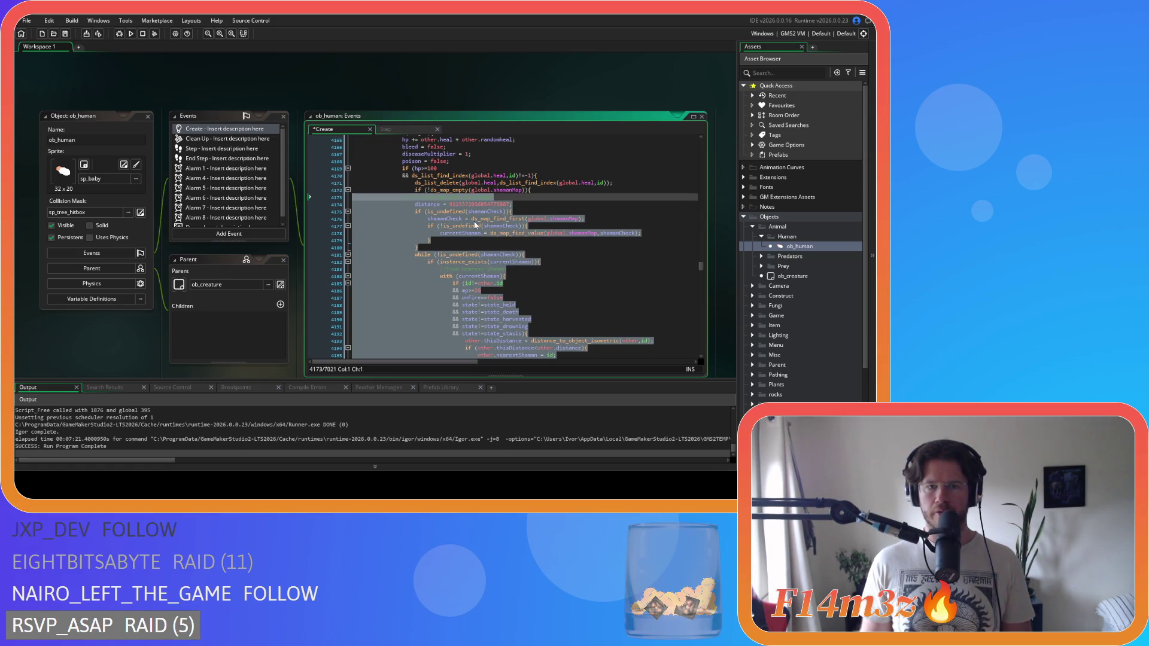
key("Tab")
scroll(453, 307, "down", 5)
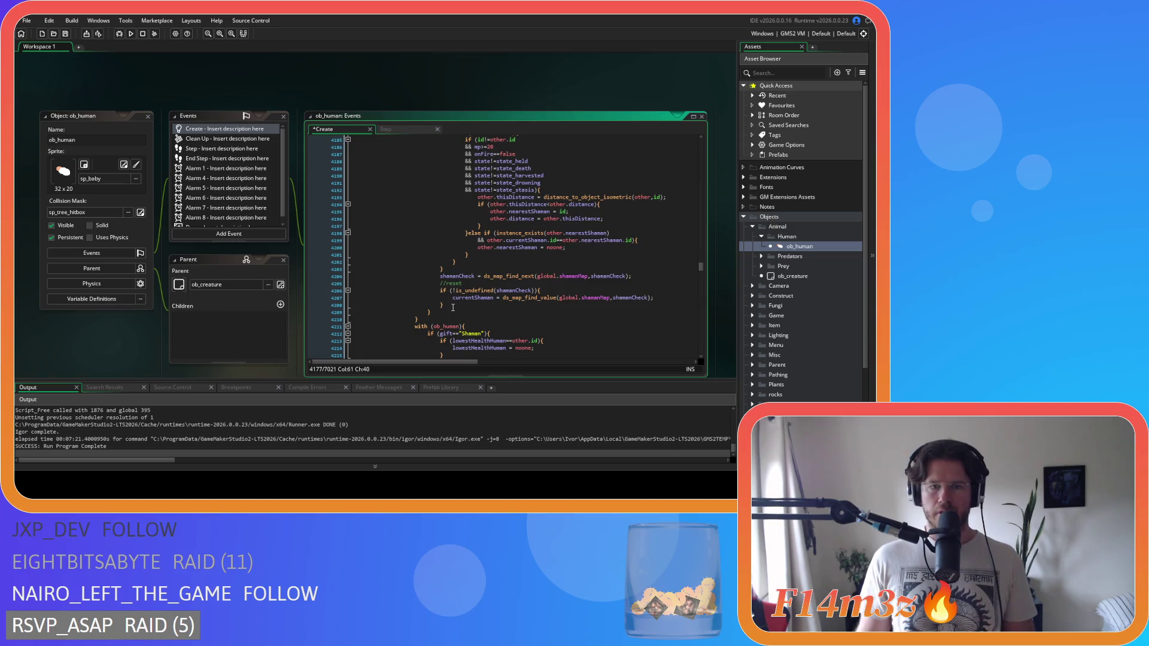
scroll(453, 307, "up", 5)
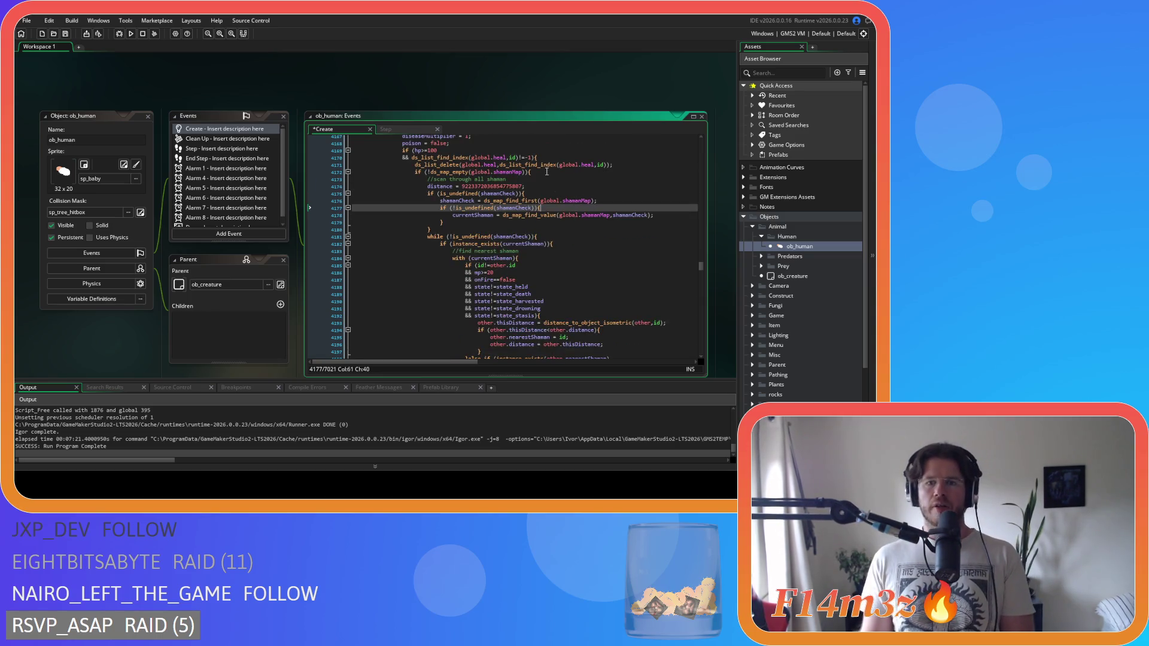
Delete the extra closing brace and the if (!ds_map_empty) line from the pasted block.
left_click(351, 172)
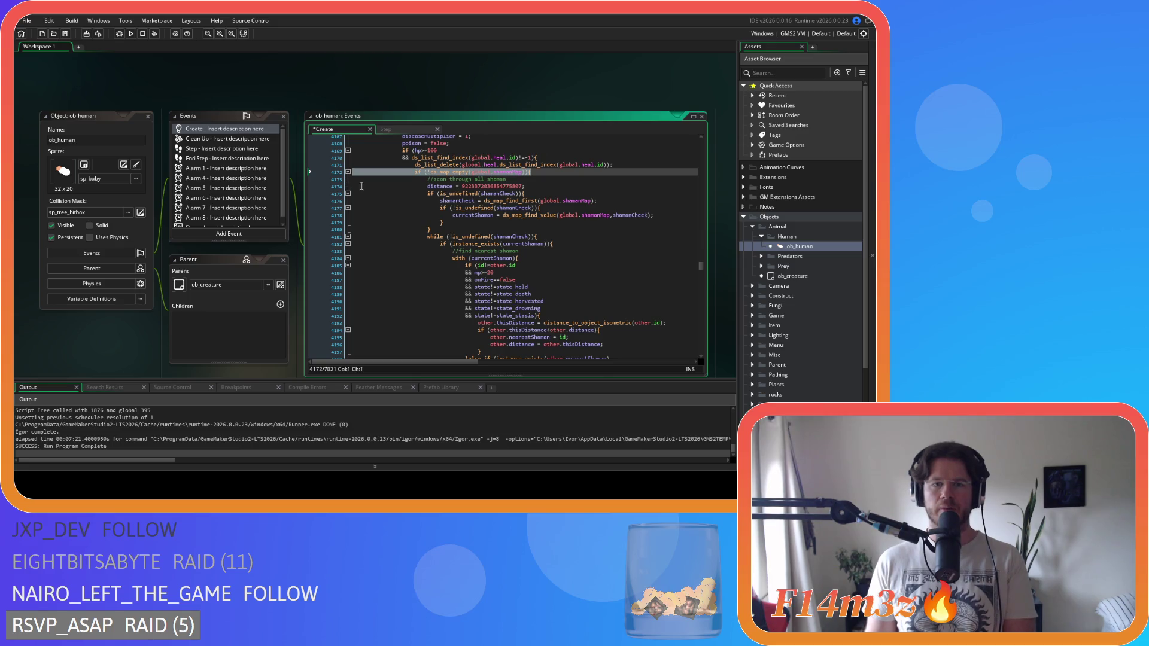
scroll(459, 237, "down", 3)
scroll(531, 197, "up", 3)
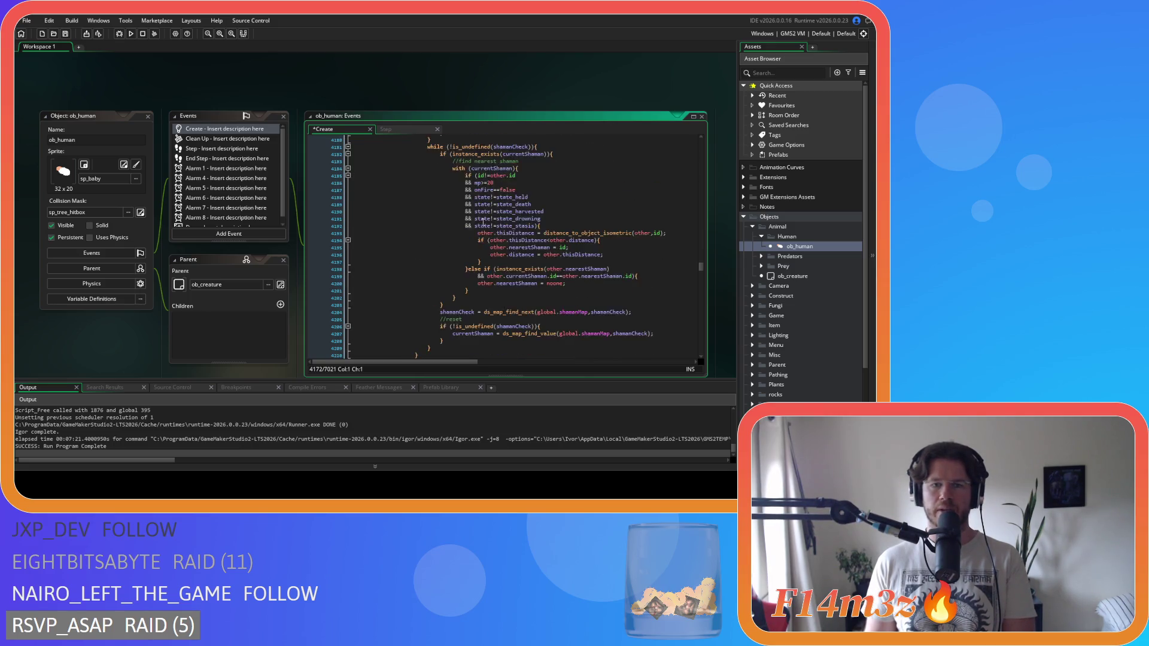
left_click(531, 197)
scroll(418, 240, "down", 8)
left_click(335, 268)
key("BackSpace")
key("BackSpace")
scroll(516, 230, "up", 10)
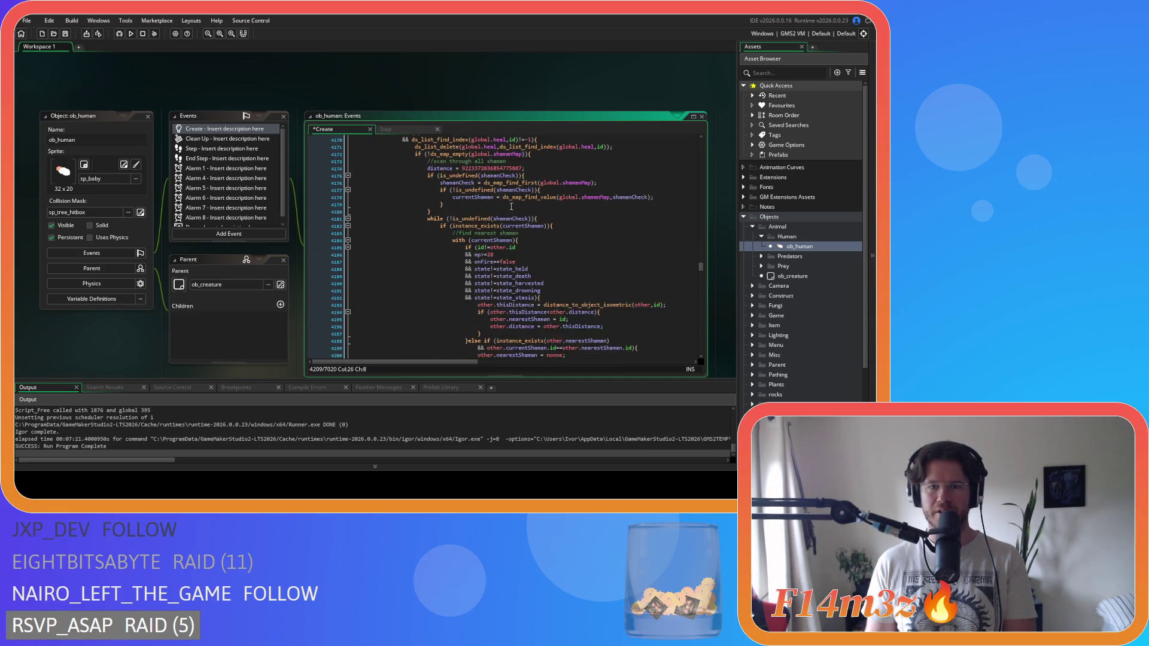
left_click(335, 226)
key("BackSpace")
key("BackSpace")
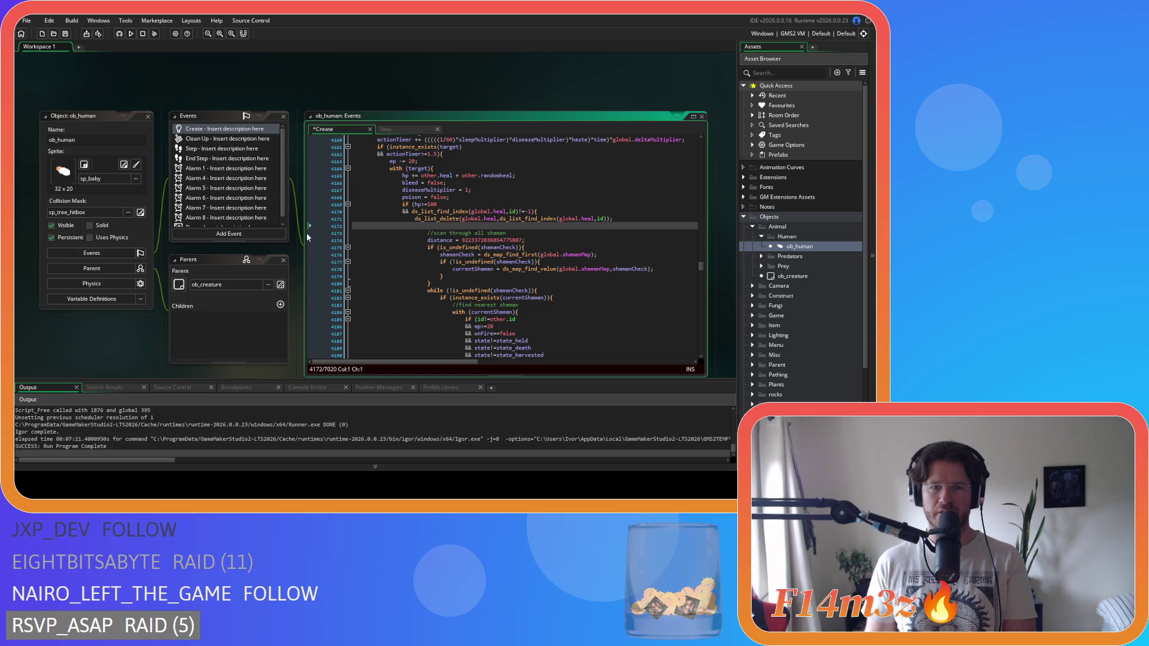
Outdent the remaining shaman-scan code one level, ending at the distance initialisation line.
scroll(435, 289, "down", 12)
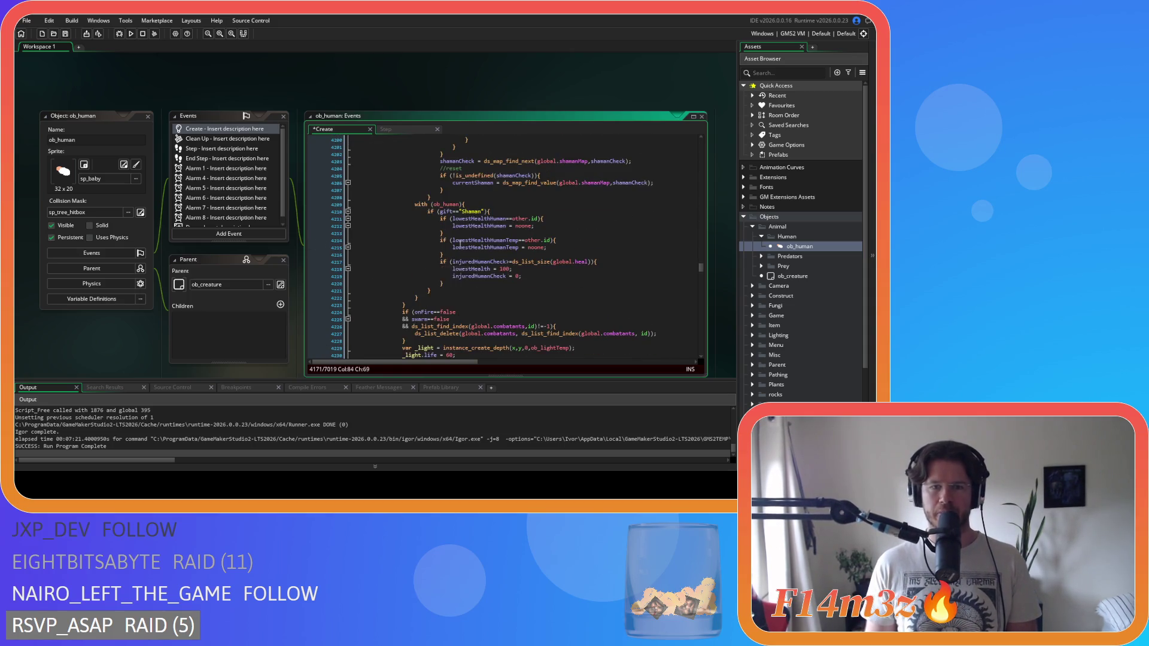
mouse_move(438, 209)
left_mouse_down()
mouse_move(396, 203)
mouse_move(373, 223)
left_mouse_up()
scroll(388, 209, "up", 12)
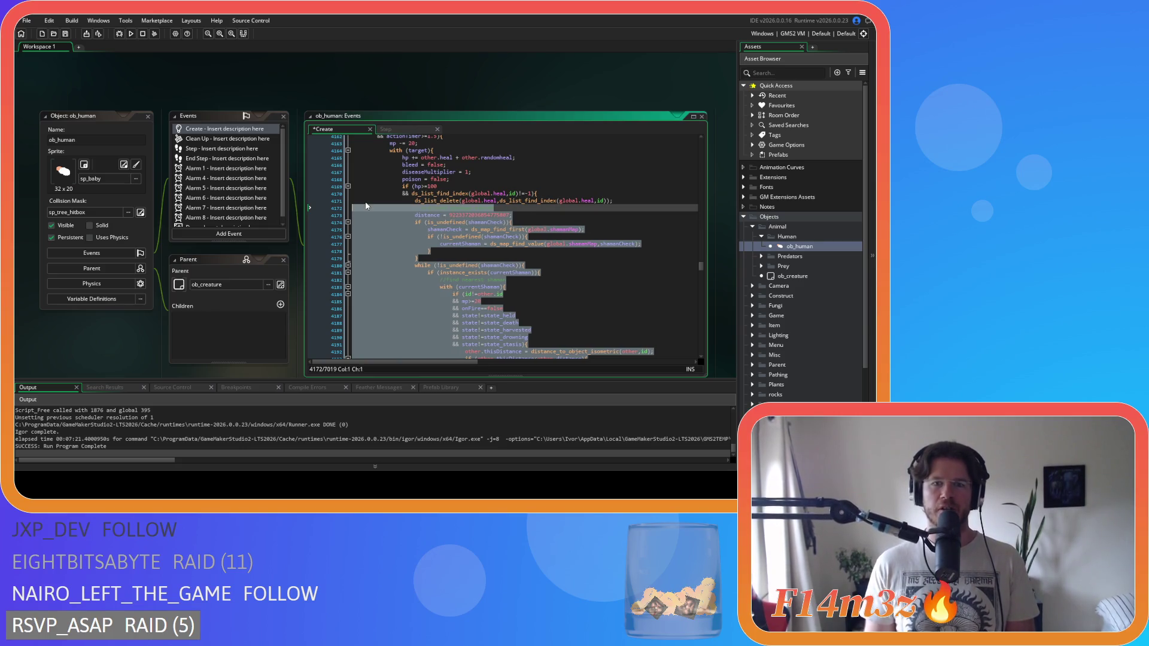
key("shift+Tab")
left_click(589, 238)
left_click(548, 218)
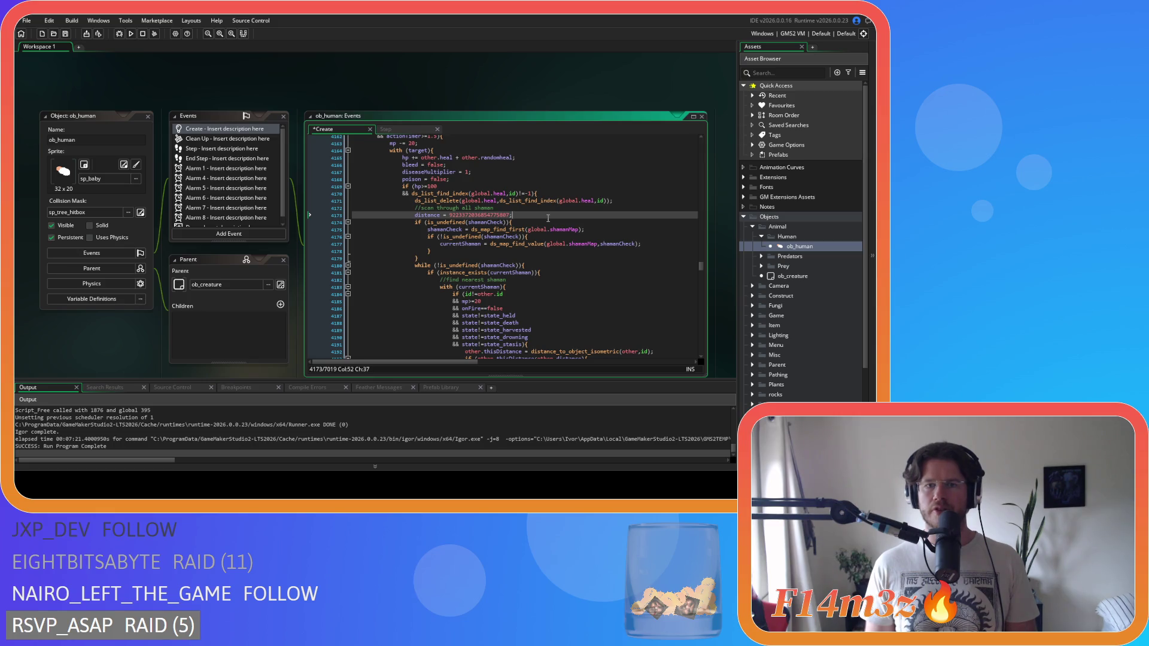
scroll(547, 217, "down", 10)
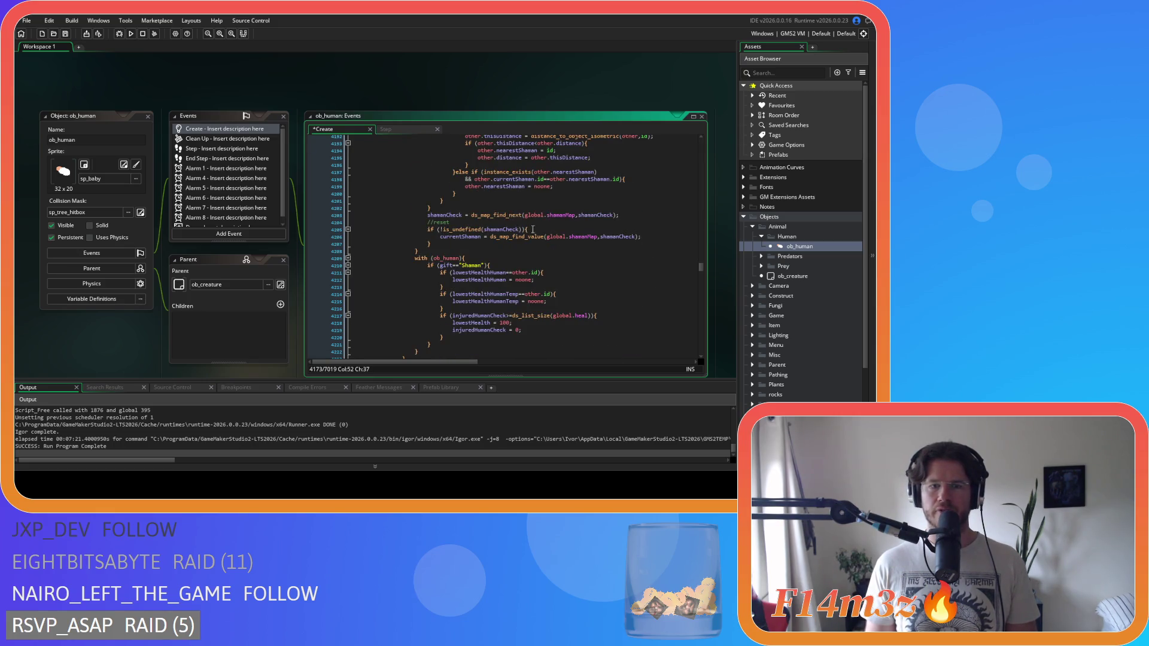
scroll(418, 264, "up", 2)
scroll(436, 298, "down", 4)
scroll(443, 301, "up", 7)
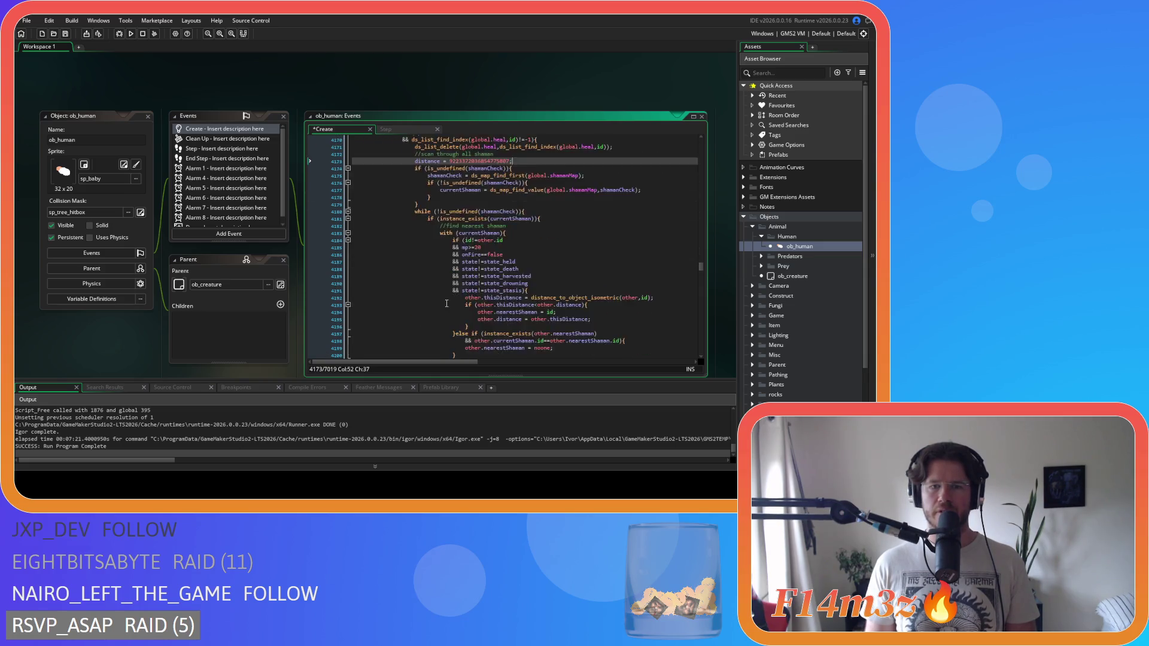
scroll(447, 303, "up", 5)
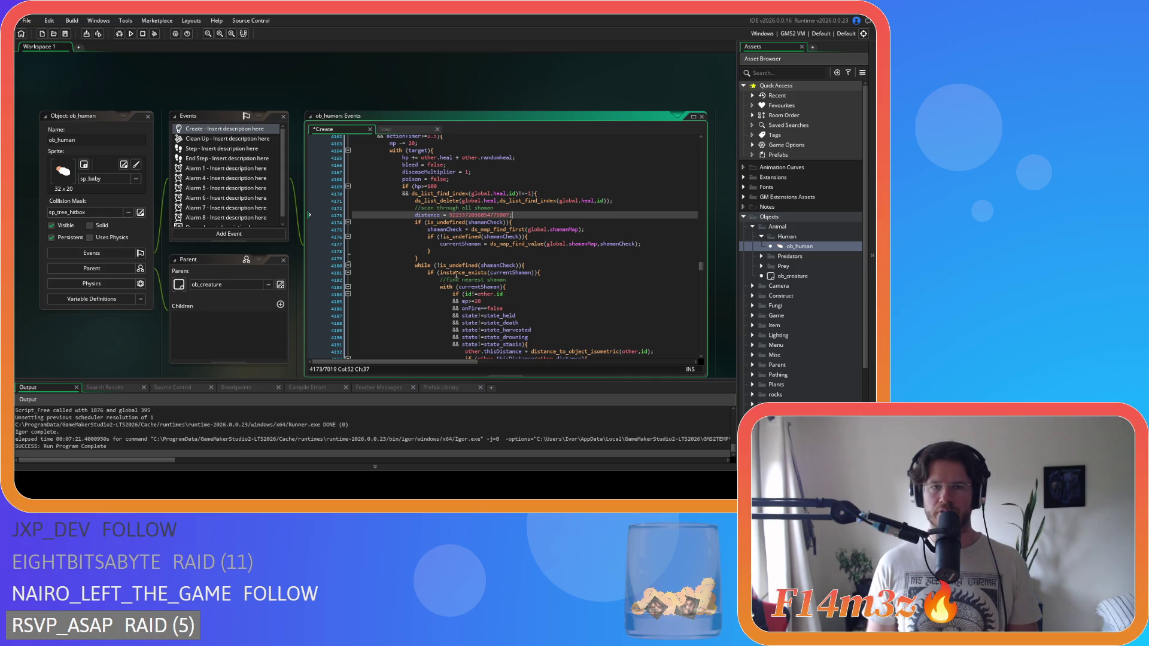
scroll(583, 265, "down", 8)
scroll(583, 265, "up", 4)
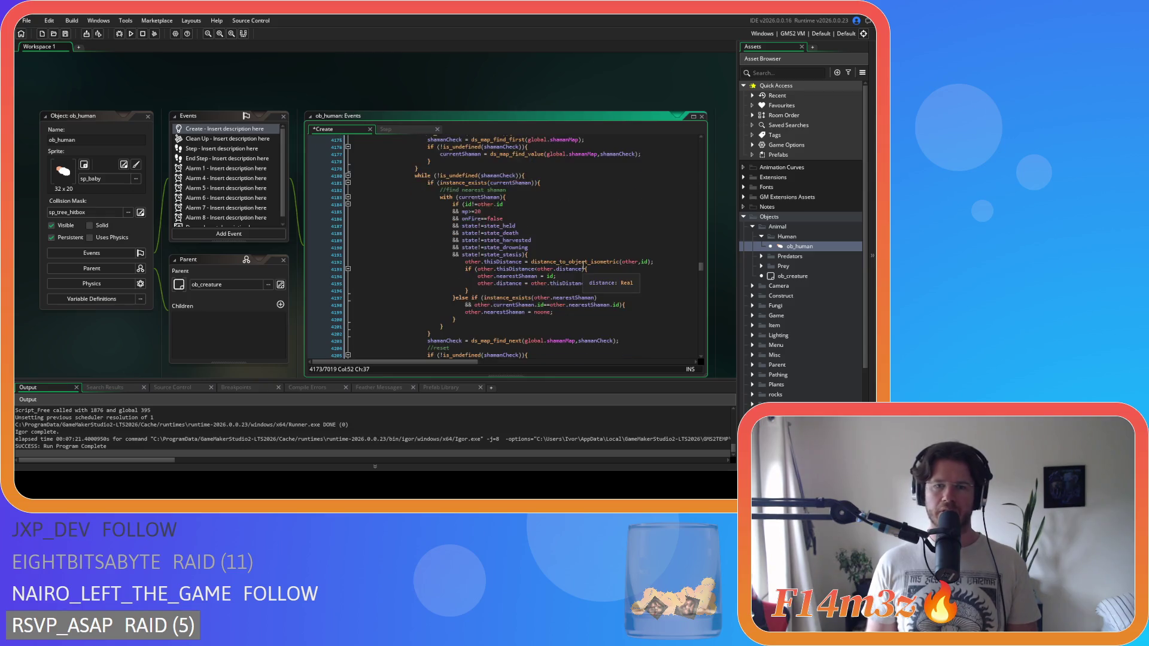
scroll(582, 265, "up", 3)
scroll(593, 251, "down", 2)
scroll(601, 235, "up", 2)
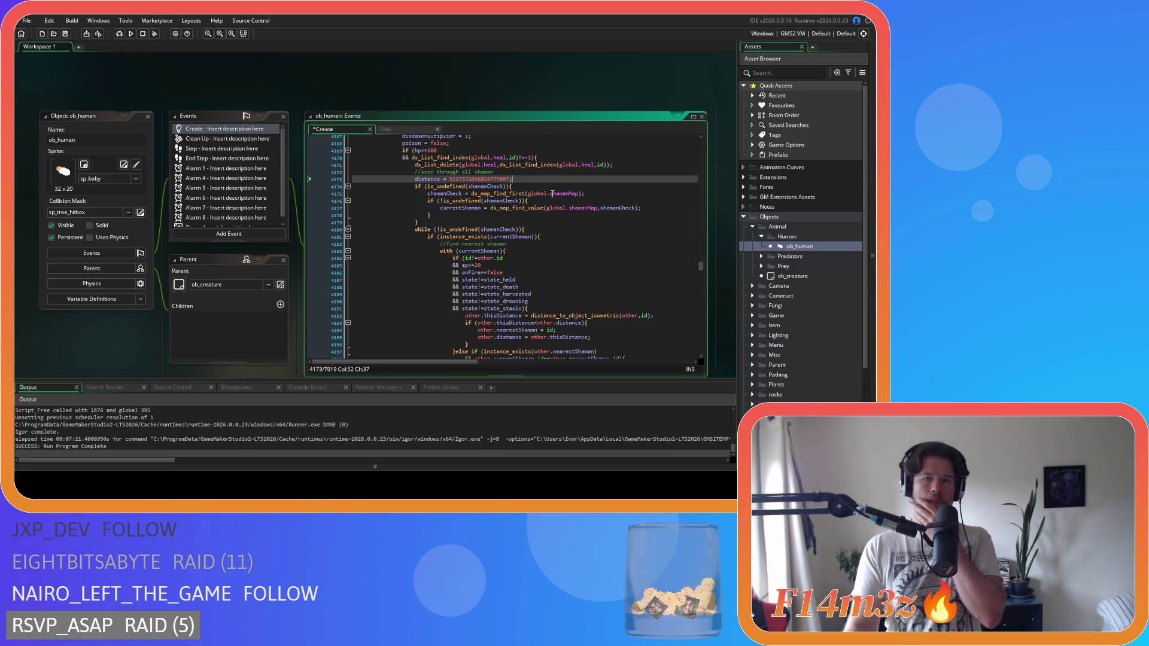
scroll(553, 193, "down", 5)
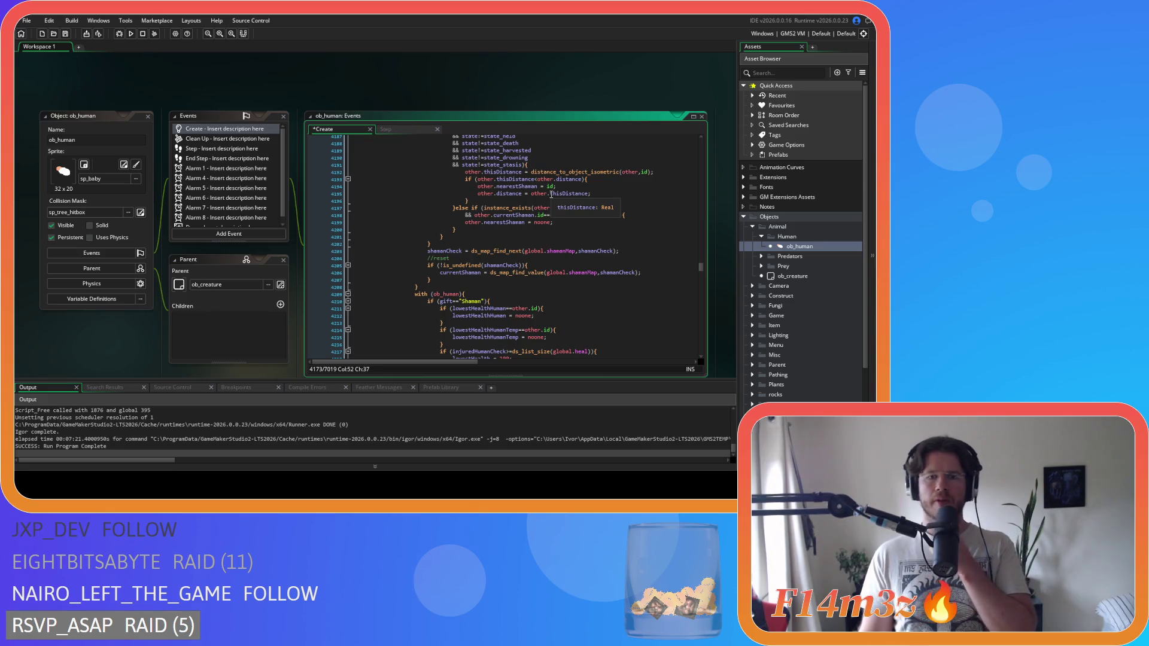
mouse_move(441, 242)
left_mouse_down()
mouse_move(426, 168)
mouse_move(441, 197)
left_mouse_up()
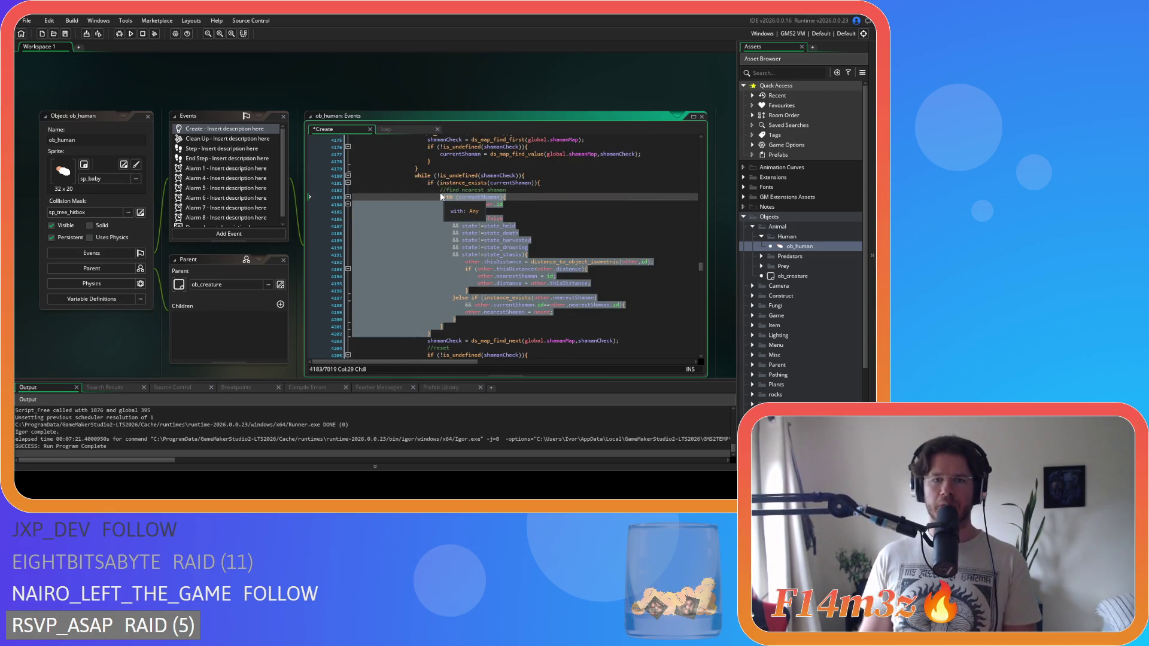
left_click(541, 175)
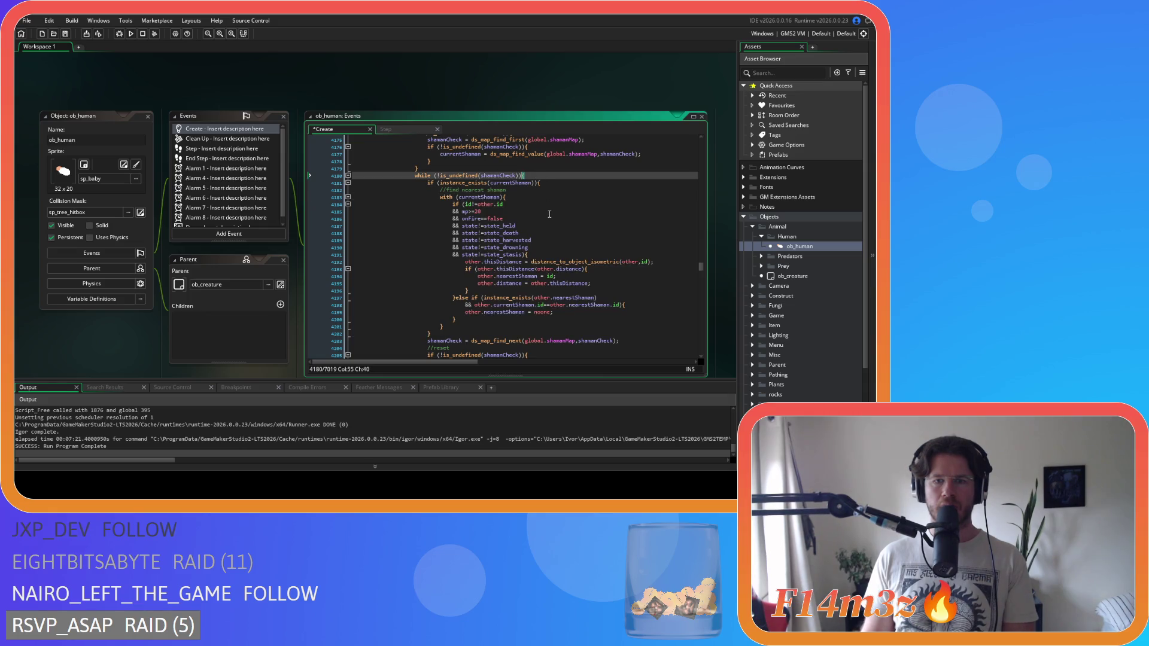
scroll(548, 211, "down", 3)
scroll(476, 278, "up", 3)
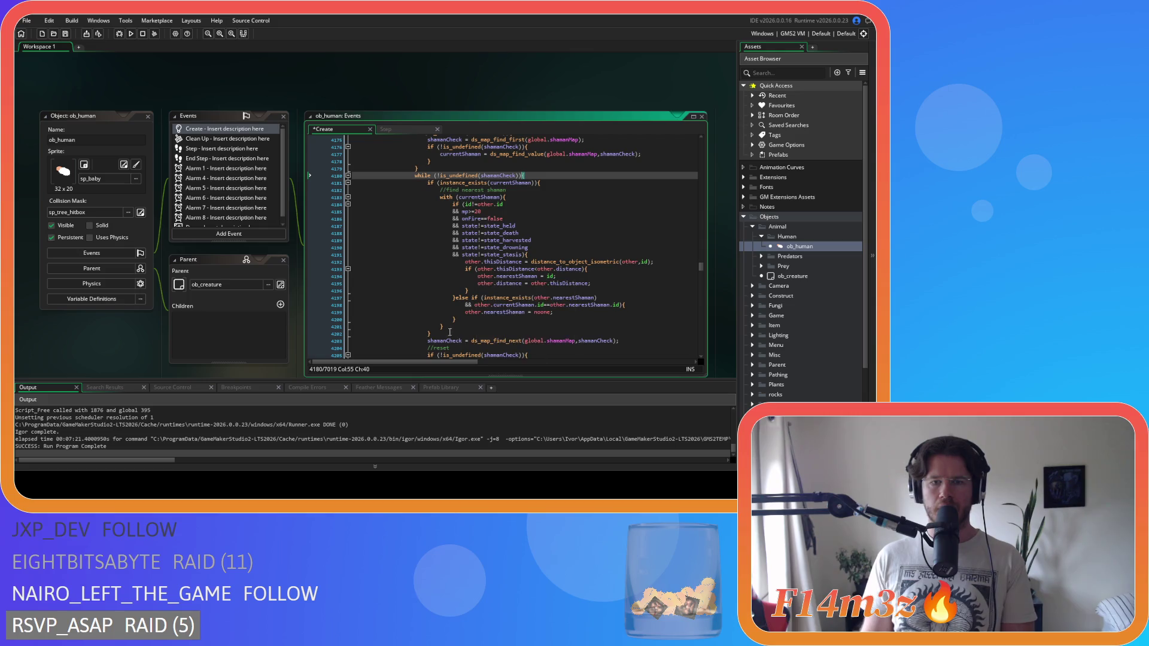
scroll(447, 333, "down", 1)
left_click_drag(443, 316, 429, 162)
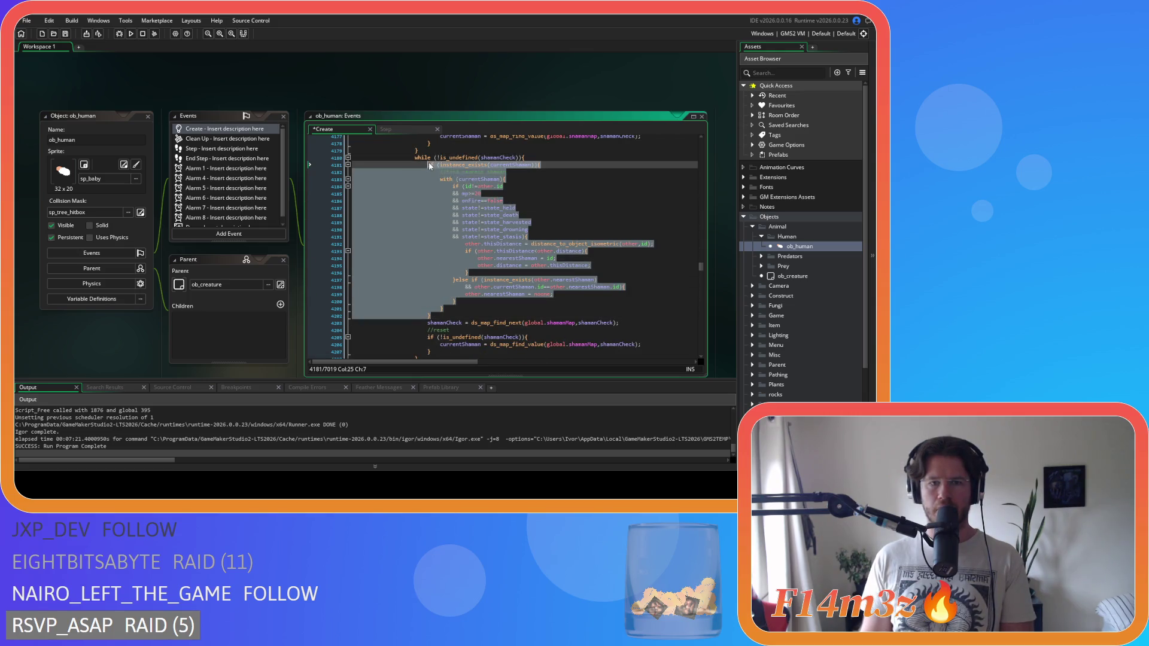
Delete the if (instance_exists(currentShaman)) search block inside the shaman-scan while loop.
key("Delete")
scroll(508, 208, "up", 3)
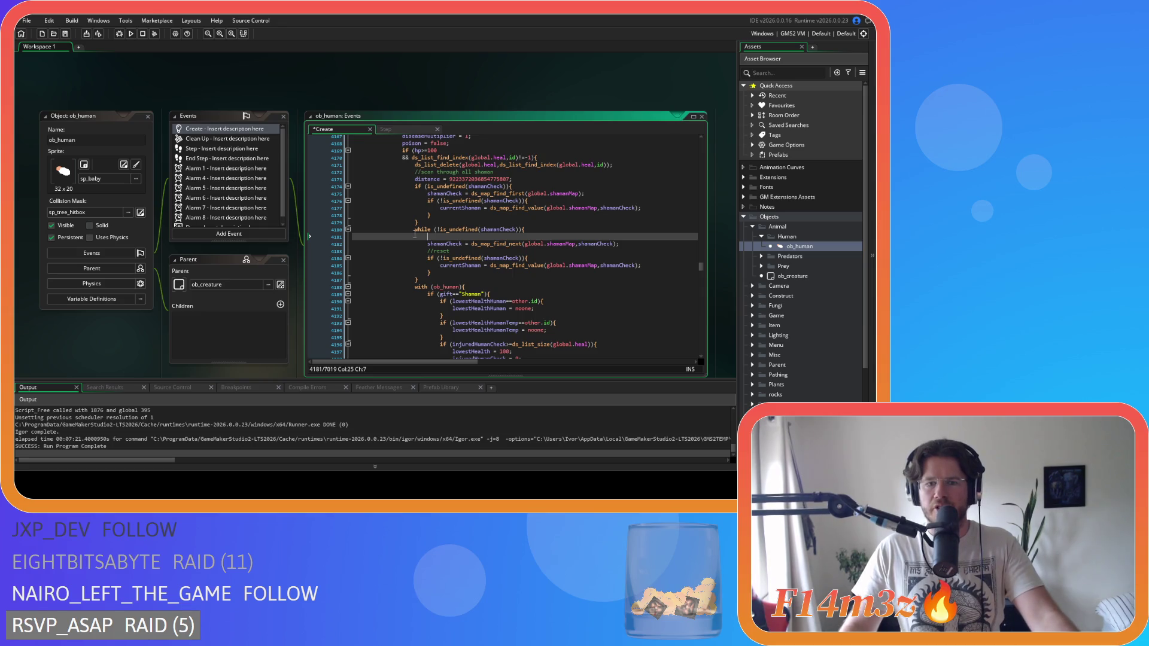
scroll(814, 318, "down", 3)
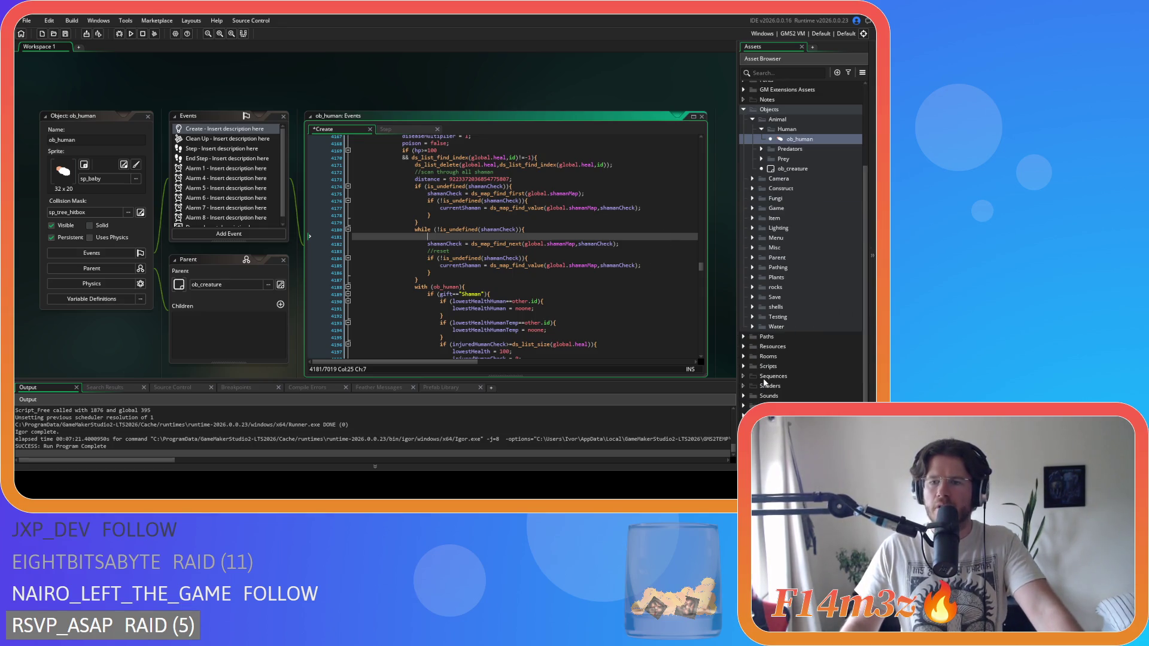
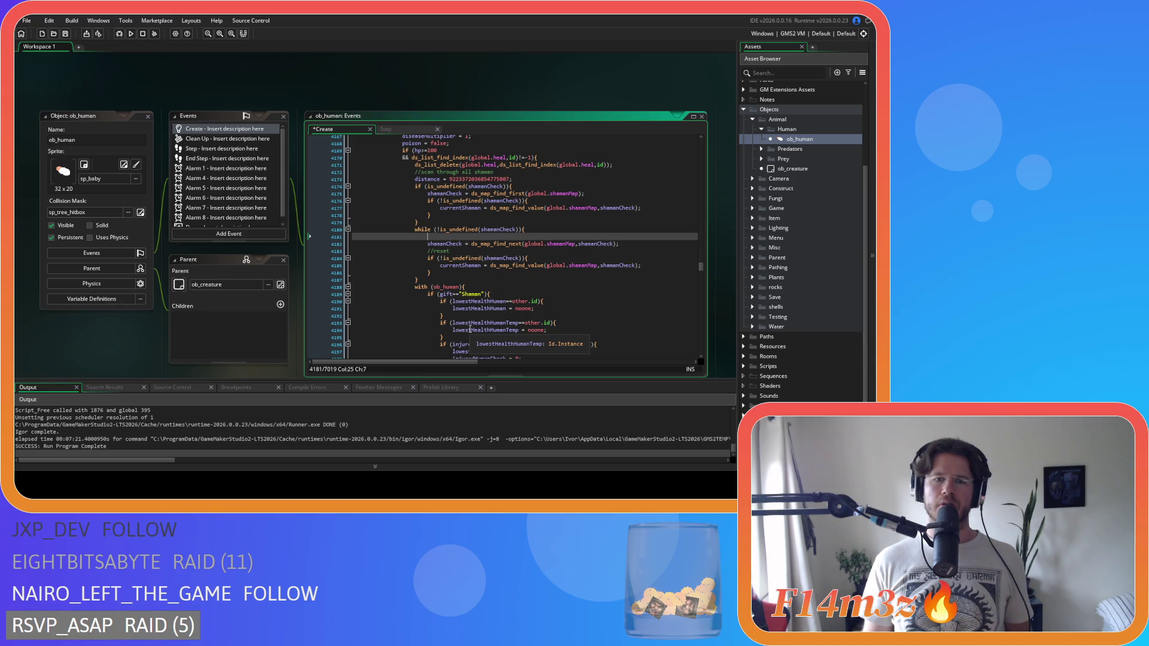
Cut the lowestHealthHuman checks block from the shaman-healing code and remove the leftover empty line.
scroll(521, 337, "down", 3)
left_click_drag(443, 294, 442, 228)
key("ctrl+c")
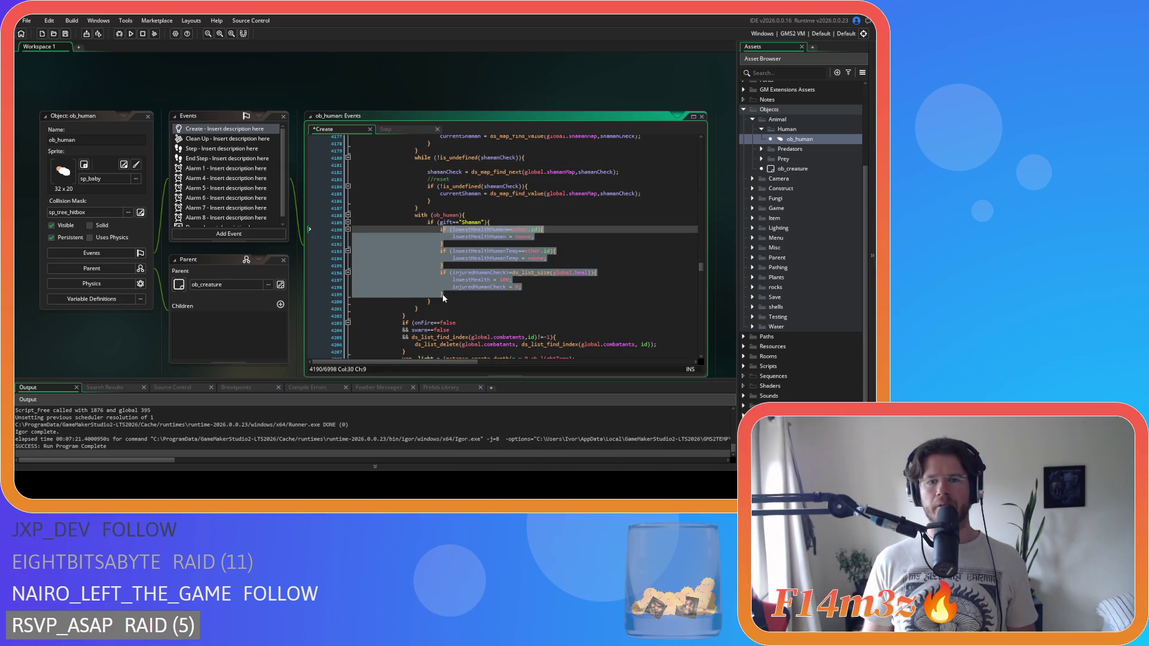
left_click_drag(445, 294, 443, 230)
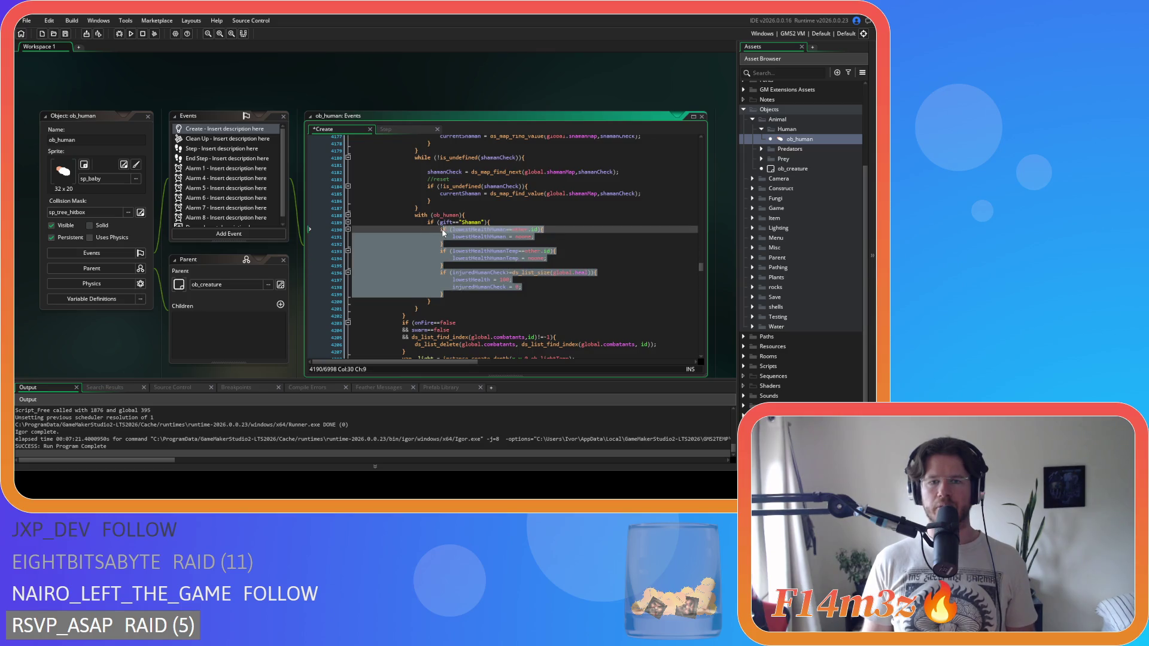
left_click(444, 293)
mouse_move(444, 292)
left_mouse_down()
mouse_move(442, 229)
mouse_move(302, 214)
left_mouse_up()
key("Delete")
key("Delete")
scroll(470, 277, "up", 3)
key("BackSpace")
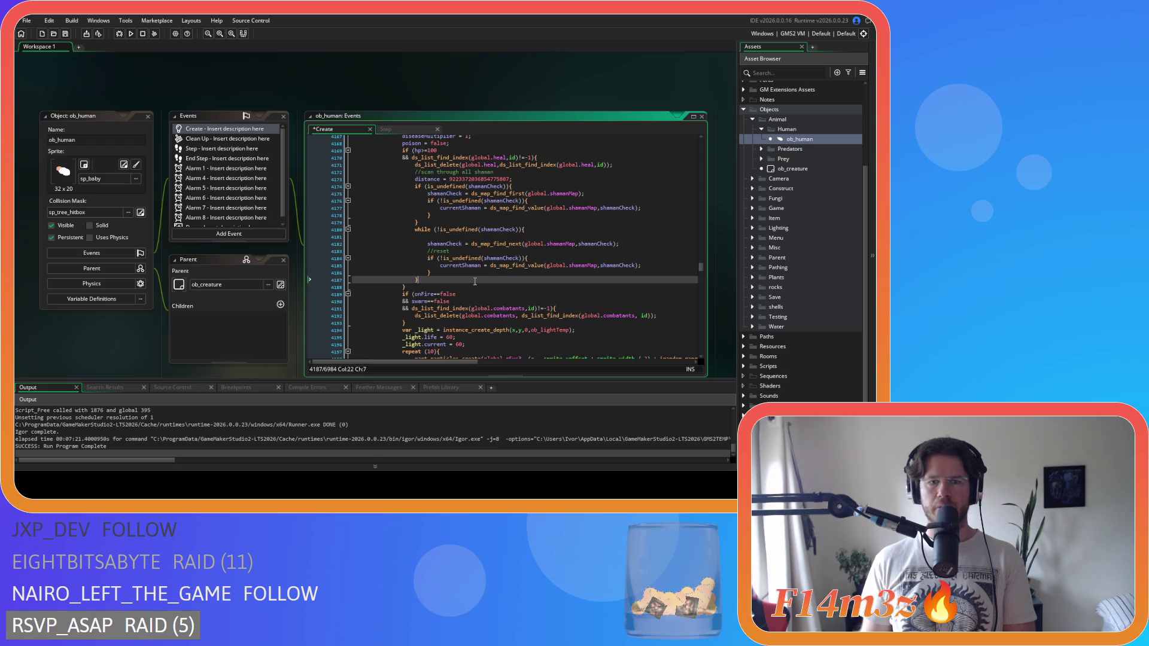
Try the checks inside the while loop, then restore them and cut them out again.
scroll(454, 263, "up", 2)
left_click(441, 273)
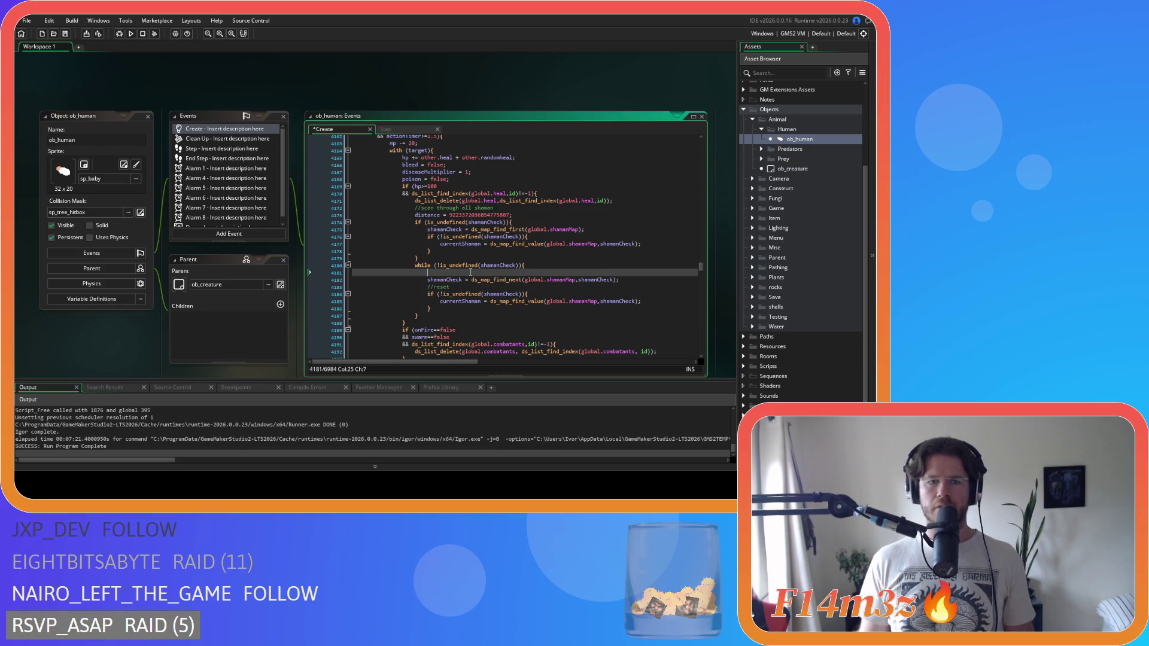
type("if (lowestHealthHuman==other.id){ \t\t\t\t\t\t\t\tlowestHealthHuman = noone; \t\t\t\t\t\t\t} \t\t\t\t\t\t\tif (lowestHealthHumanTemp==other.id){ \t\t\t\t\t\t\t\tlowestHealthHumanTemp = noone; \t\t\t\t\t\t\t} \t\t\t\t\t\t\tif (injuredHumanCheck>=ds_list_size(global.heal)){ \t\t\t\t\t\t\t\tlowestHealth = 100; \t\t\t\t\t\t\t\tinjuredHumanCheck = 0; \t\t\t\t\t\t\t}")
mouse_move(447, 337)
left_mouse_down()
mouse_move(365, 280)
mouse_move(353, 233)
left_mouse_up()
key("Delete")
scroll(508, 270, "down", 4)
key("ctrl+v")
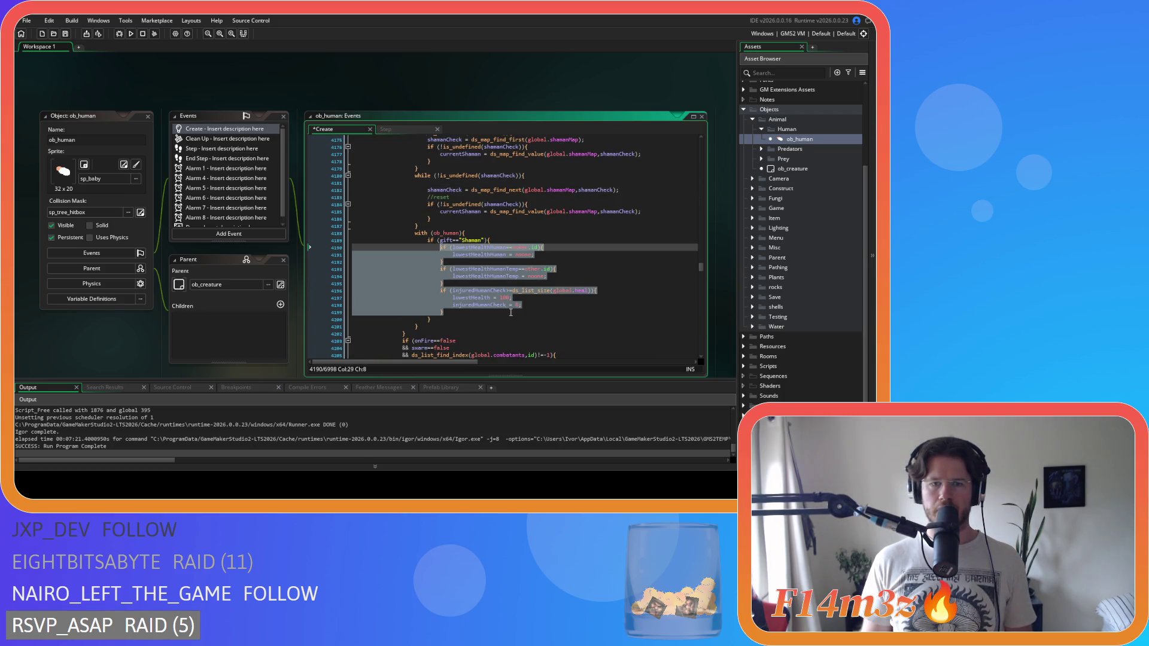
mouse_move(444, 312)
left_mouse_down()
mouse_move(440, 249)
mouse_move(359, 245)
mouse_move(314, 225)
left_mouse_up()
key("Delete")
key("Delete")
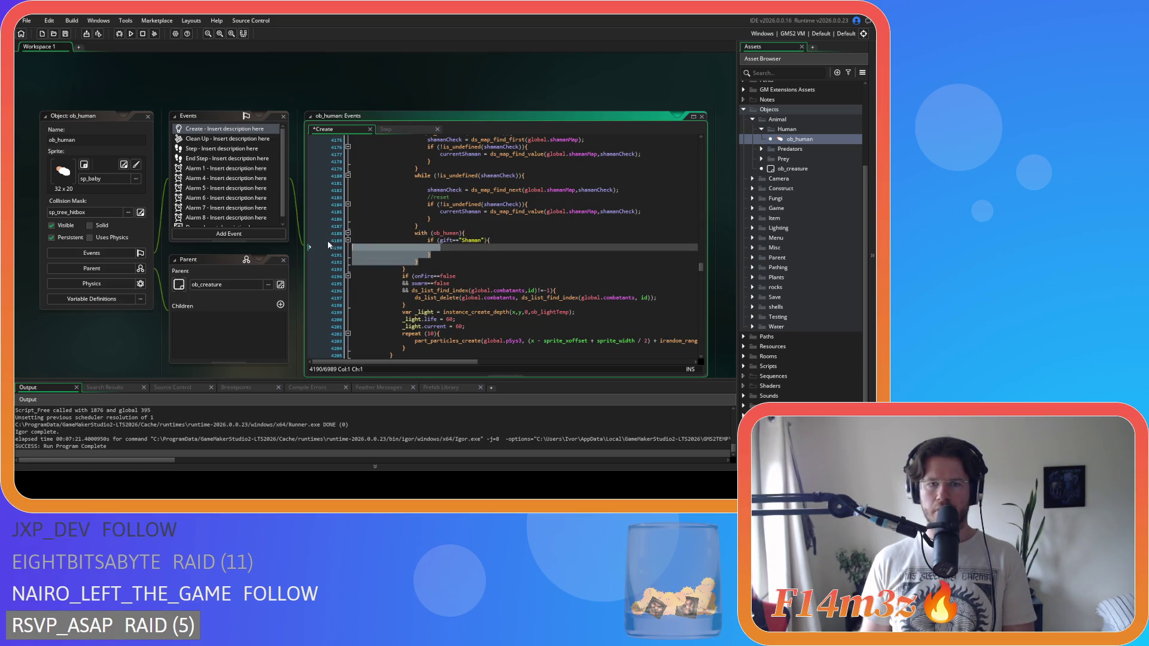
scroll(486, 242, "up", 3)
scroll(473, 243, "up", 1)
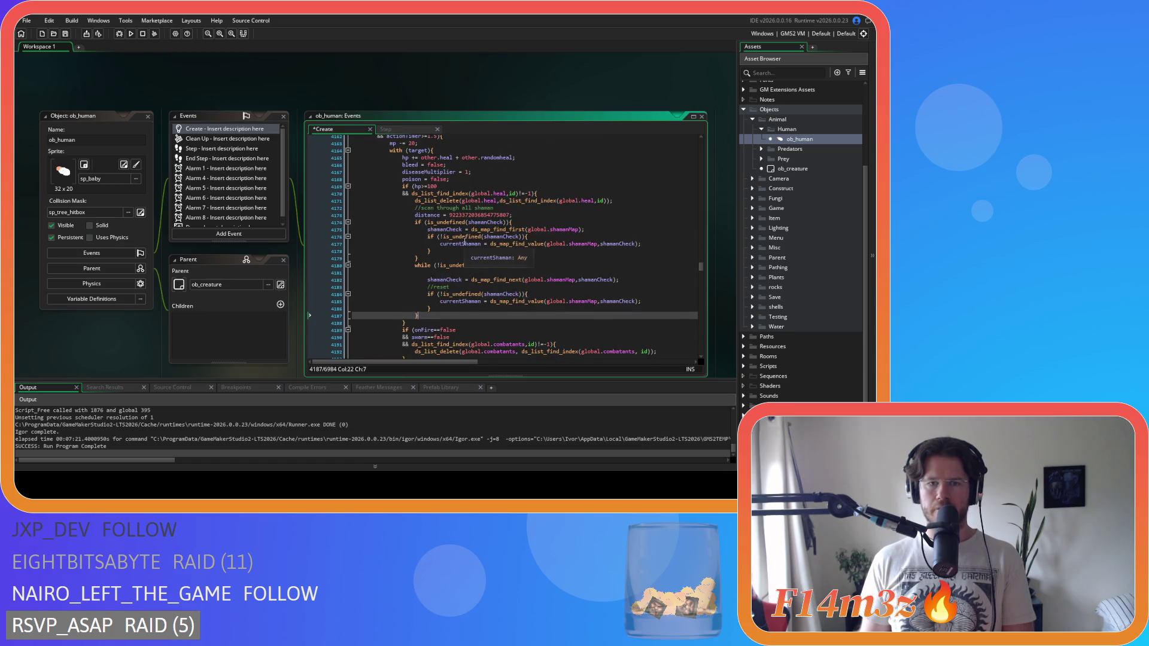
Paste the lowestHealthHuman checks into the shaman while loop, un-indent them one level, and save.
left_click(484, 274)
key("ctrl+v")
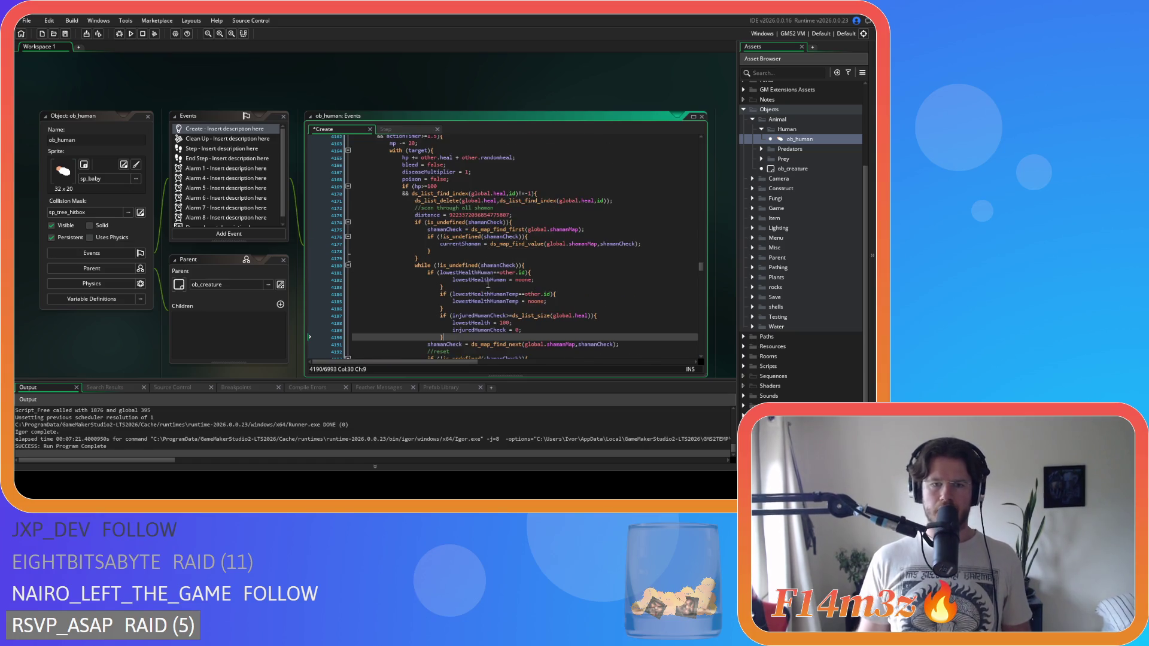
left_click_drag(426, 330, 328, 275)
key("shift+Tab")
left_click(499, 306)
key("ctrl+s")
Cut the whole shaman scan block and remove the leftover empty line.
scroll(426, 224, "down", 2)
left_click_drag(426, 174, 431, 301)
key("ctrl+c")
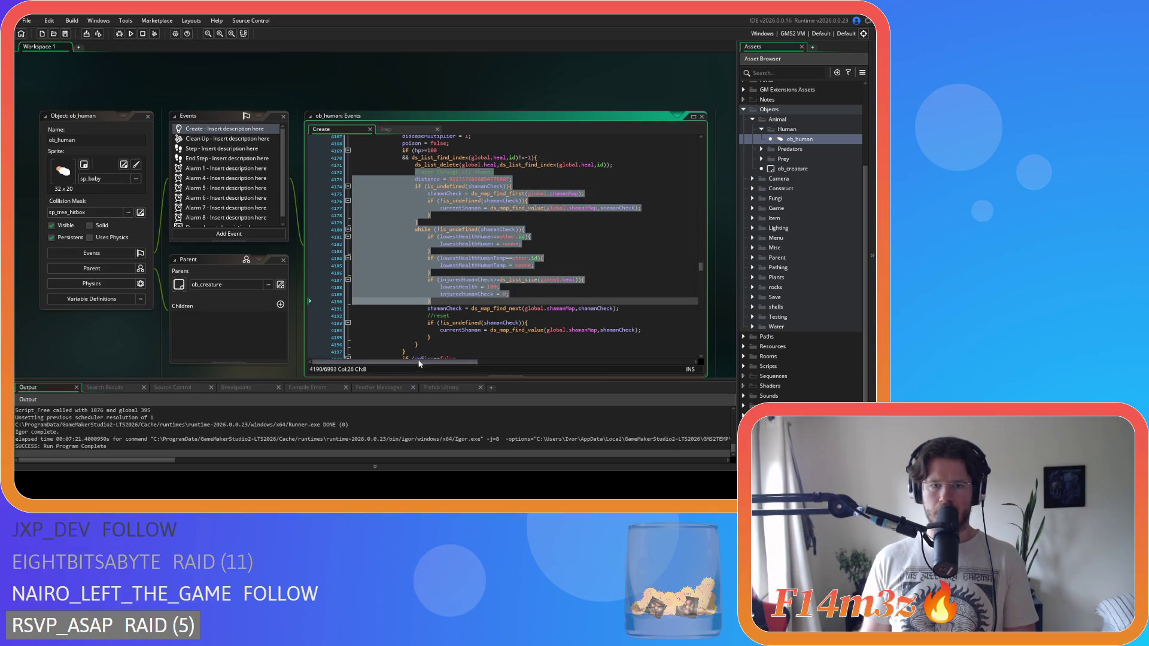
mouse_move(418, 346)
left_mouse_down()
mouse_move(405, 231)
mouse_move(415, 170)
left_mouse_up()
key("Delete")
key("BackSpace")
Paste the shaman scan block on a new line after the ds_list_delete(global.heal…) call.
scroll(464, 229, "up", 3)
left_click(449, 170)
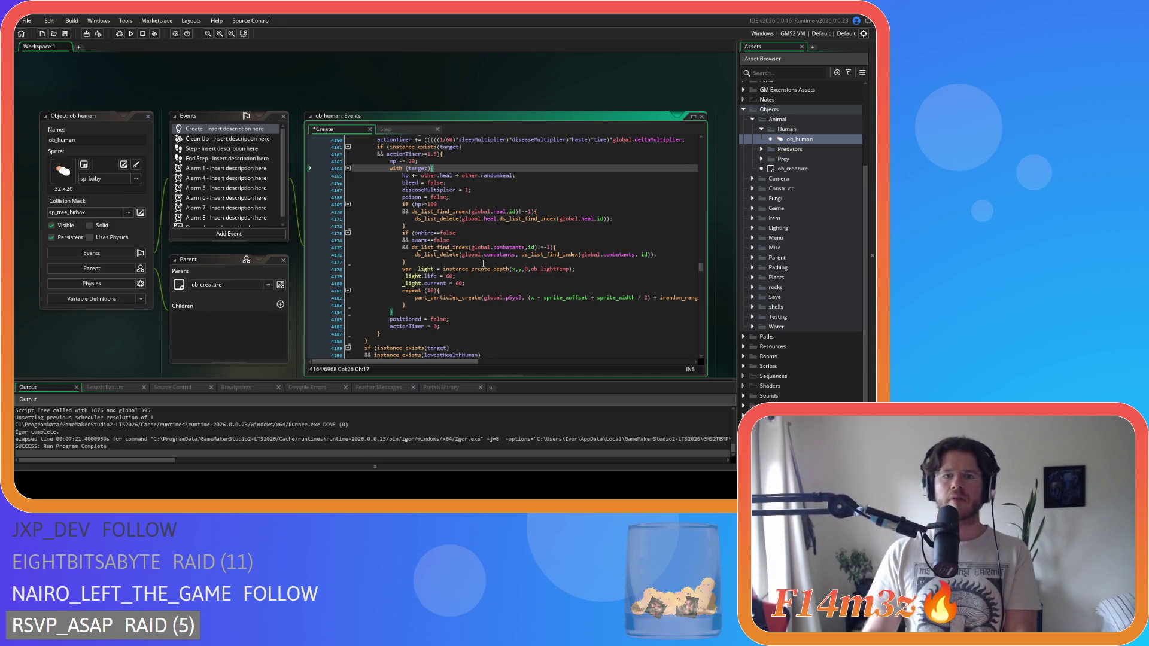
left_click(503, 212)
left_click(541, 225)
left_click_drag(424, 219, 521, 219)
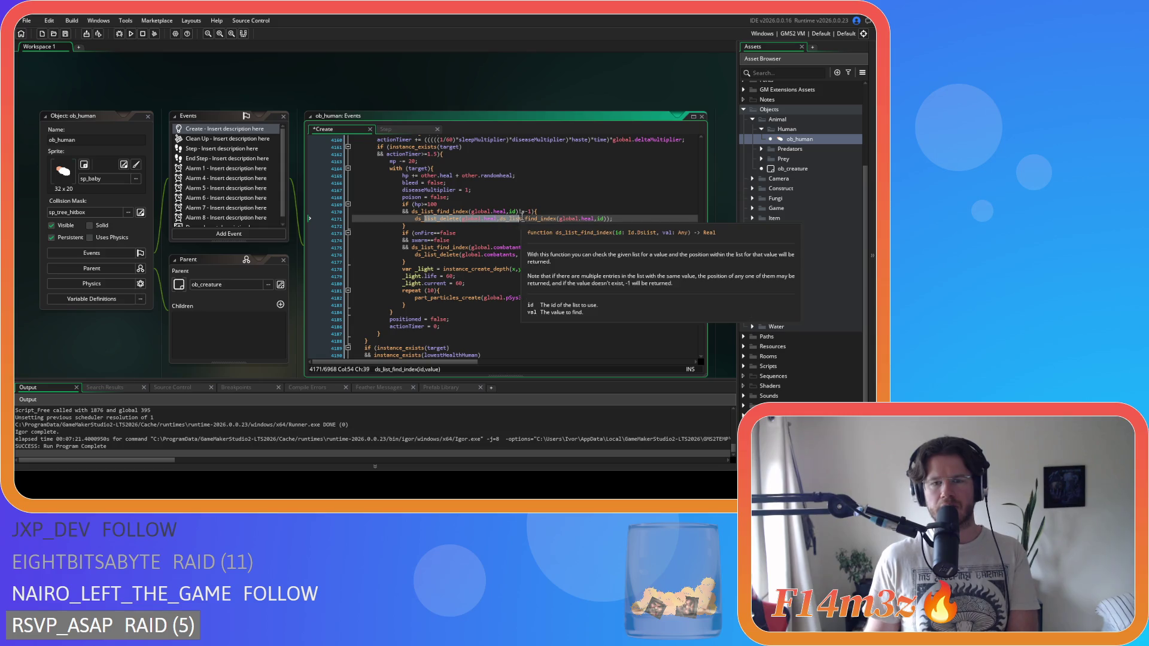
left_click(445, 167)
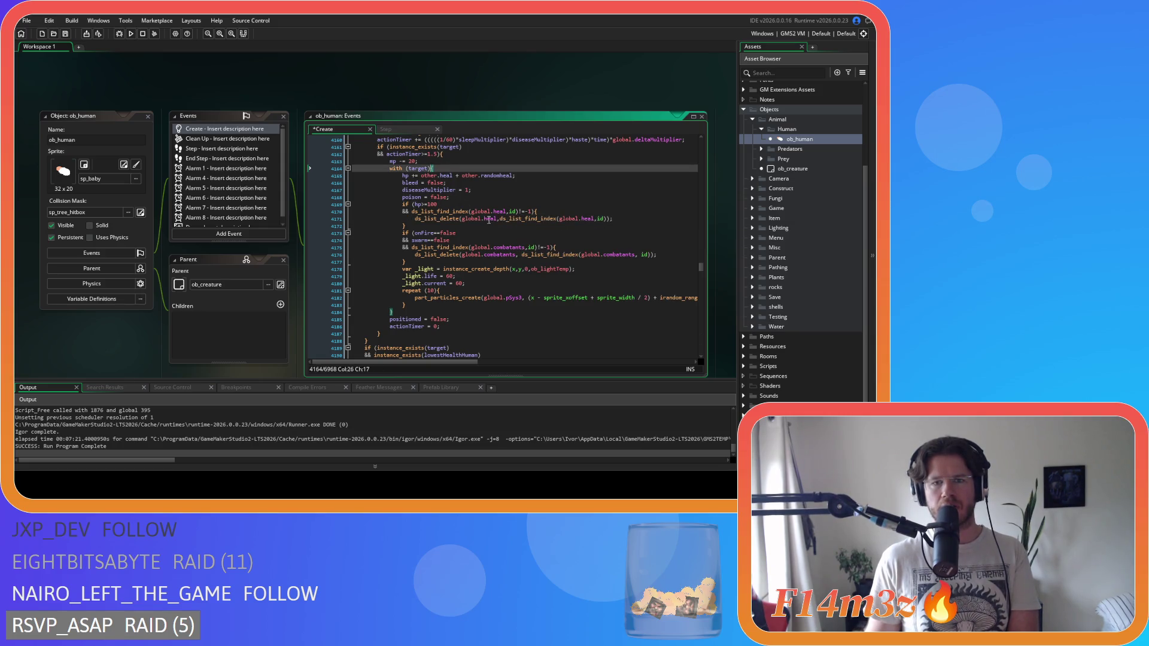
left_click(624, 218)
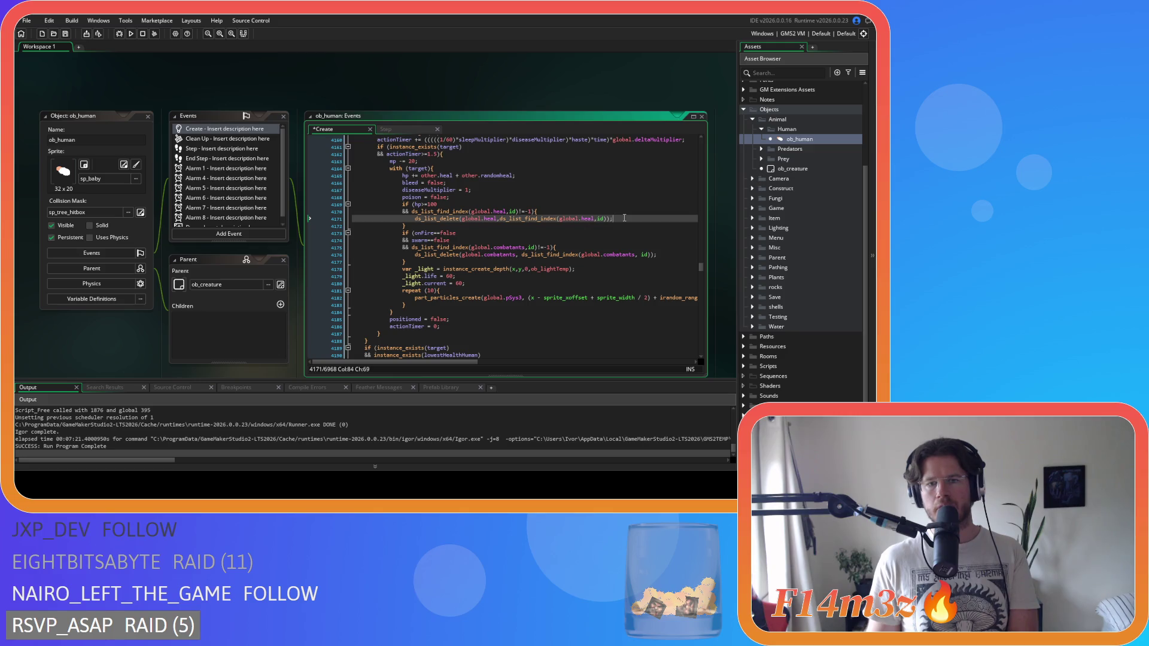
key("Return")
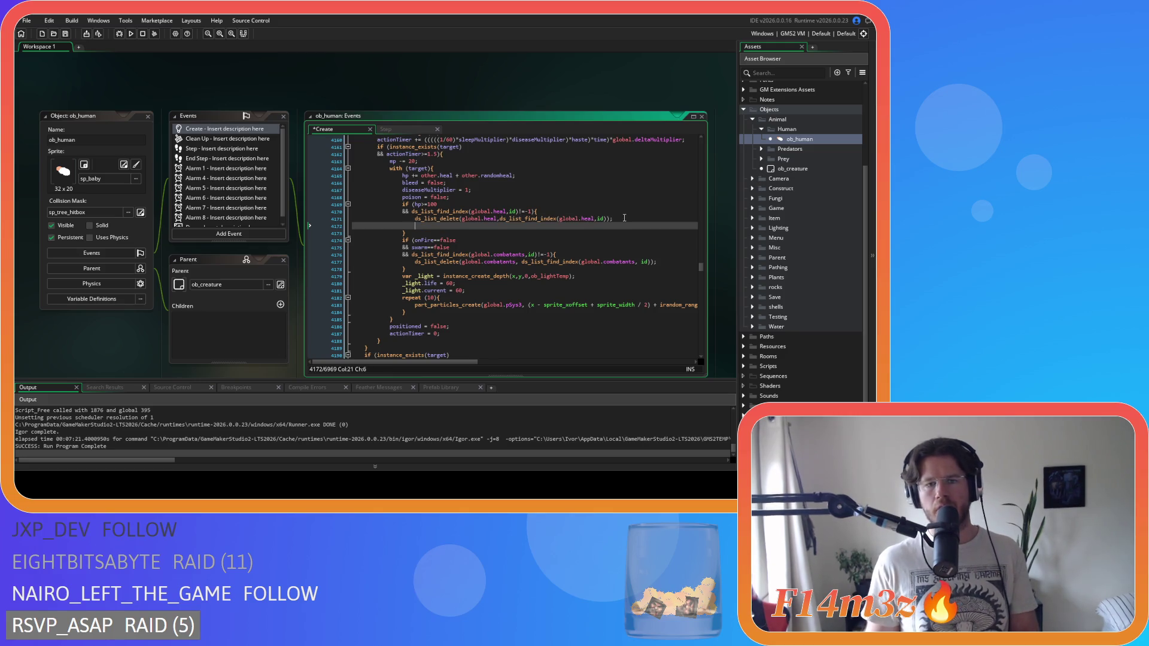
key("ctrl+v")
scroll(440, 289, "up", 3)
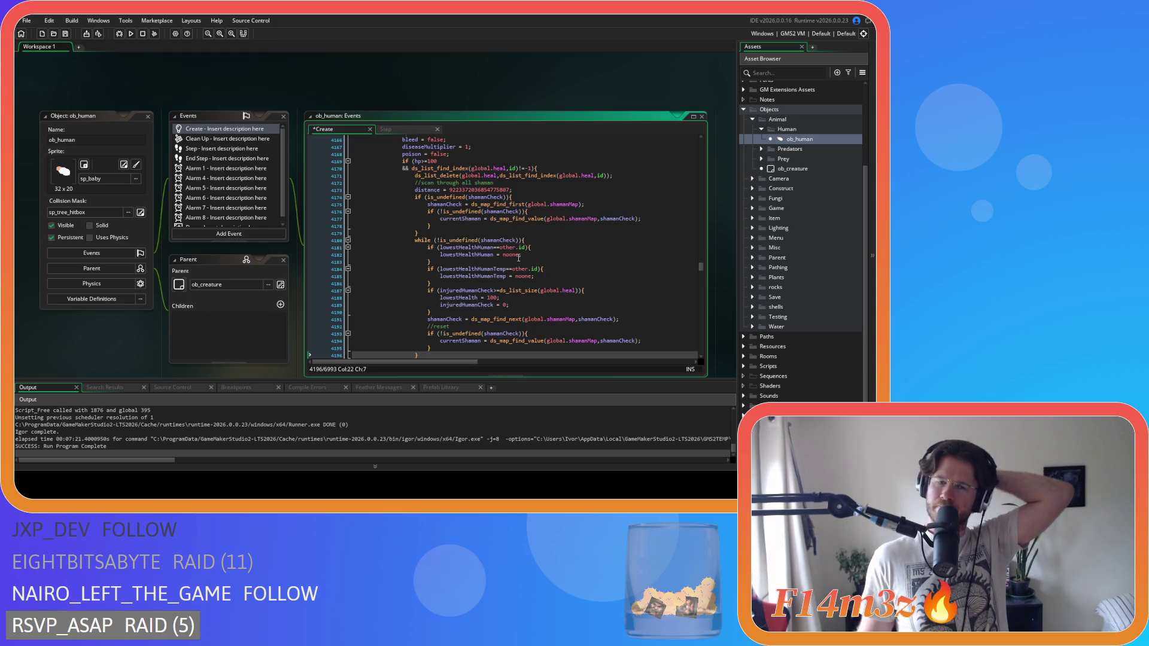
mouse_move(516, 257)
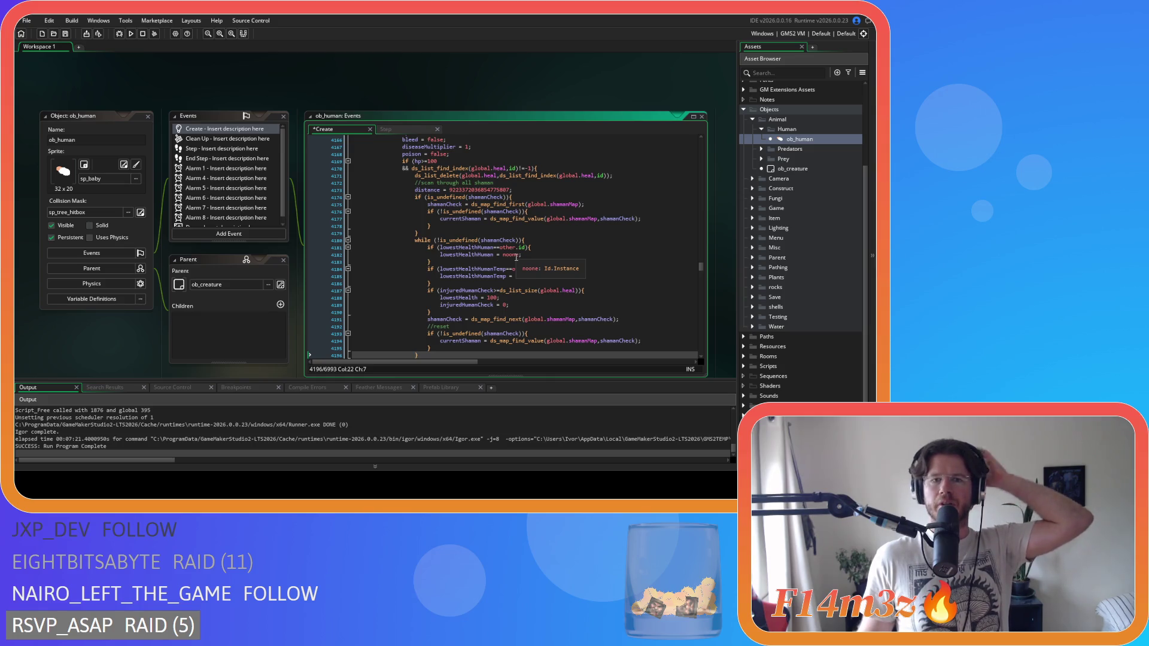
left_click_drag(512, 190, 281, 189)
key("BackSpace")
key("BackSpace")
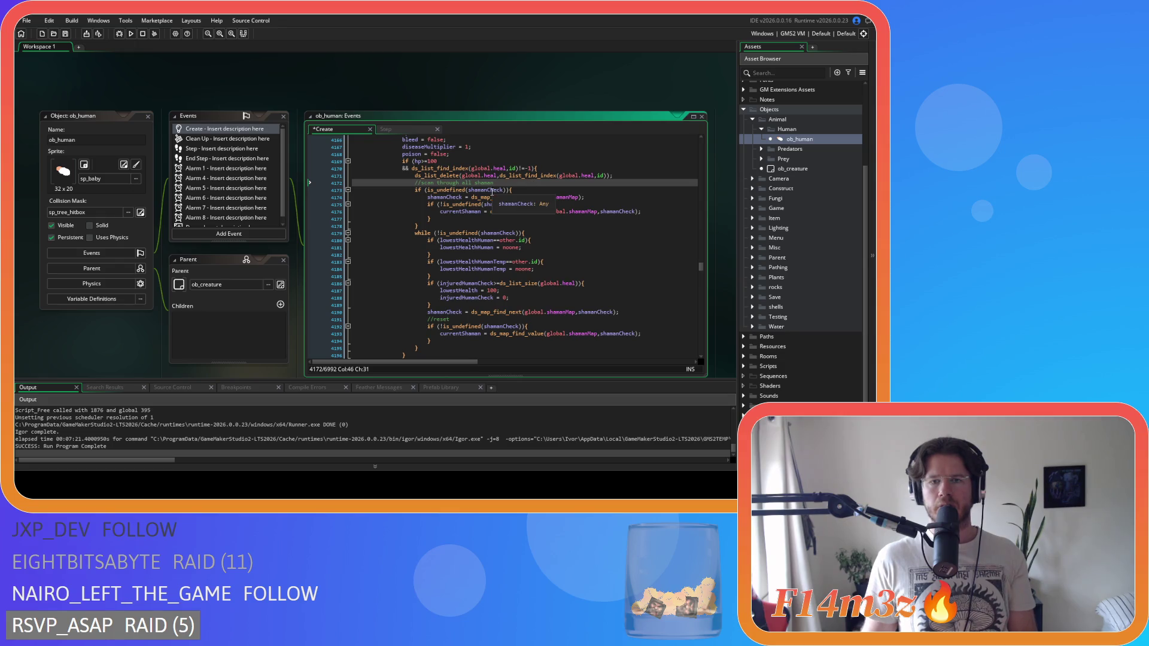
Rename shamanCheck to check and currentShaman to current in the scan's first lines and while condition.
left_click(470, 191)
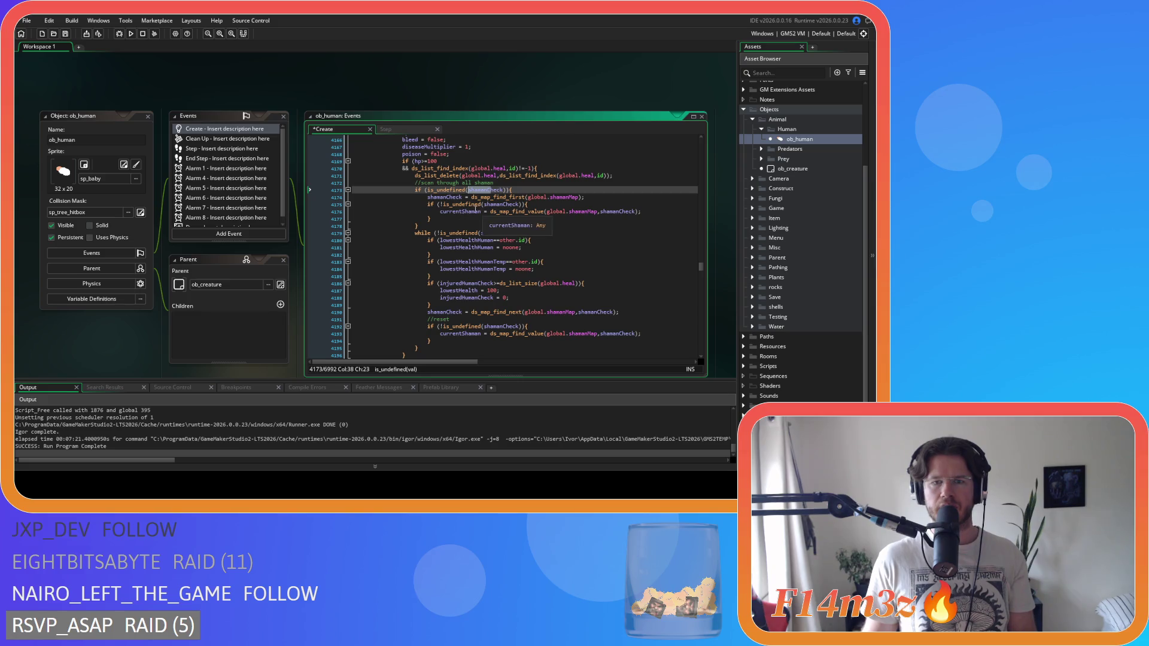
type("c")
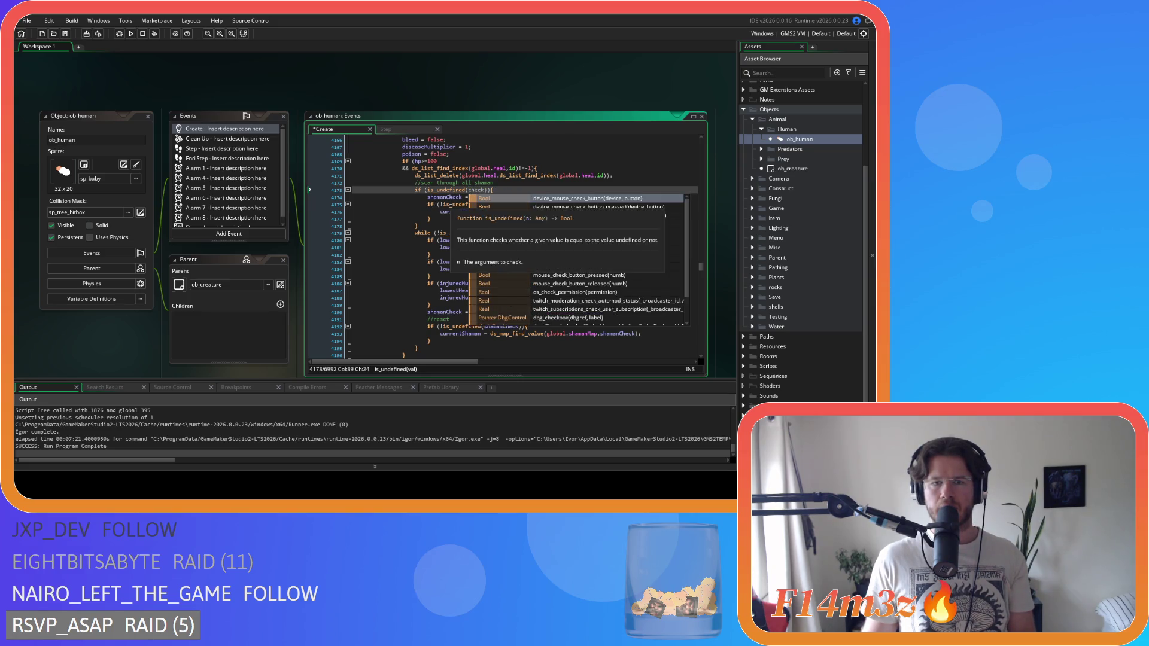
left_click(428, 198)
type("c")
key("Escape")
left_click(493, 205)
type("c")
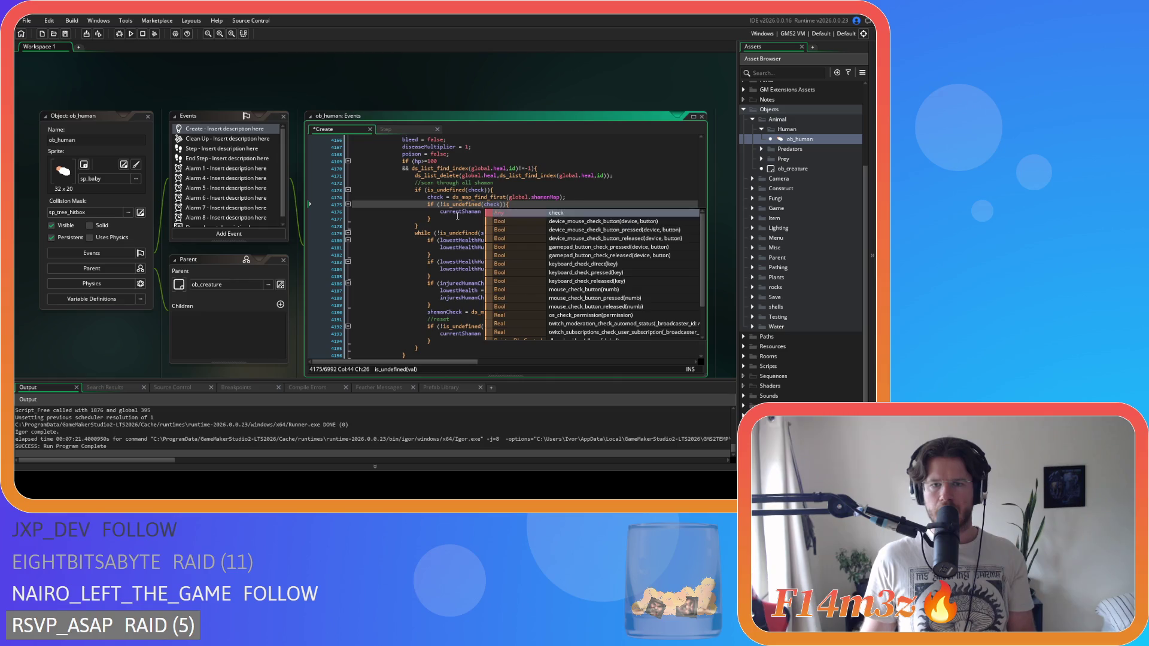
left_click(465, 215)
left_click_drag(459, 212, 480, 212)
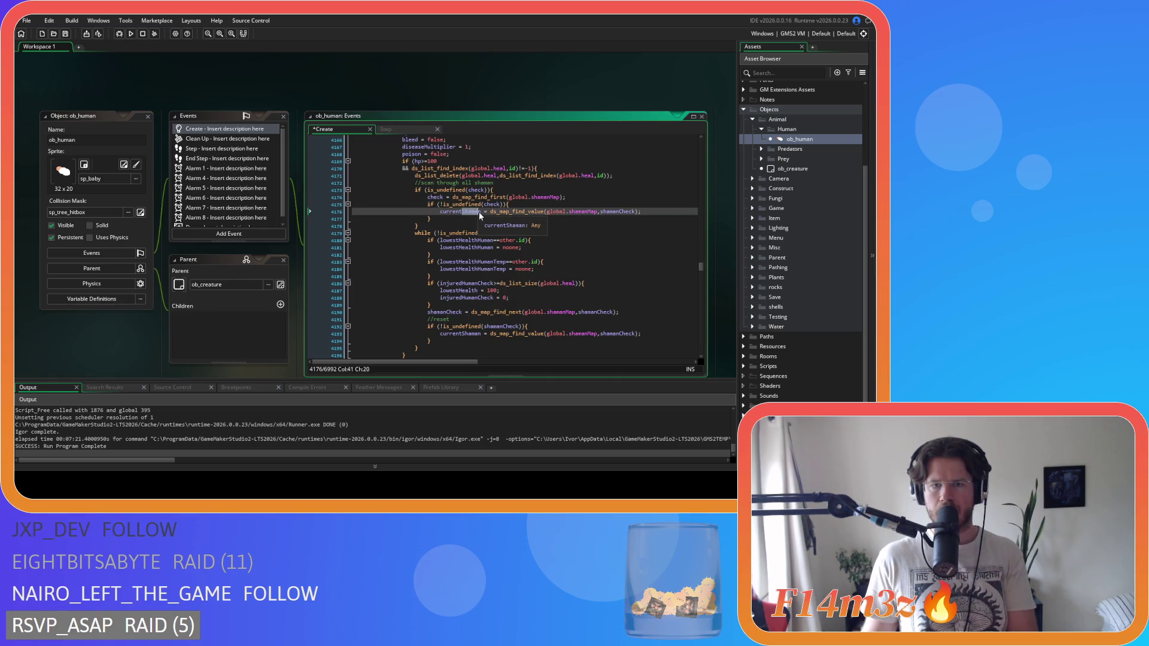
type("t")
key("Escape")
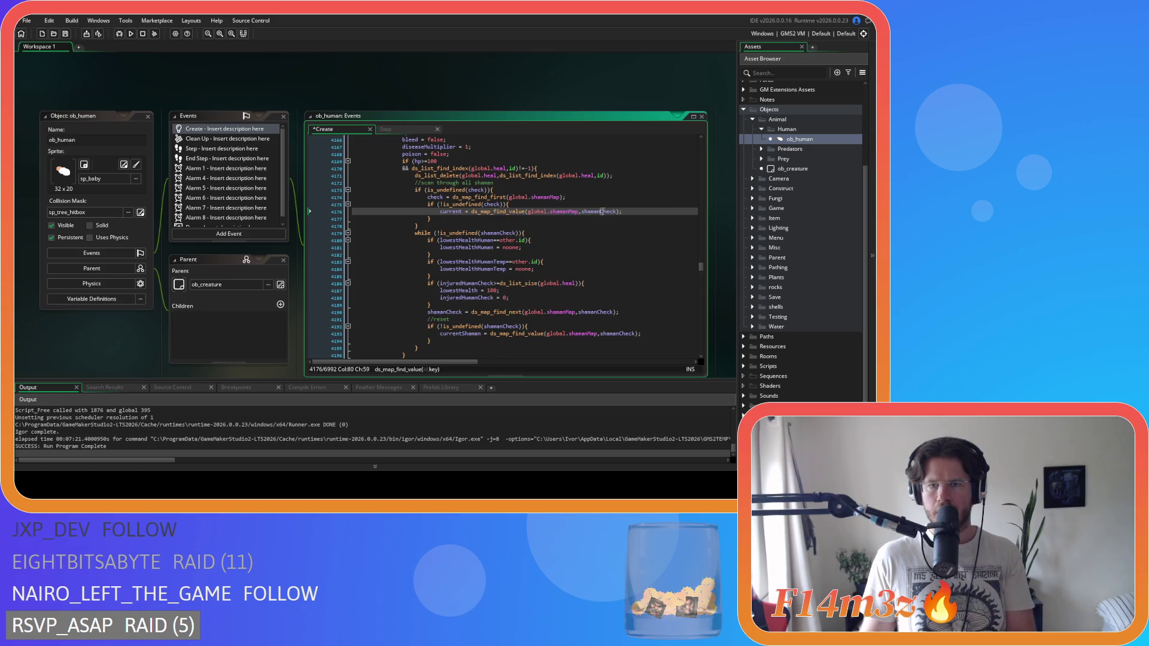
mouse_move(600, 212)
left_mouse_down()
mouse_move(613, 213)
mouse_move(581, 213)
left_mouse_up()
type("c")
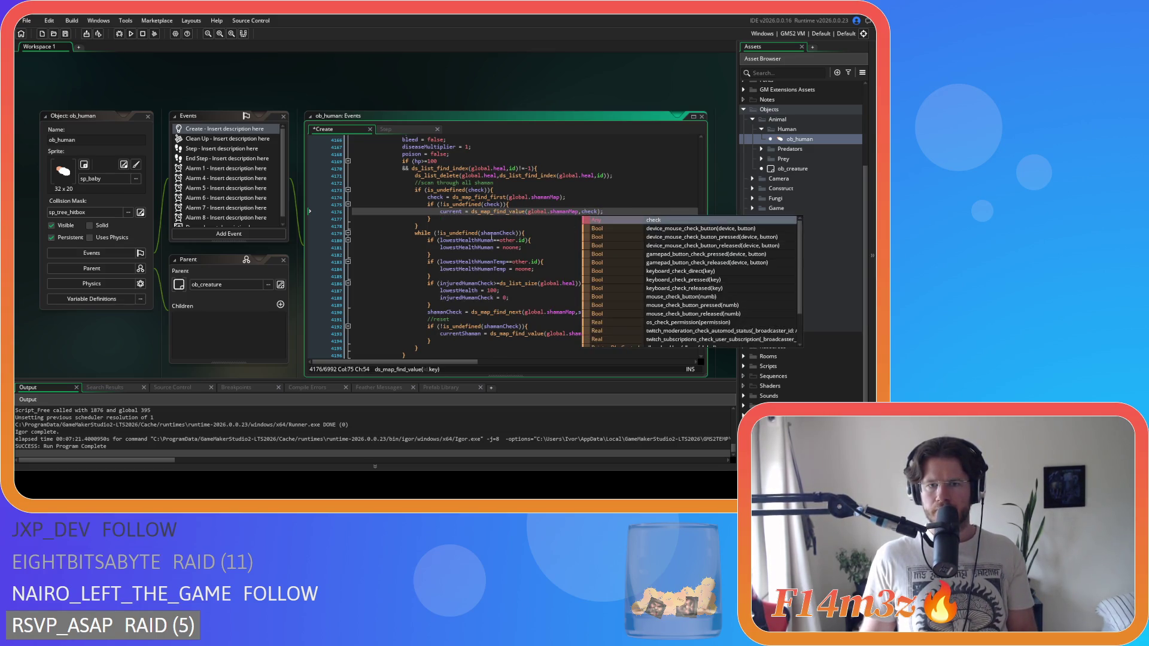
left_click_drag(502, 234, 480, 233)
type("c")
left_click(508, 276)
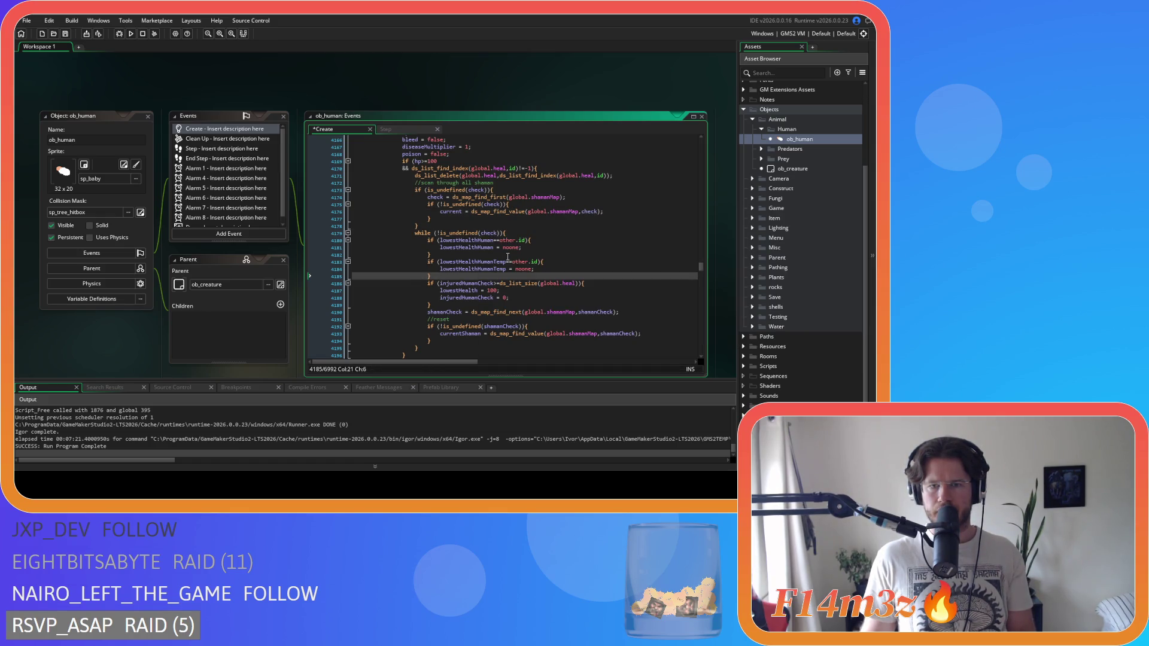
Rename the remaining shamanCheck uses so the reset reads current = ds_map_find_value(global.shamanMap,check).
scroll(507, 261, "down", 1)
left_click_drag(450, 294, 428, 294)
type("c")
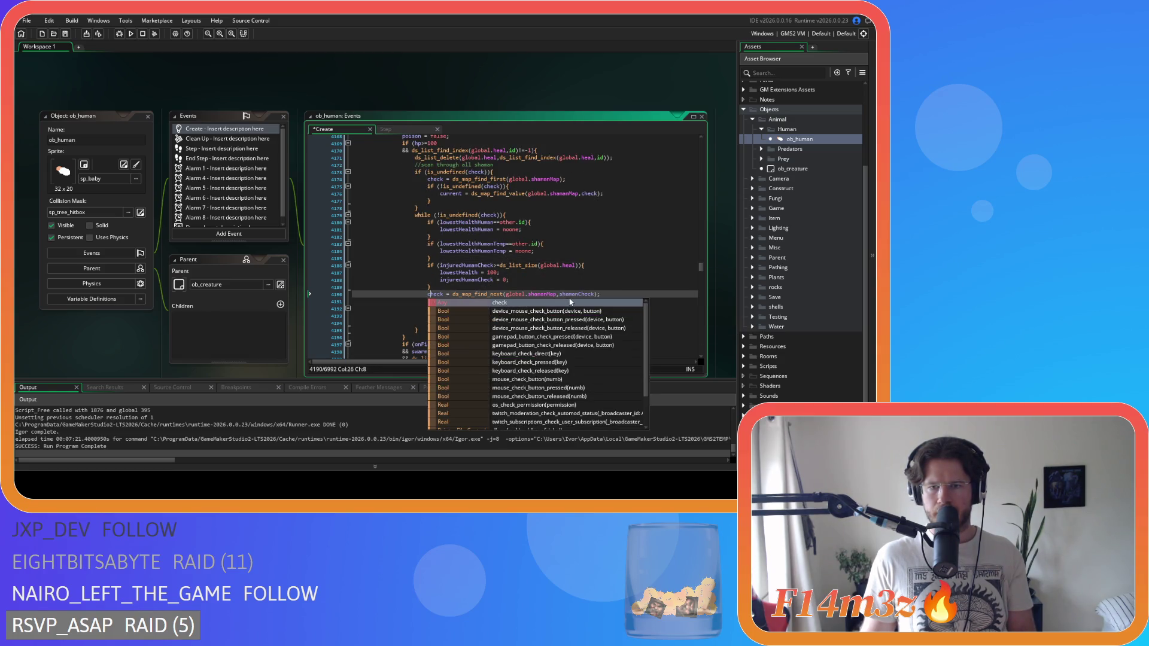
left_click(573, 295)
left_click_drag(582, 296, 561, 296)
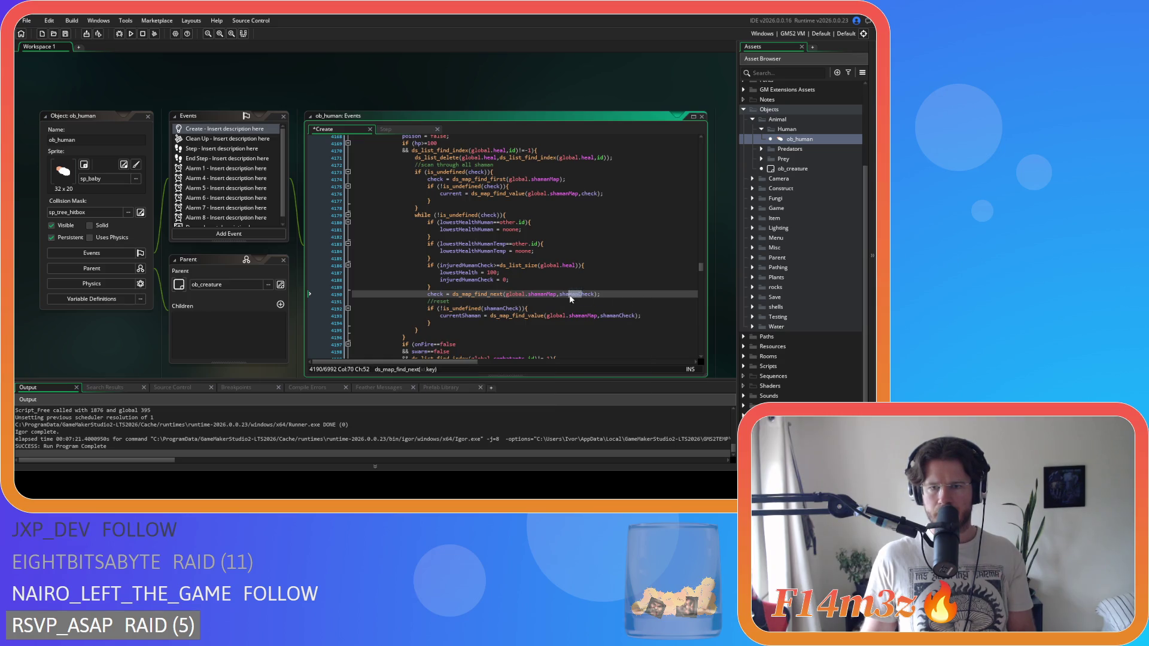
type("c")
left_click(482, 315)
left_click_drag(506, 309, 441, 316)
type("c")
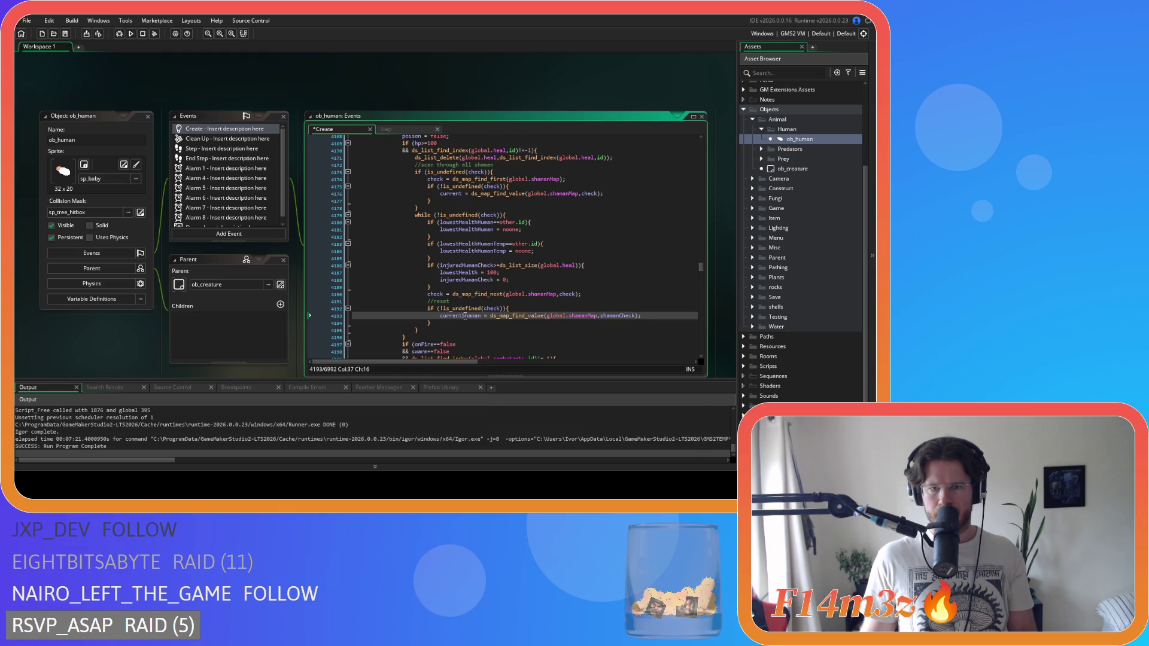
left_click(465, 321)
key("Delete")
key("Delete")
key("Delete")
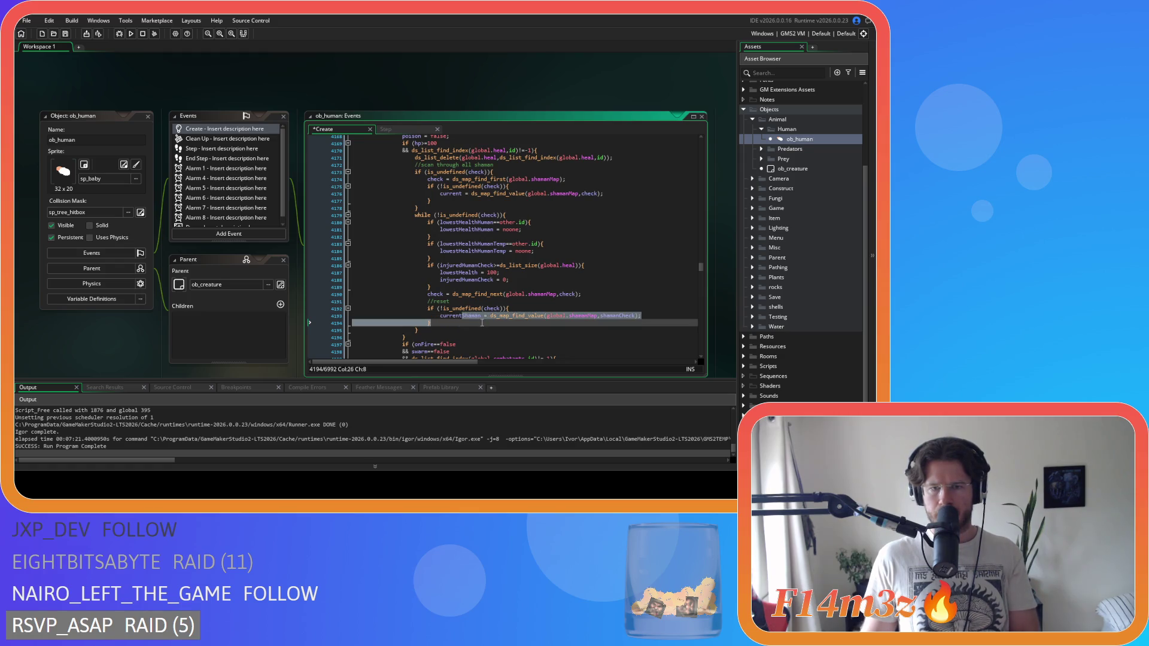
left_click(596, 317)
key("ctrl+z")
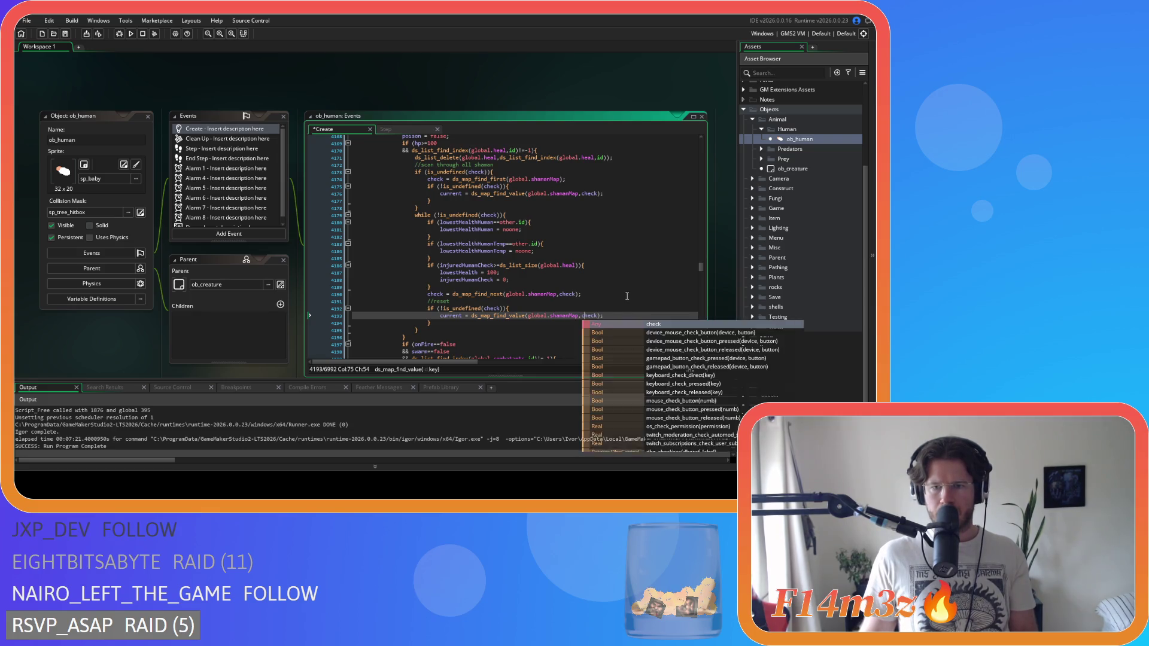
left_click(577, 280)
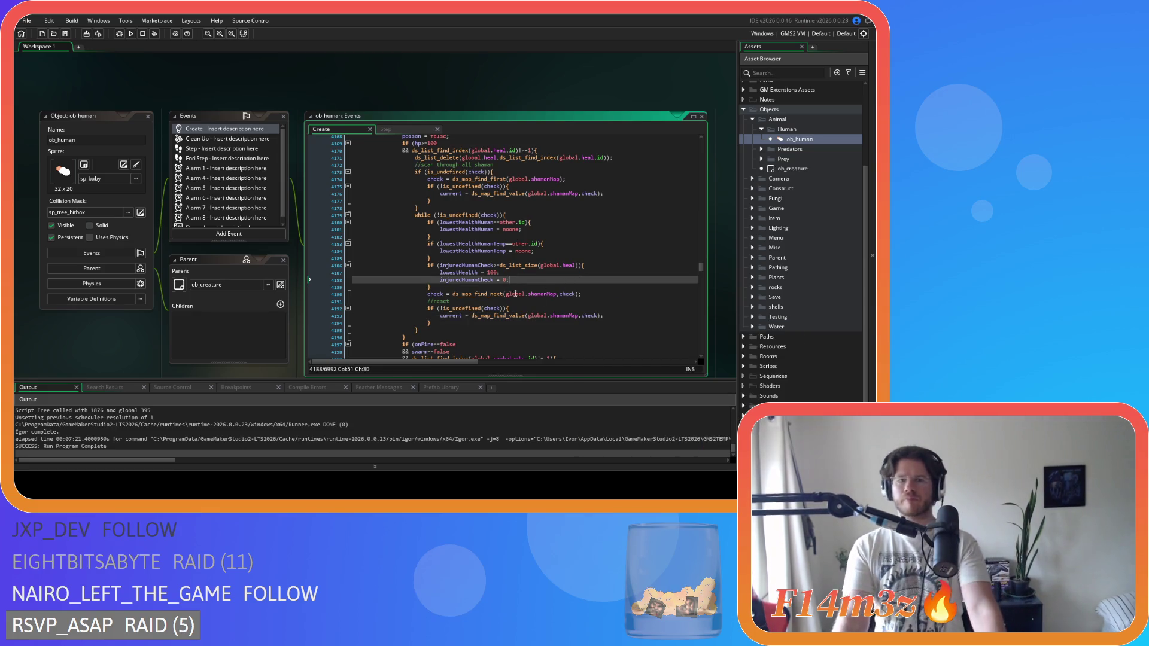
Add 'var check = undefined;' and 'var current = noone;' below the shaman scan comment.
left_click(503, 166)
key("Return")
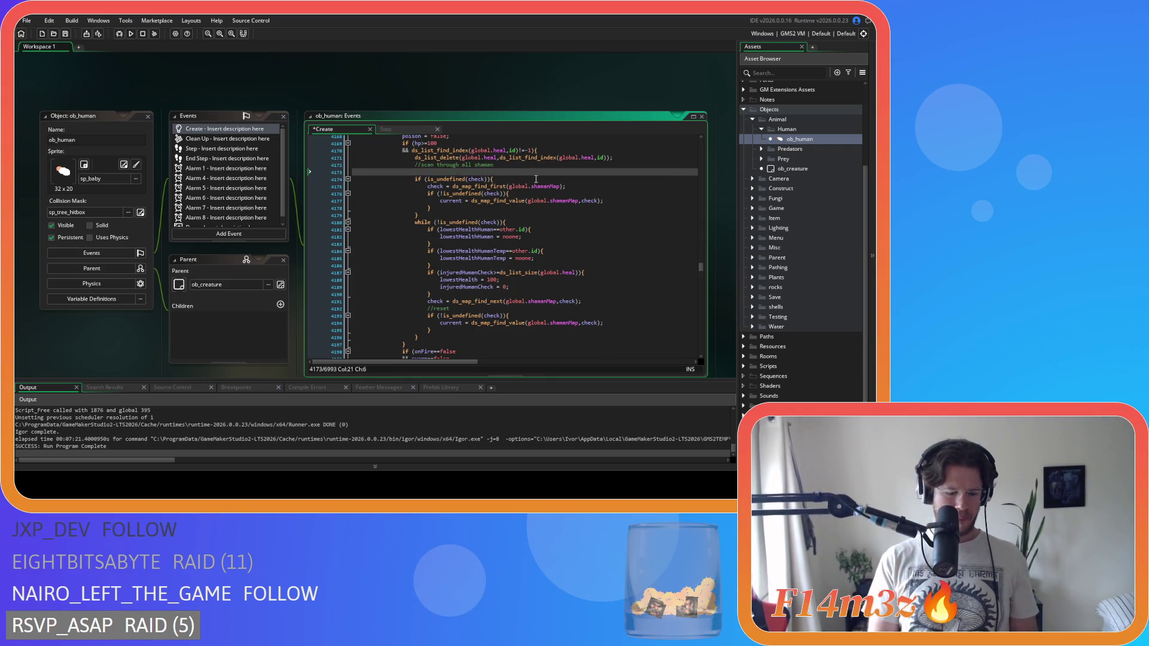
type("var check = ")
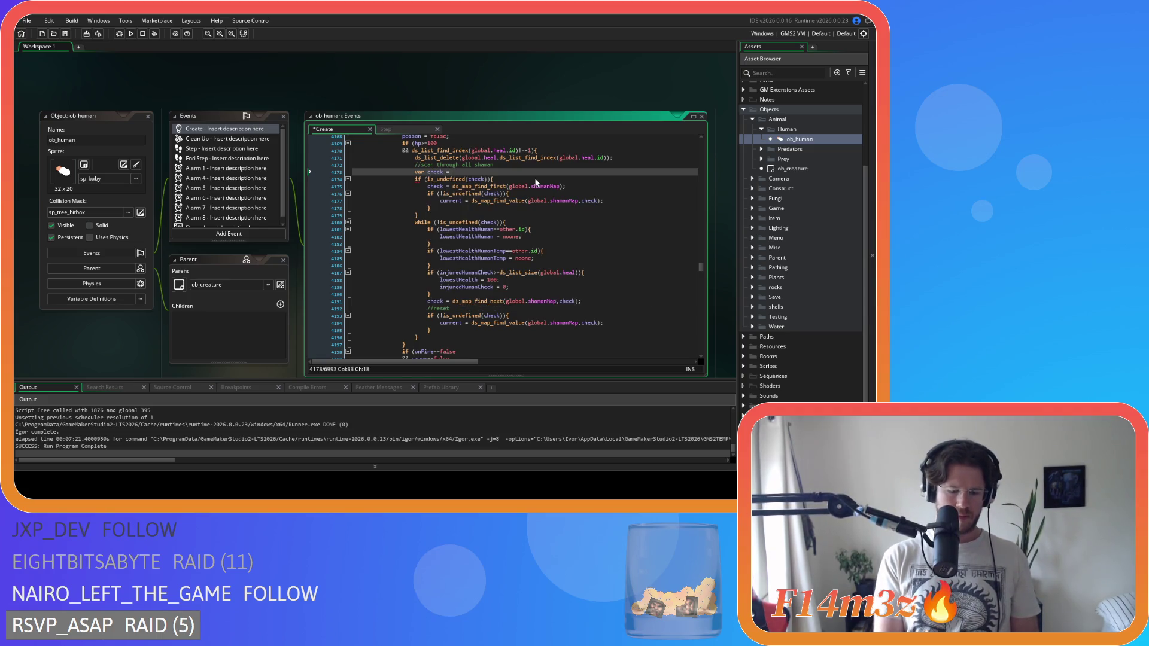
type("undefined")
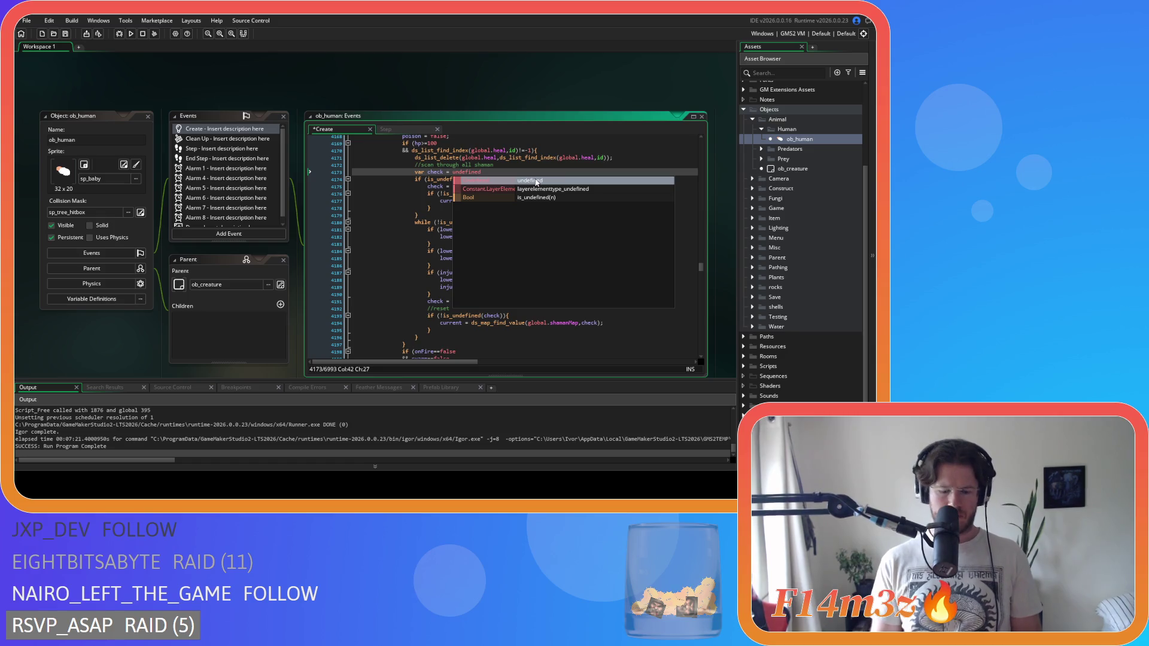
type(";")
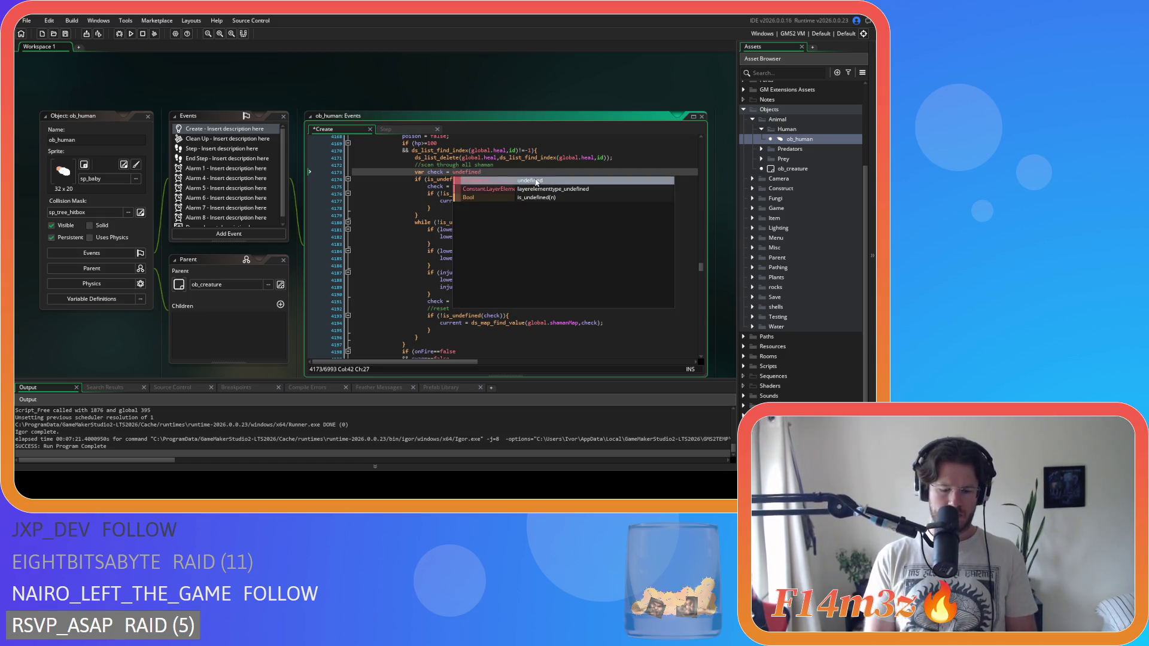
key("Return")
type("var current")
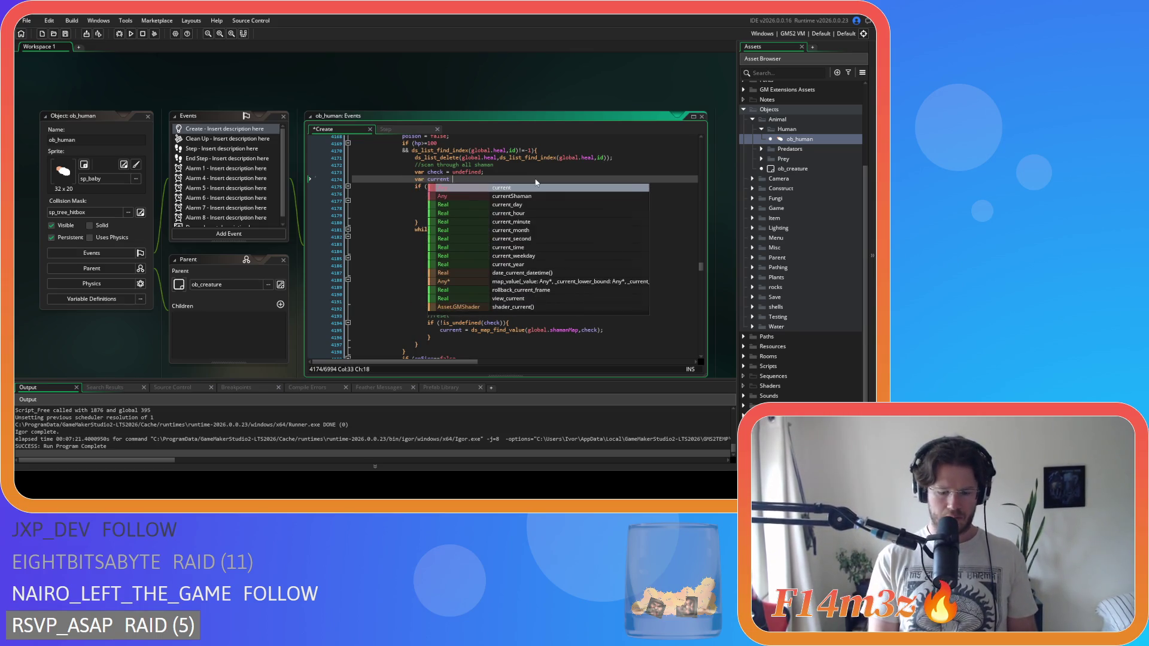
type(" = noone;")
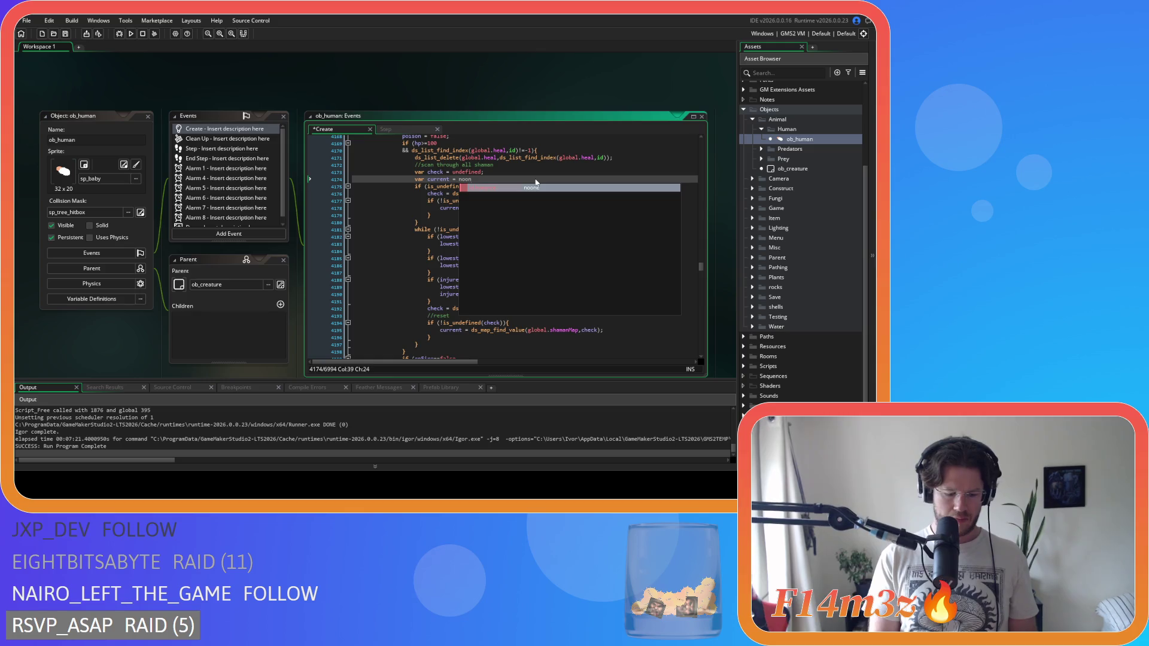
Delete the if (is_undefined(check)) line and its matching closing brace.
left_click(499, 216)
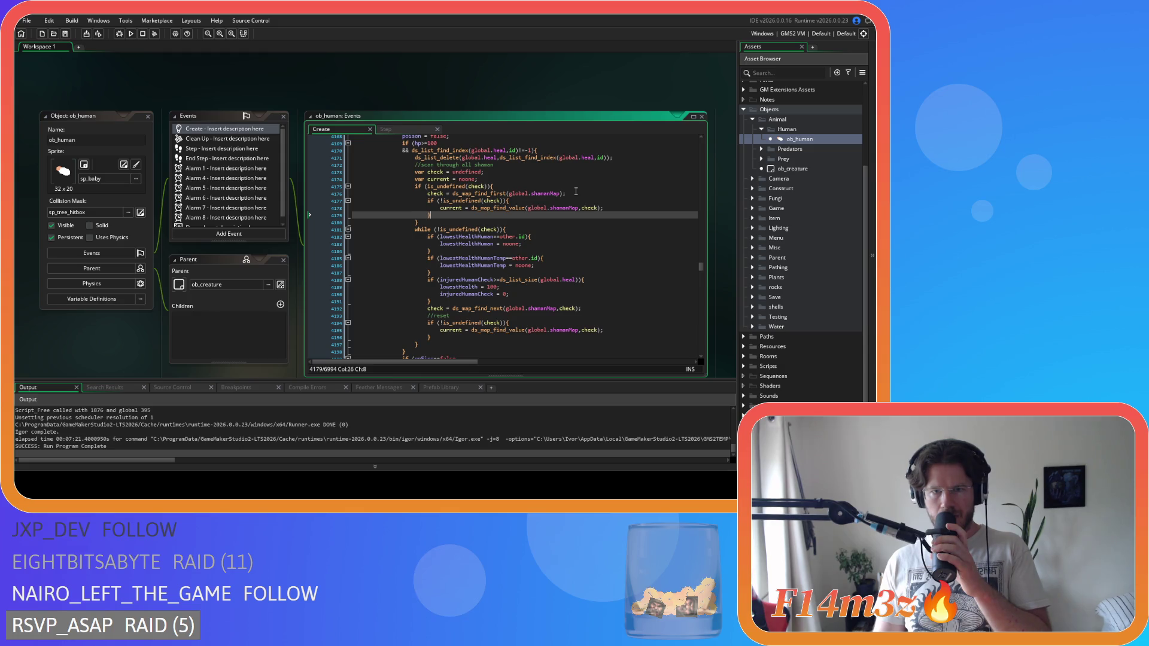
left_click(539, 183)
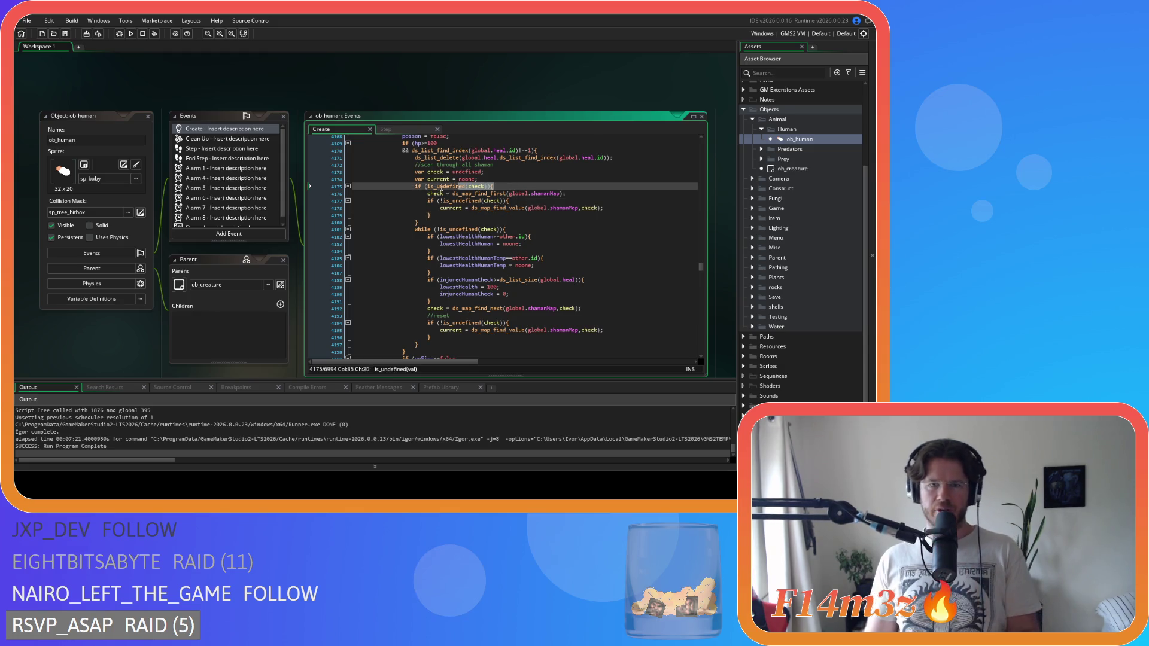
key("Left")
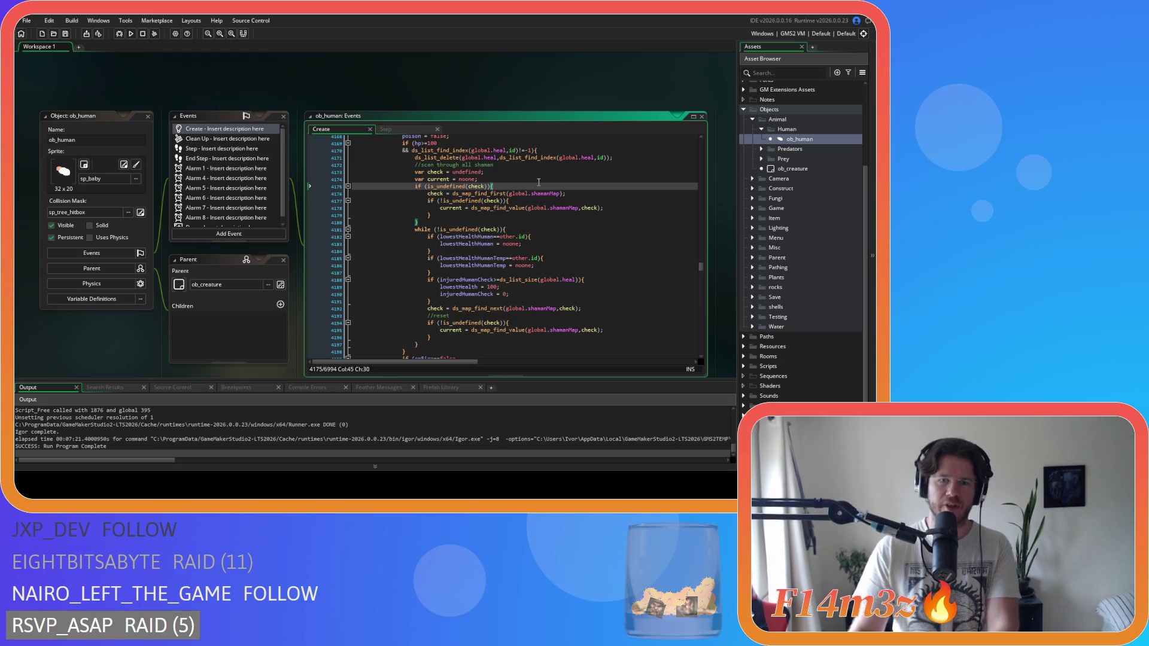
mouse_move(471, 205)
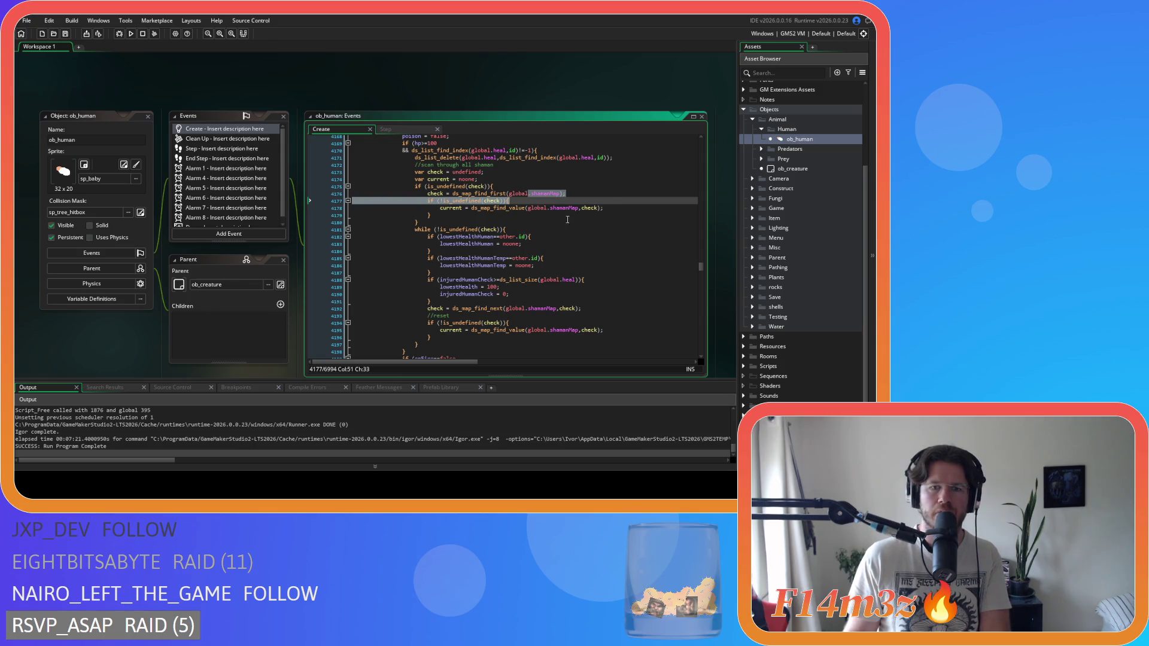
left_click(543, 215)
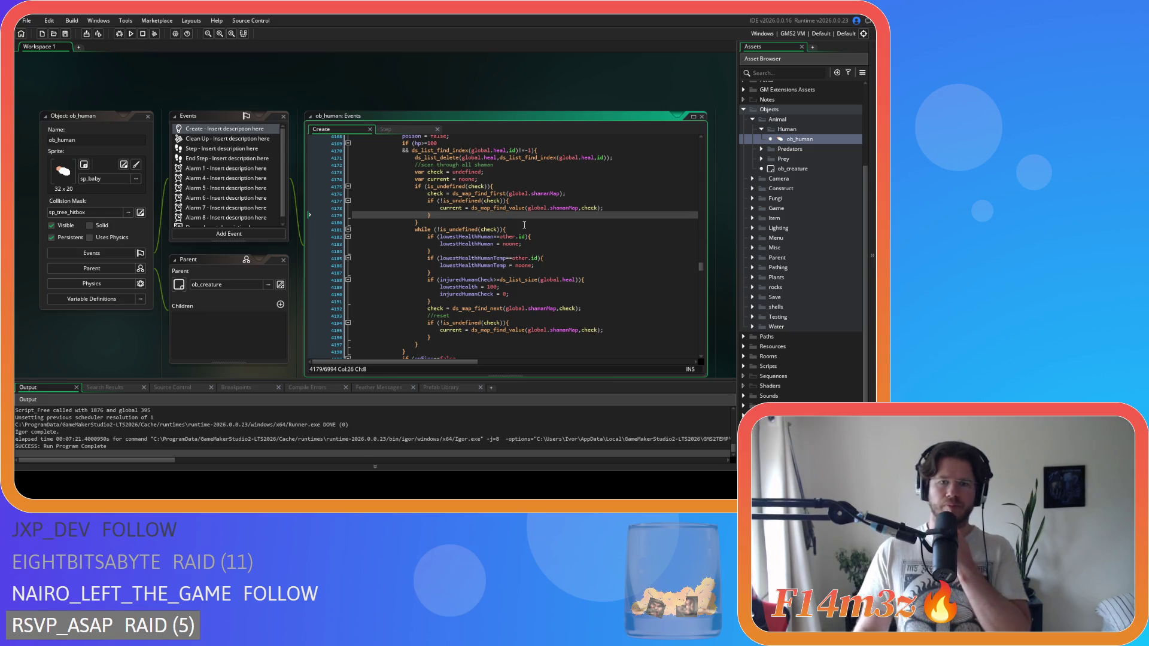
left_click_drag(504, 187, 288, 193)
key("Delete")
left_click_drag(418, 215, 335, 218)
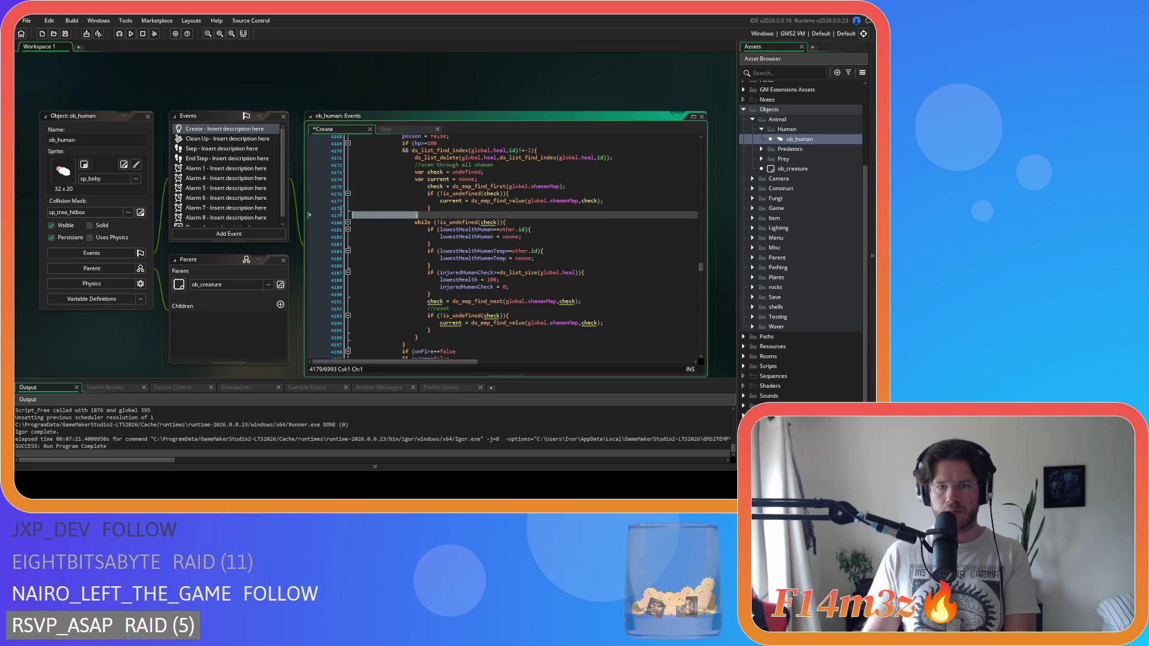
key("Delete")
left_click_drag(419, 207, 336, 180)
left_click(490, 207)
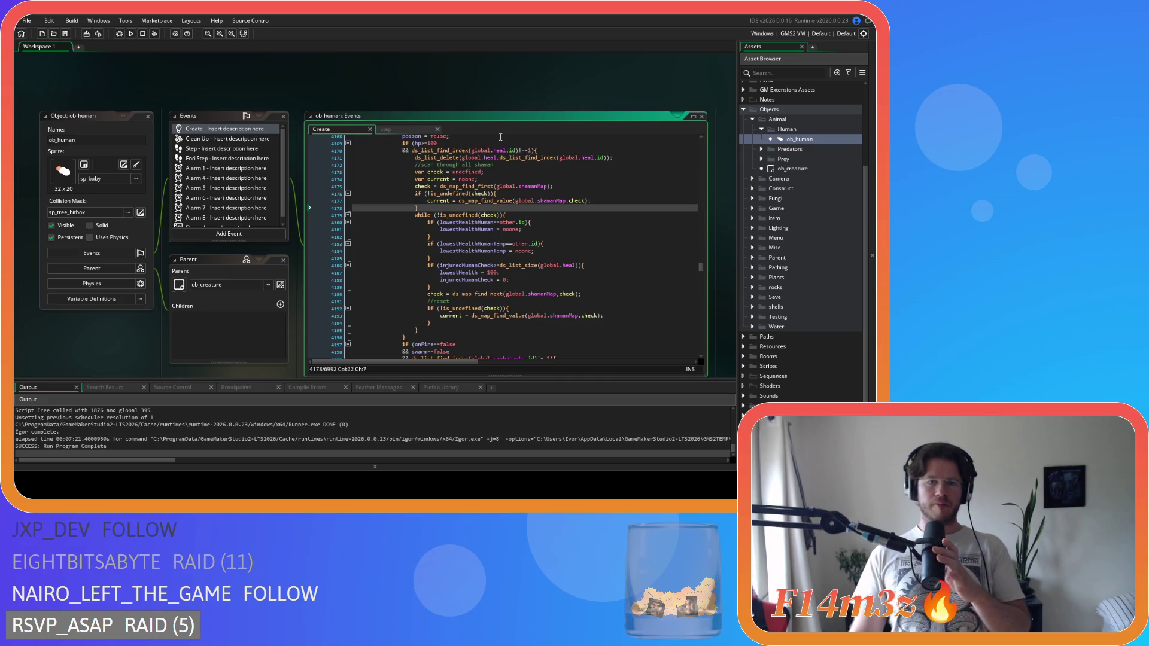
left_click(461, 158)
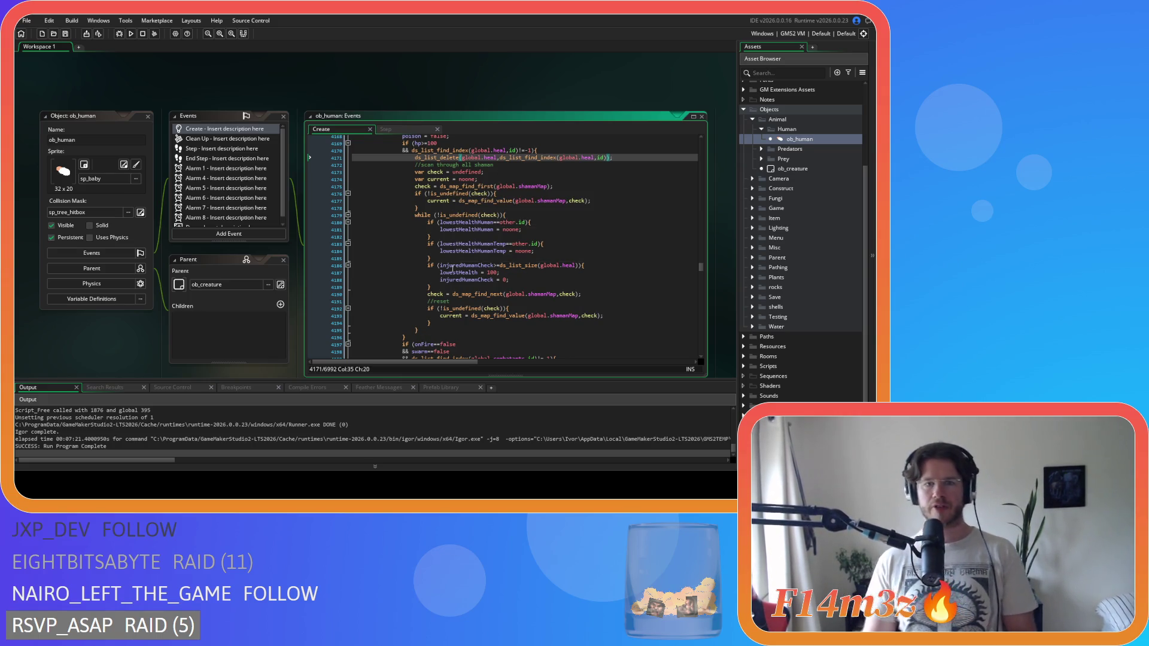
left_click_drag(419, 333, 417, 167)
right_click(425, 185)
key("Escape")
left_click(483, 201)
left_click(484, 172)
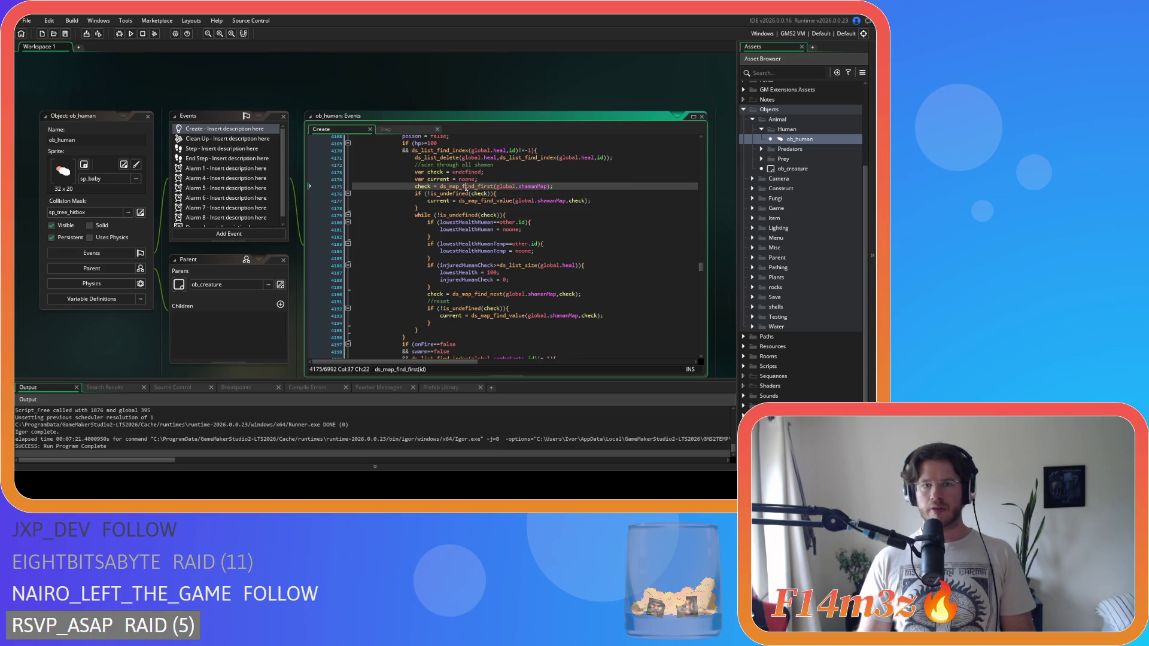
left_click_drag(467, 201, 417, 207)
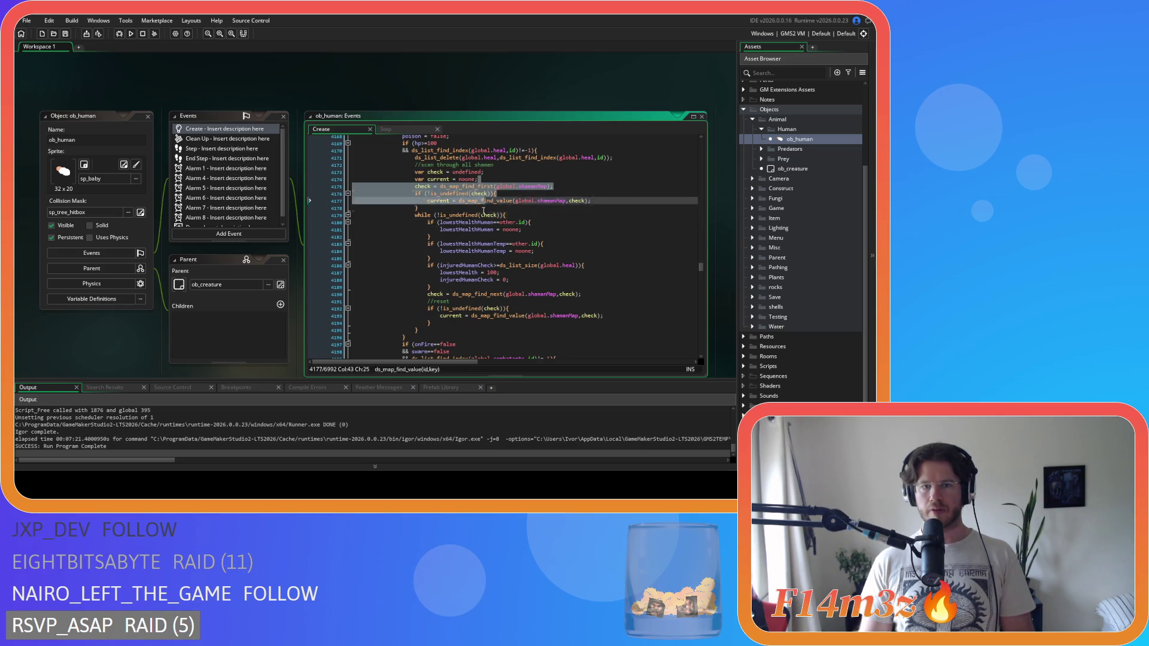
left_click_drag(516, 201, 566, 206)
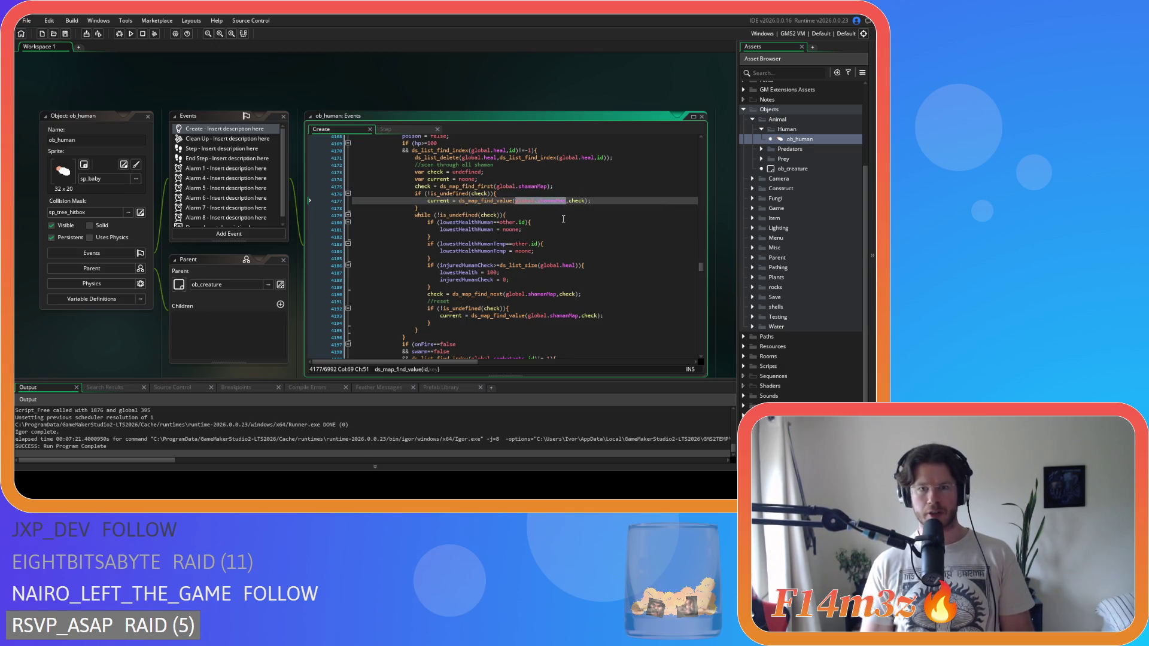
left_click(519, 221)
left_click(475, 236)
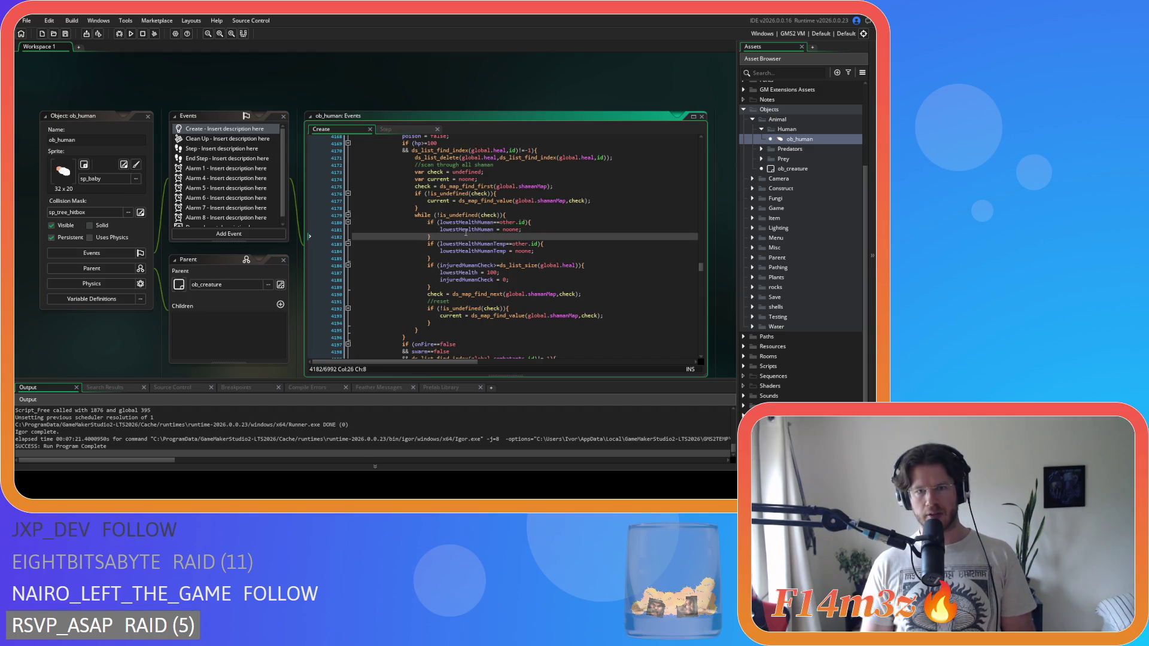
left_click(482, 215)
left_click(495, 237)
left_click(536, 214)
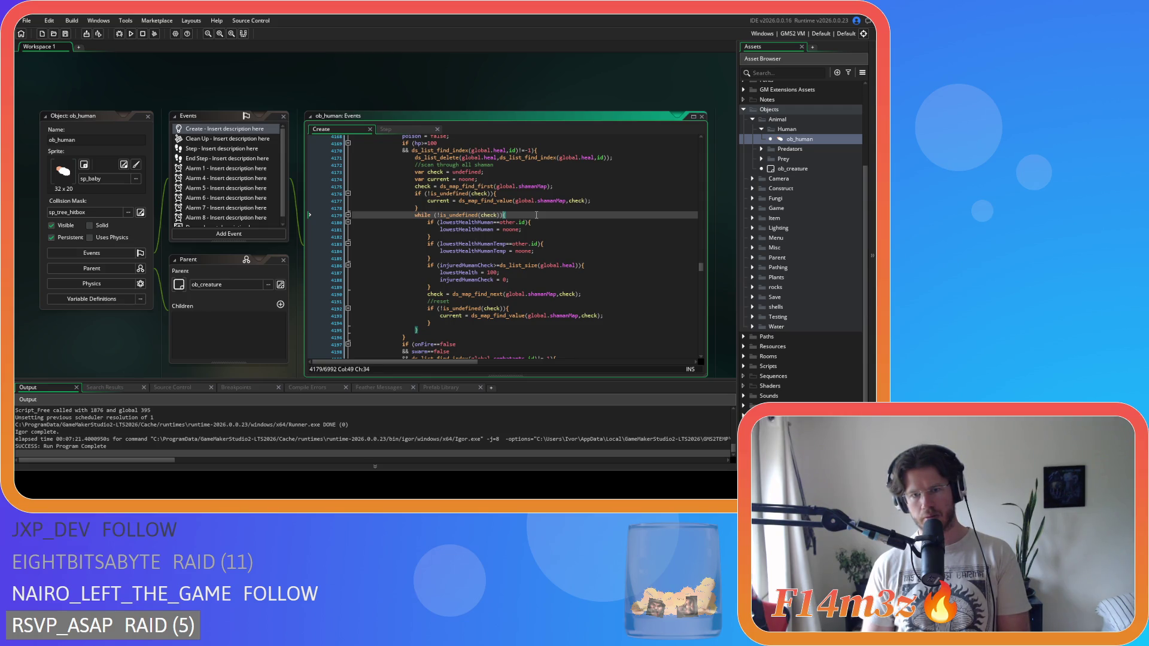
left_click(543, 236)
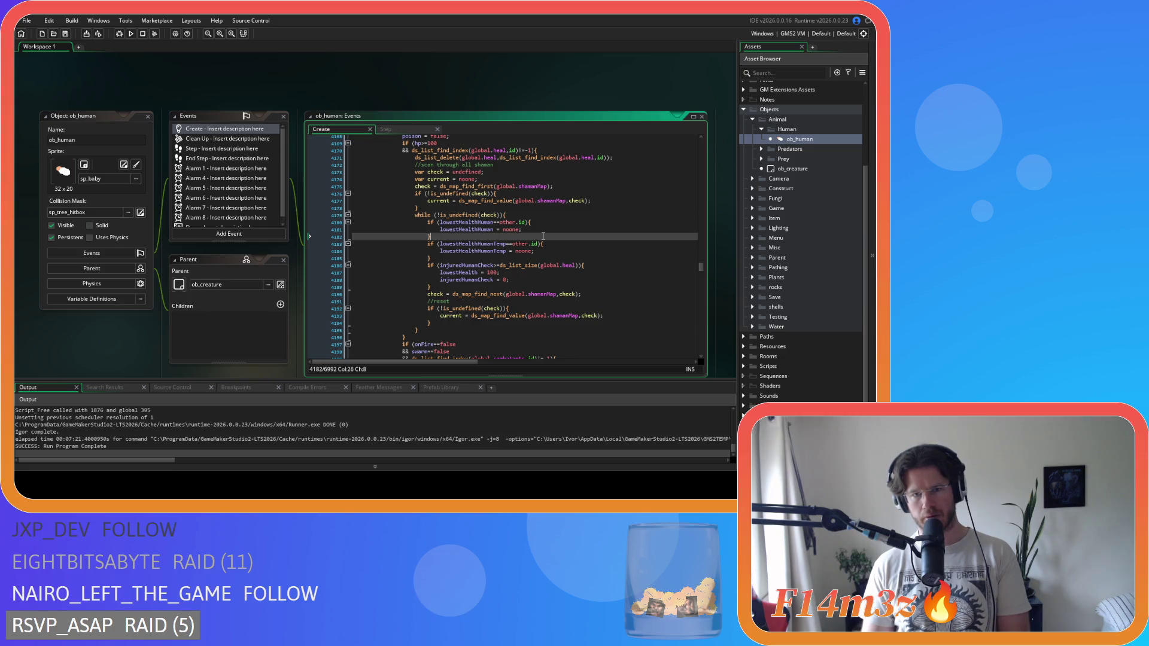
left_click(443, 272)
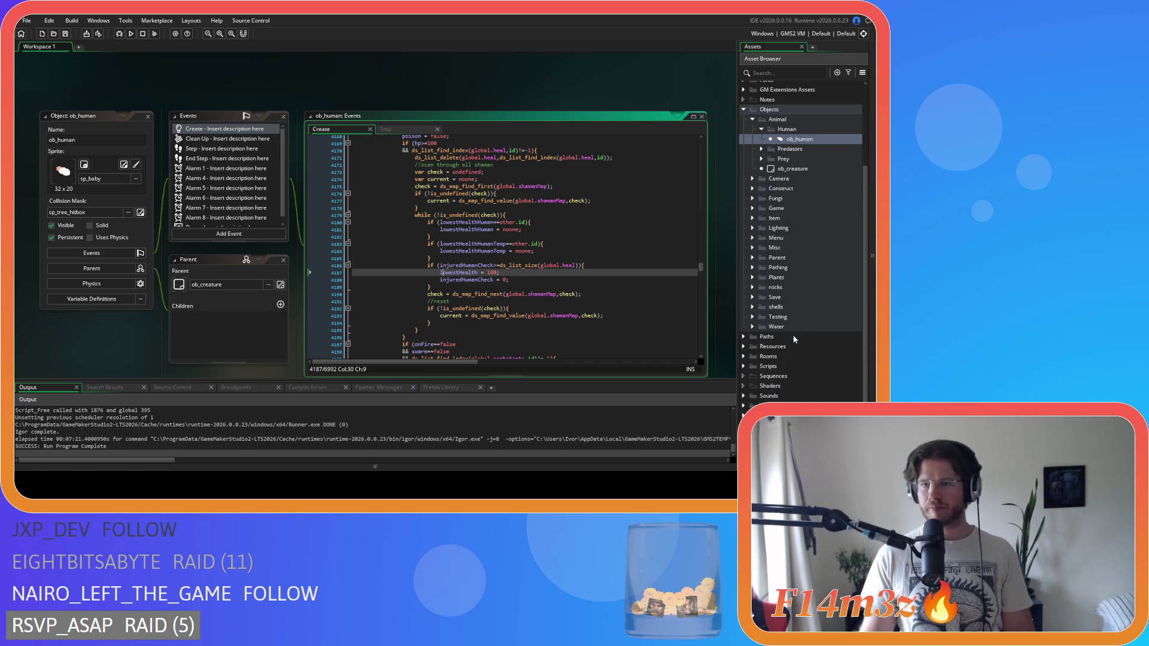
Open the sc_trackersUpdate script and select its with (currentShaman) line for reference.
left_click(744, 366)
scroll(777, 358, "down", 10)
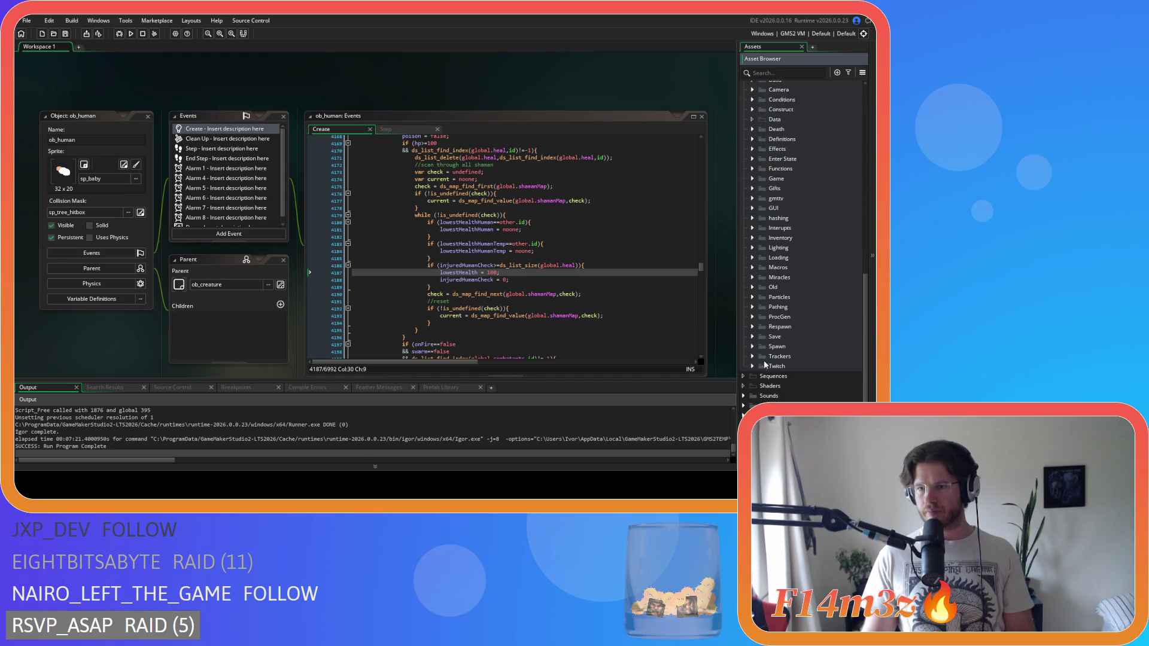
double_click(809, 339)
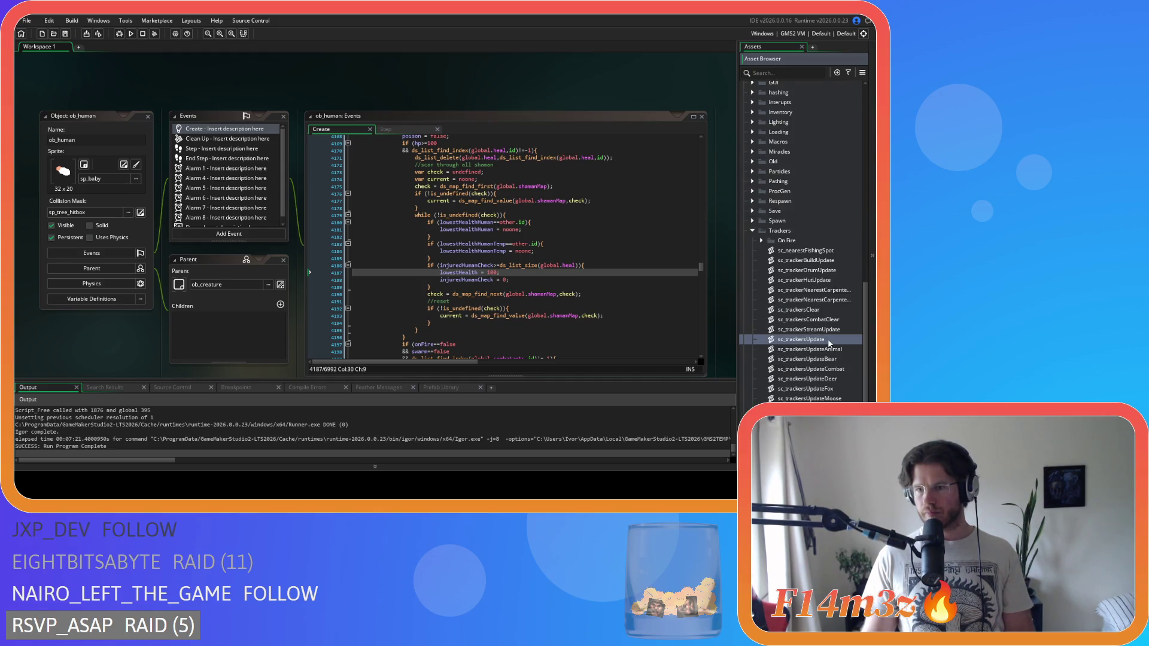
mouse_move(436, 118)
left_mouse_down()
mouse_move(439, 182)
mouse_move(363, 202)
left_mouse_up()
scroll(363, 202, "down", 10)
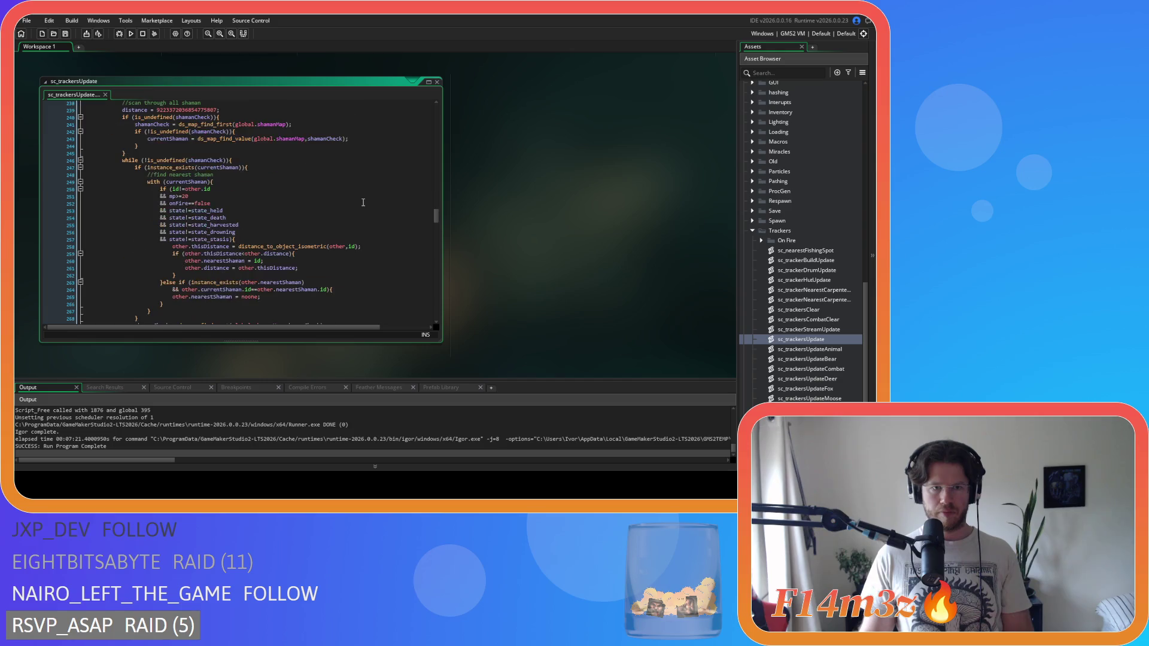
left_click_drag(144, 182, 401, 180)
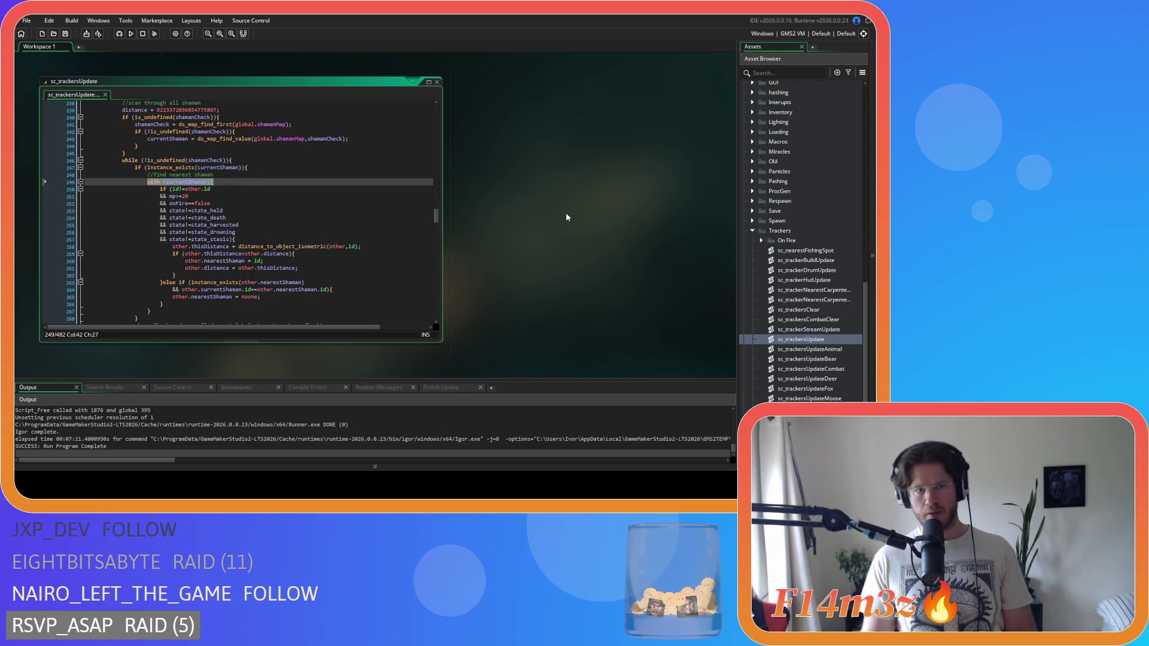
scroll(586, 229, "up", 5)
Add a with (current) line after the while opening and a closing brace after the loop body.
scroll(250, 268, "down", 1)
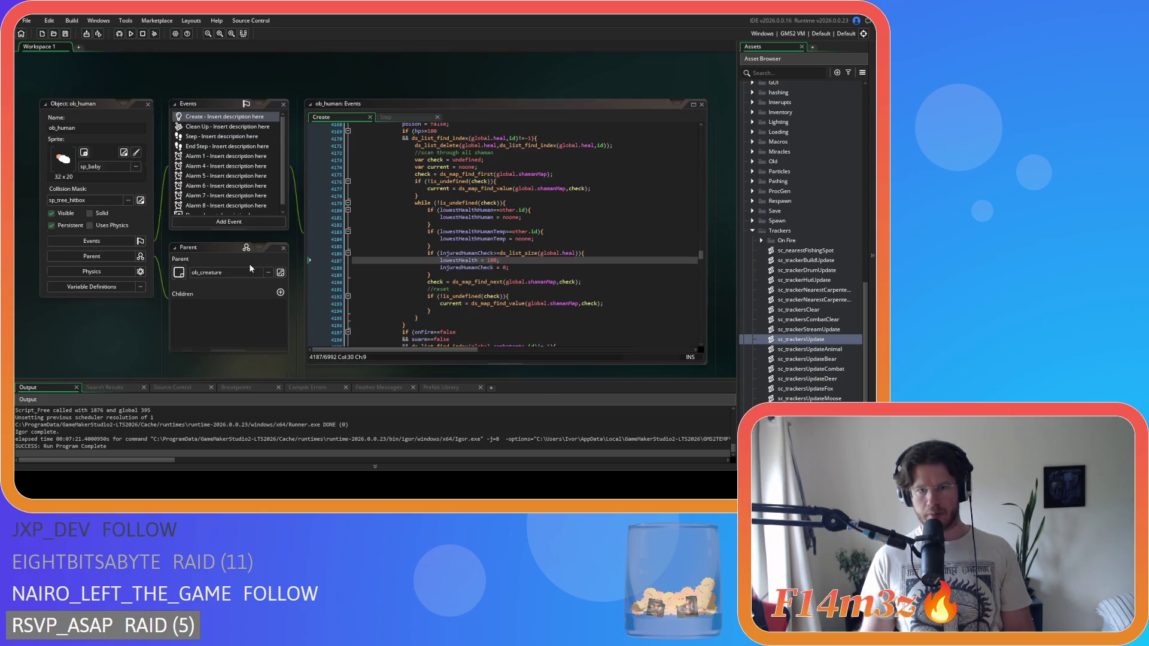
left_click(584, 200)
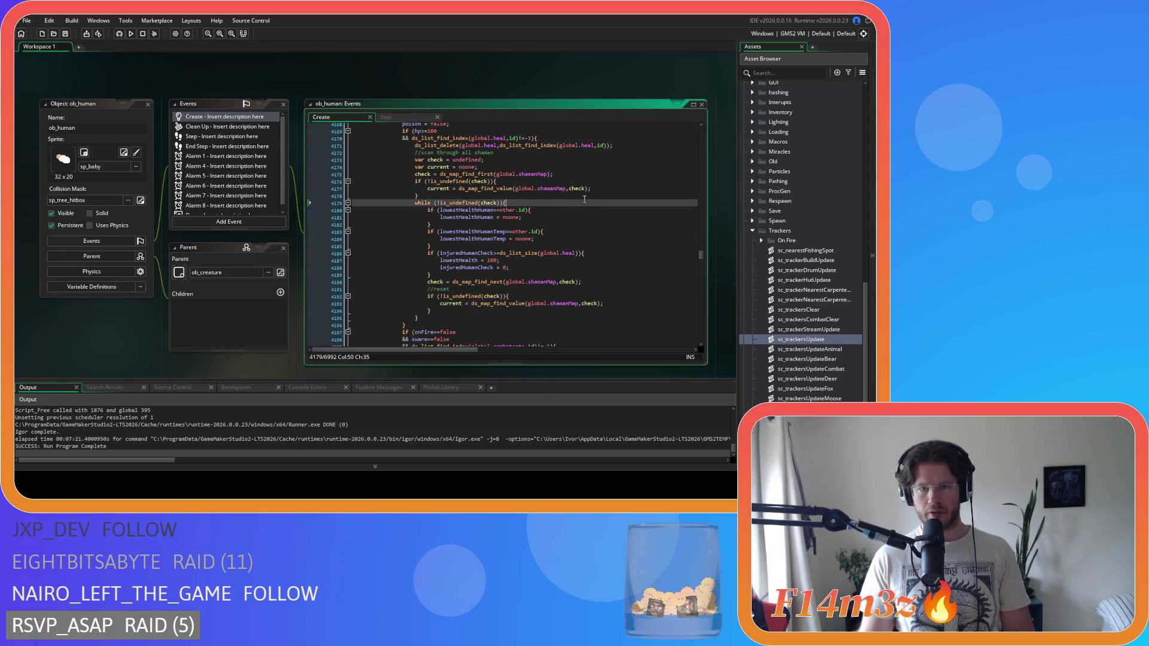
key("Return")
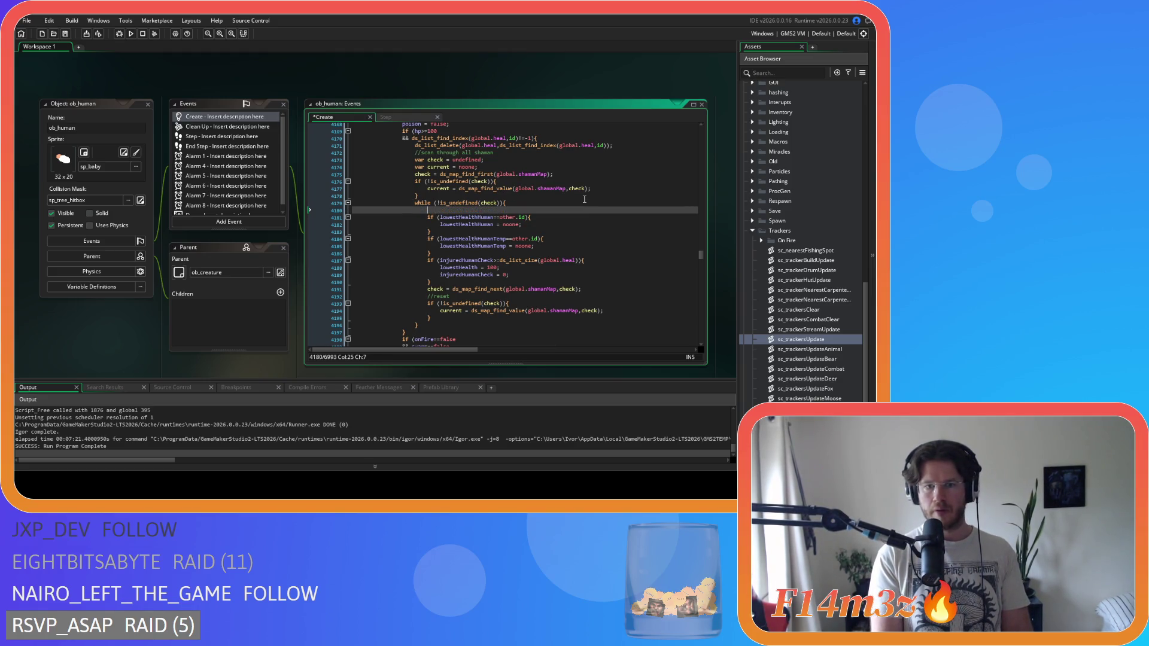
type("wi")
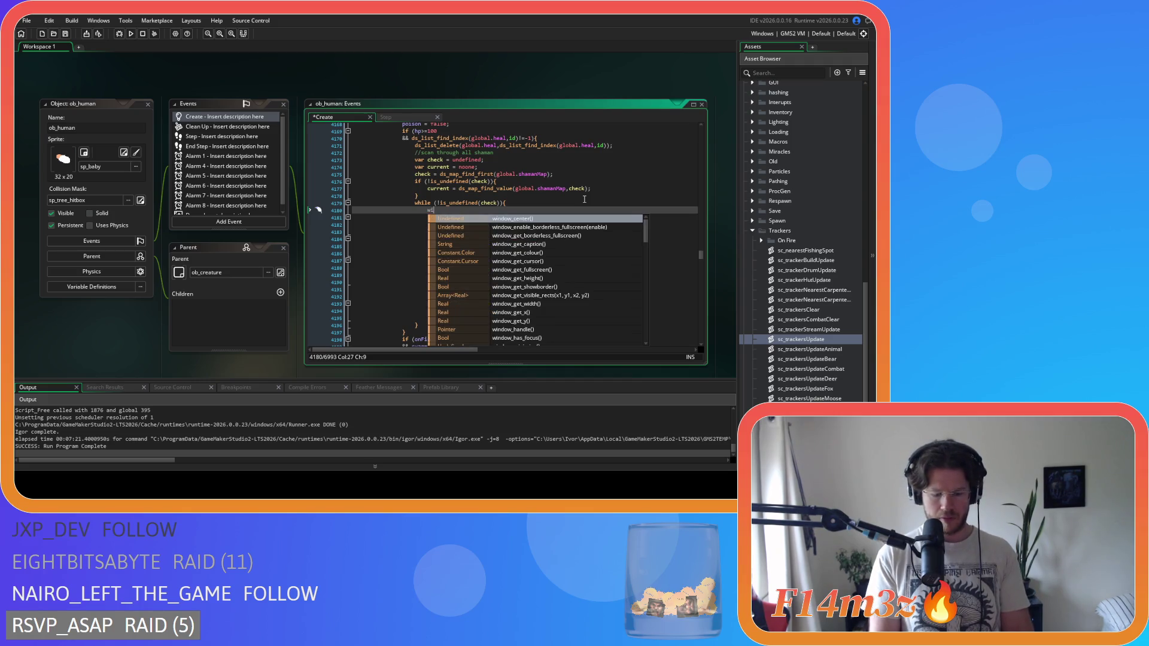
type("th (c")
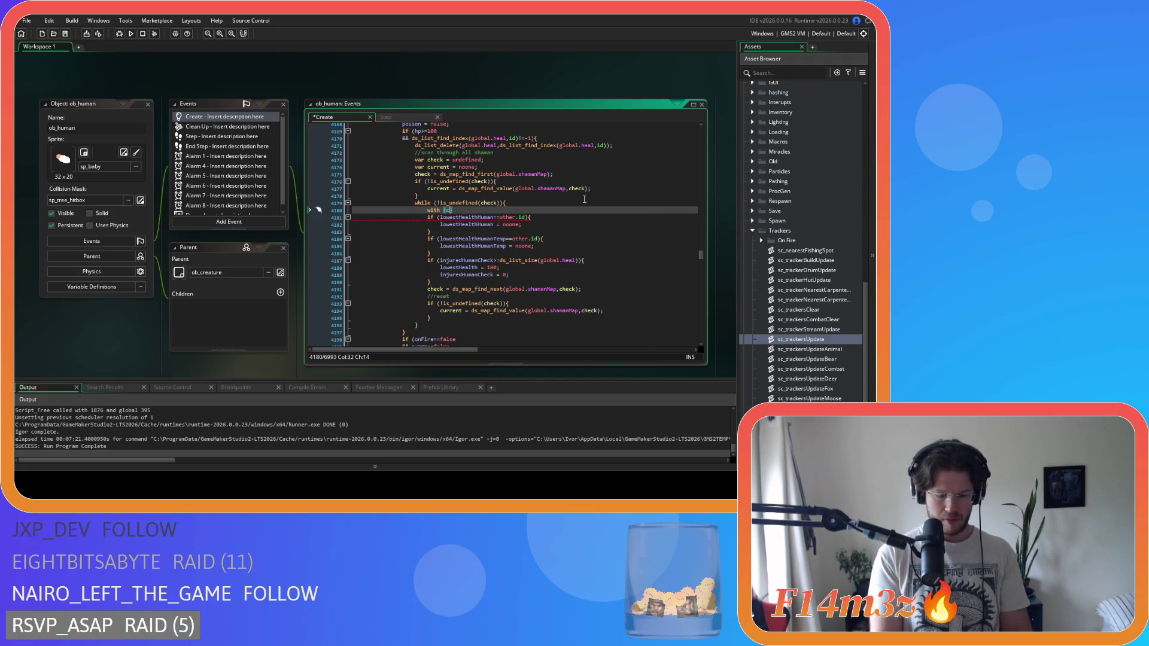
type("urrent)")
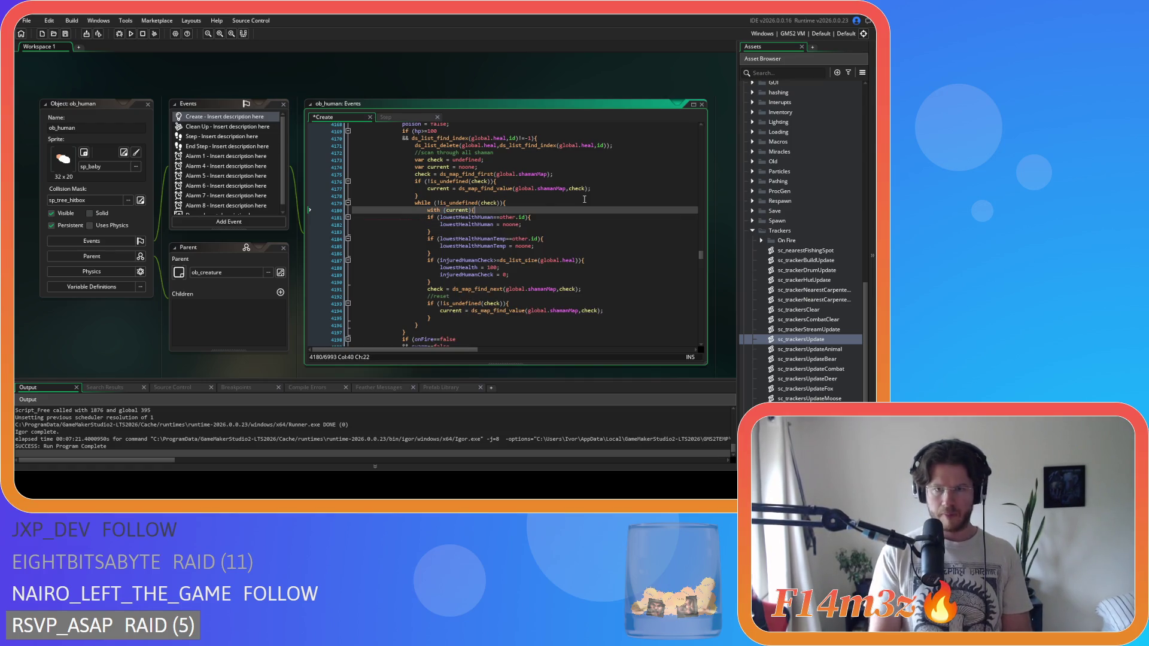
left_click(469, 282)
key("Return")
type("}")
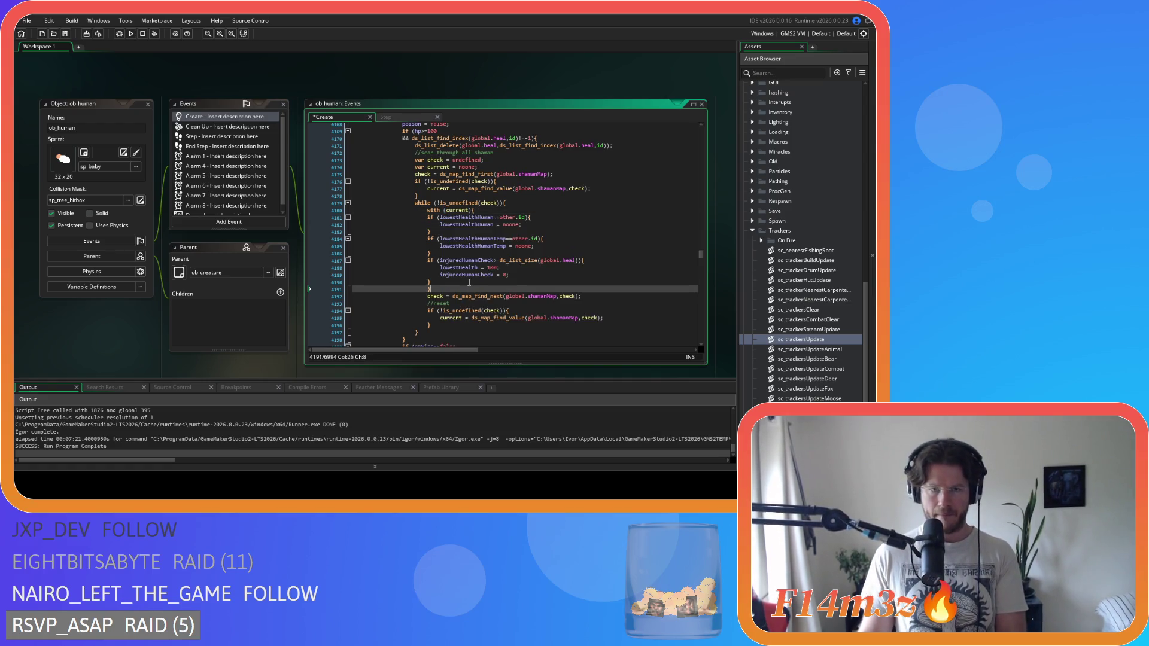
Indent the loop body lines 4181–4190 one level inside the with (current) block.
left_click_drag(455, 282, 330, 217)
key("Tab")
left_click(571, 238)
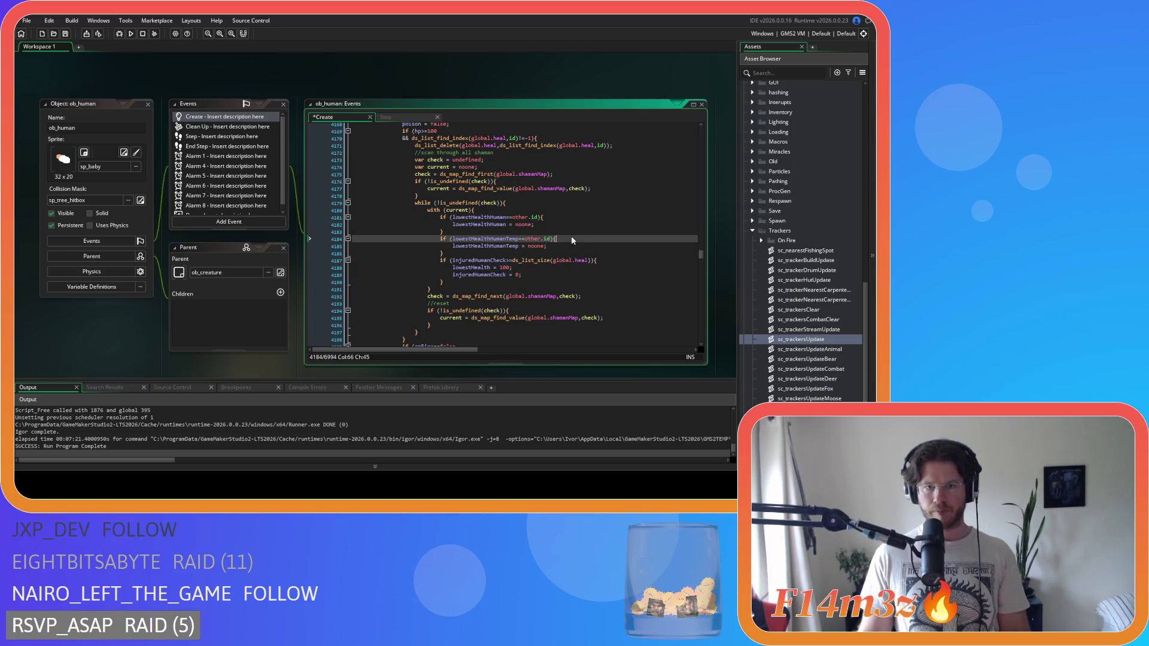
scroll(443, 313, "down", 2)
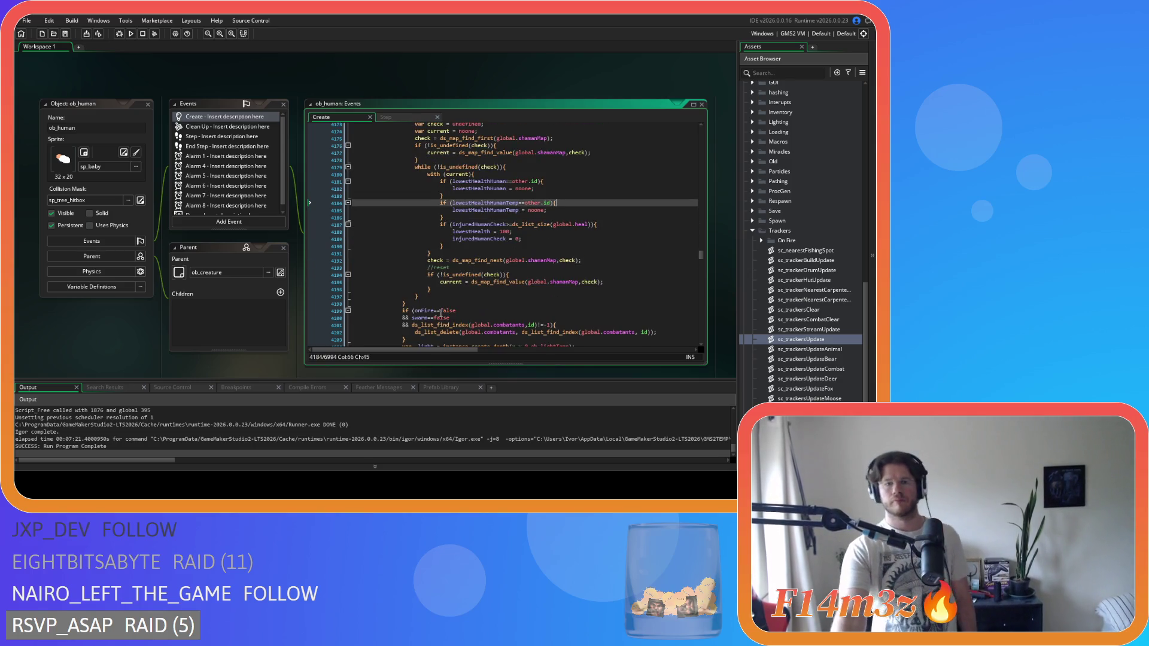
left_click(478, 305)
scroll(478, 310, "up", 5)
key("Left")
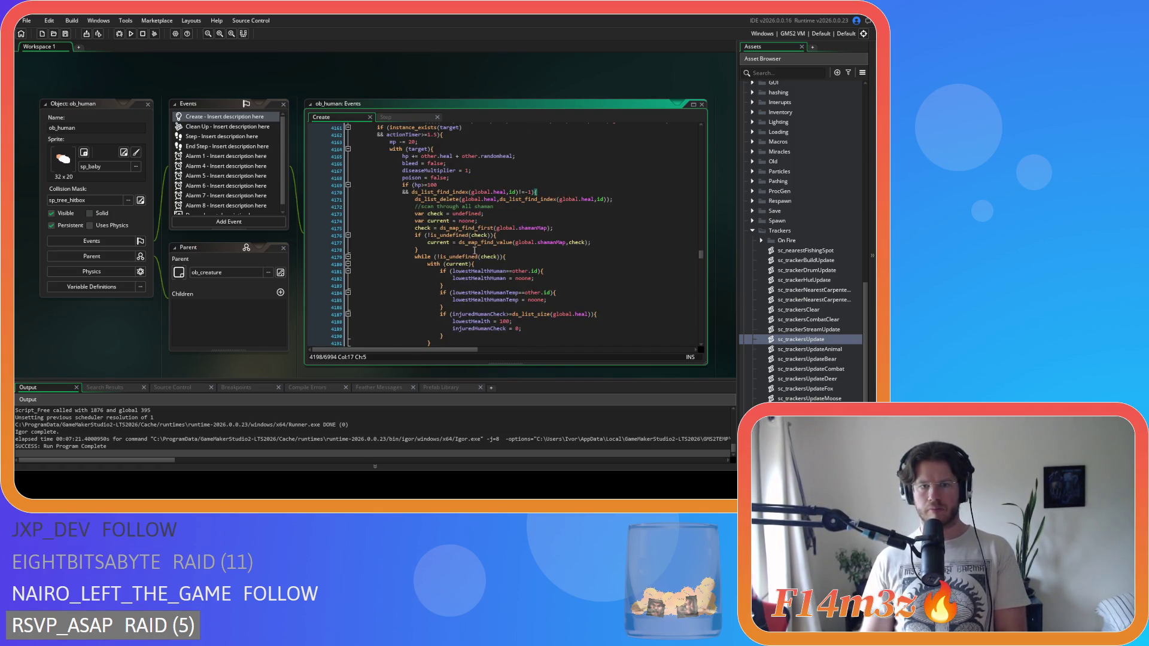
Copy the selected shaman loop code.
scroll(415, 258, "down", 2)
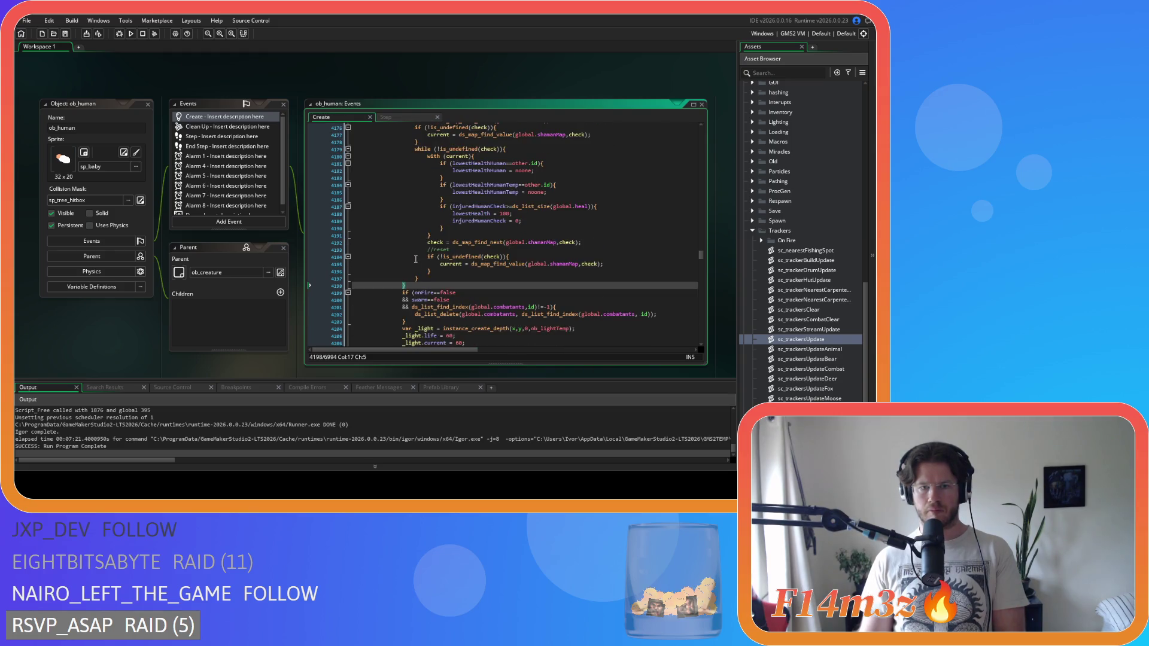
mouse_move(421, 277)
left_mouse_down()
mouse_move(416, 126)
mouse_move(410, 198)
mouse_move(420, 196)
left_mouse_up()
right_click(436, 207)
left_click(467, 226)
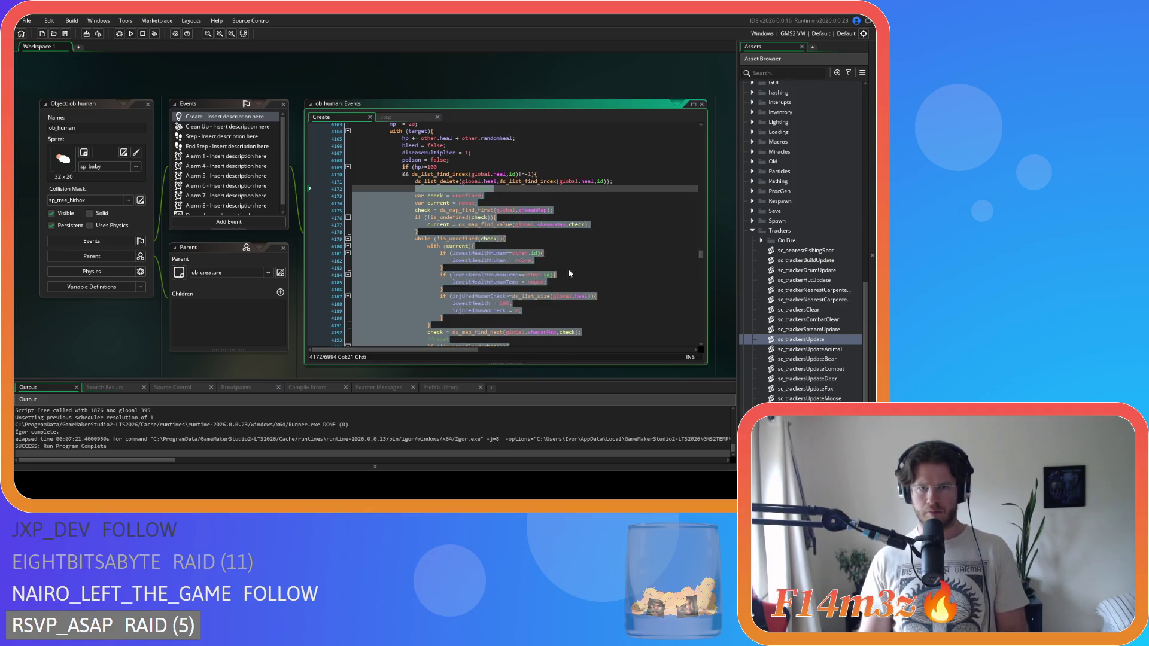
left_click(568, 268)
Review the lowestHealthHumanTemp check lines 4182–4185 in the loop.
left_click(615, 276)
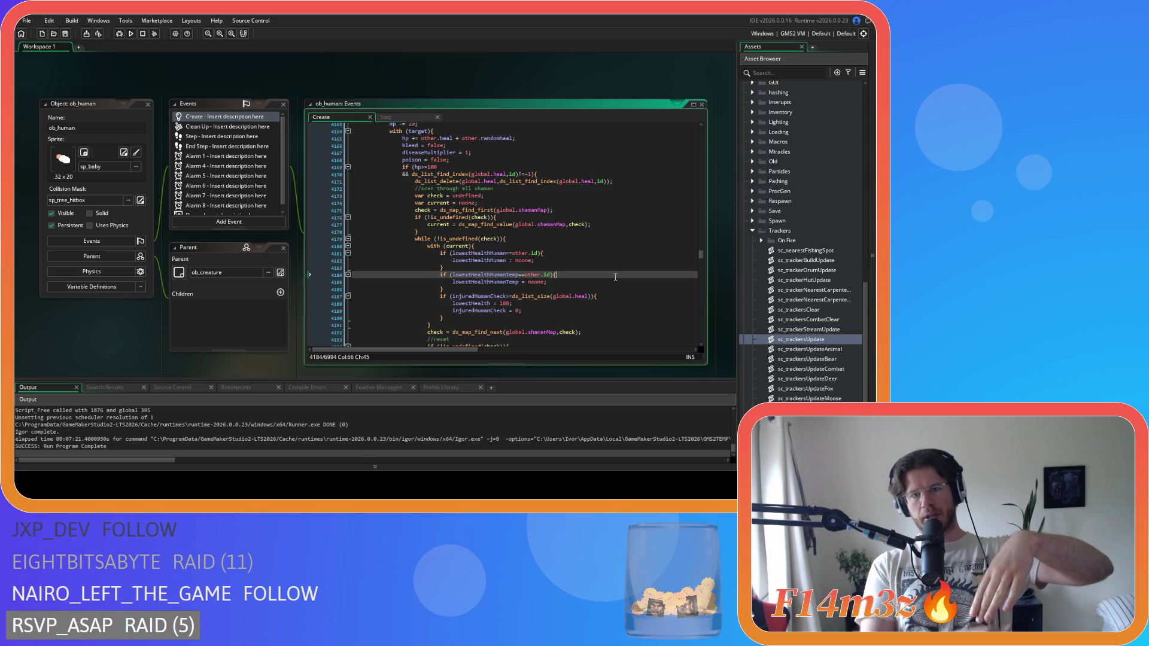
left_click(478, 261)
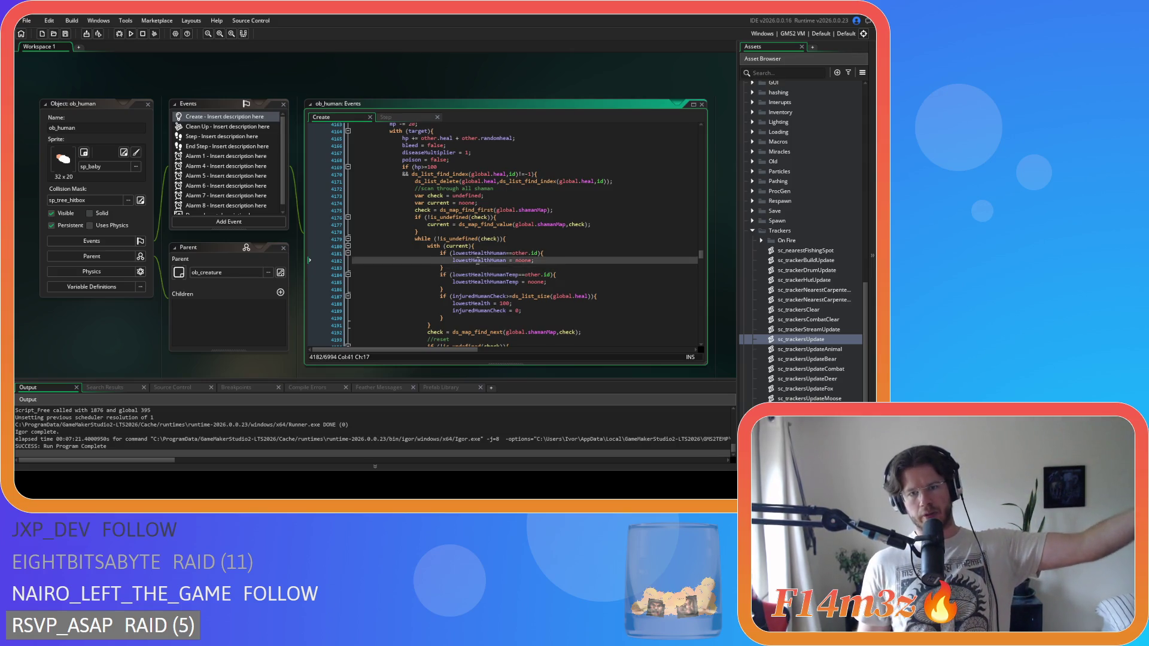
left_click_drag(491, 289, 551, 277)
left_click(562, 280)
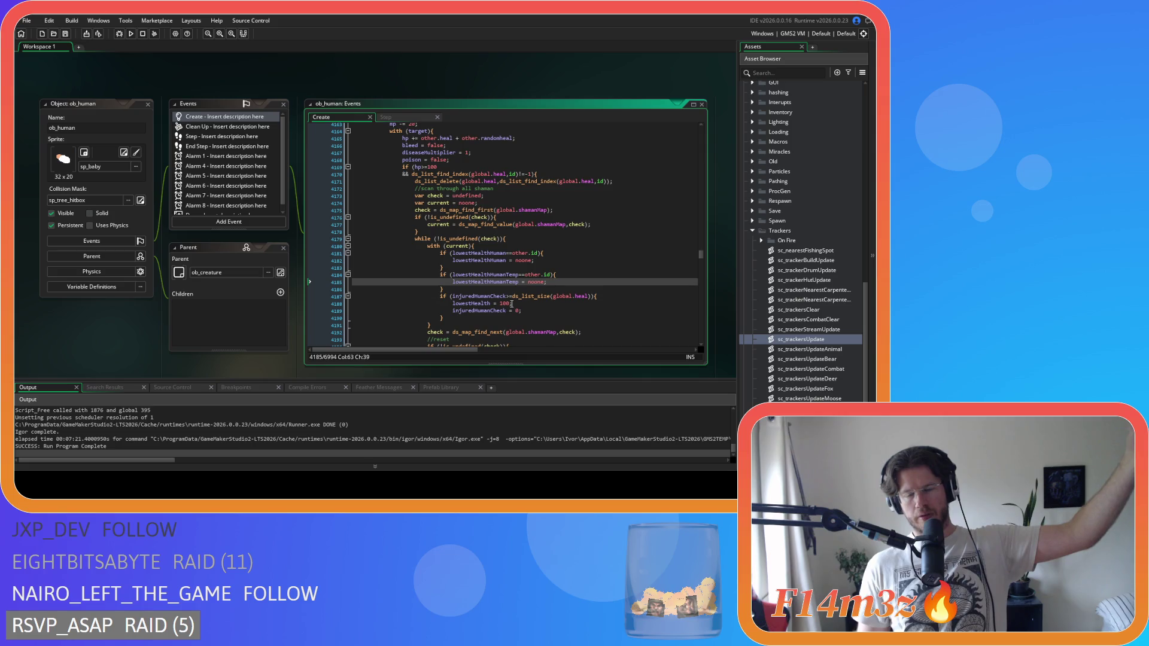
left_click_drag(506, 276, 554, 278)
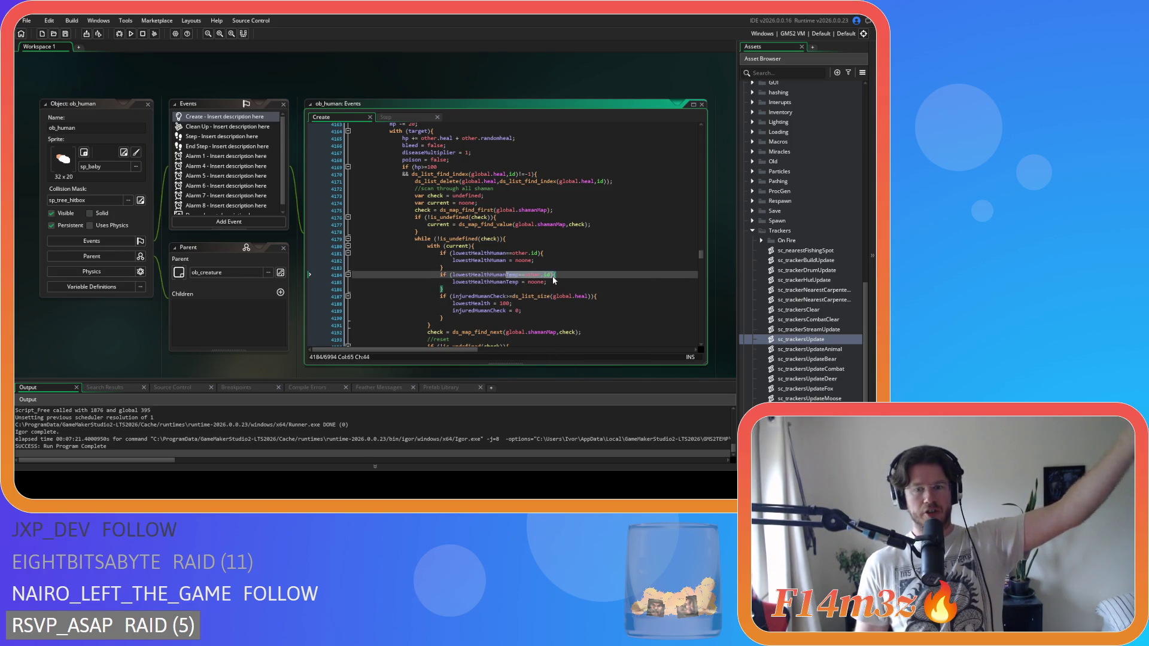
Inspect the ds_list_delete line 4171, the ds_list_size call and the health reset on line 4188.
left_click(485, 175)
left_click(561, 181)
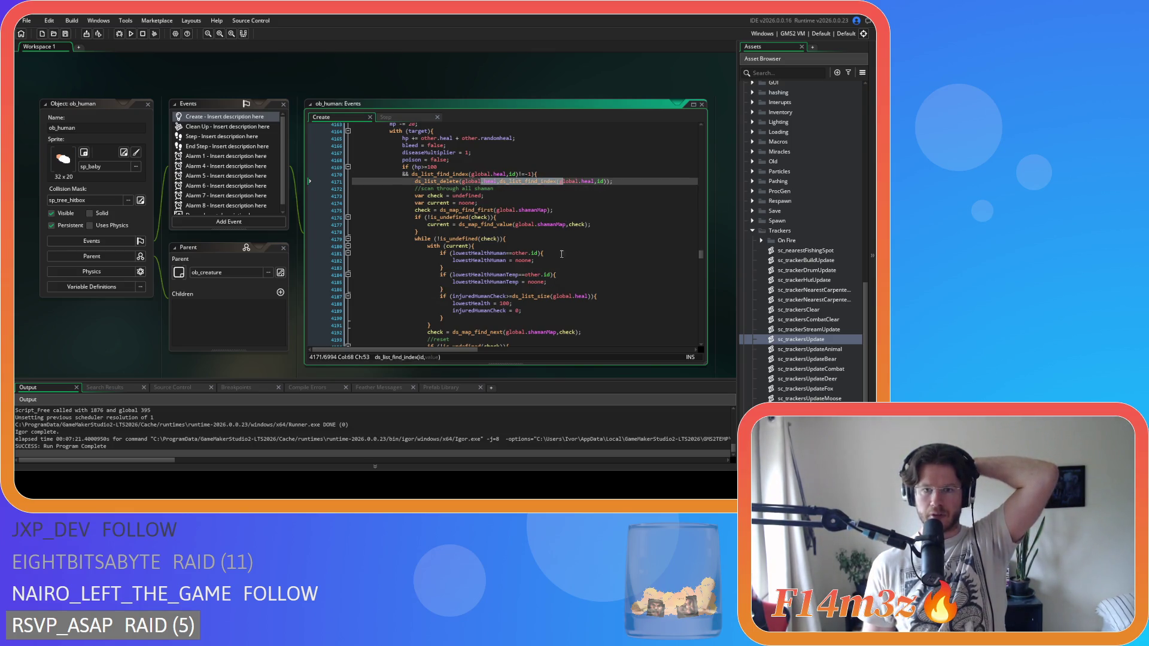
left_click(554, 296)
left_click(514, 317)
left_click(514, 310)
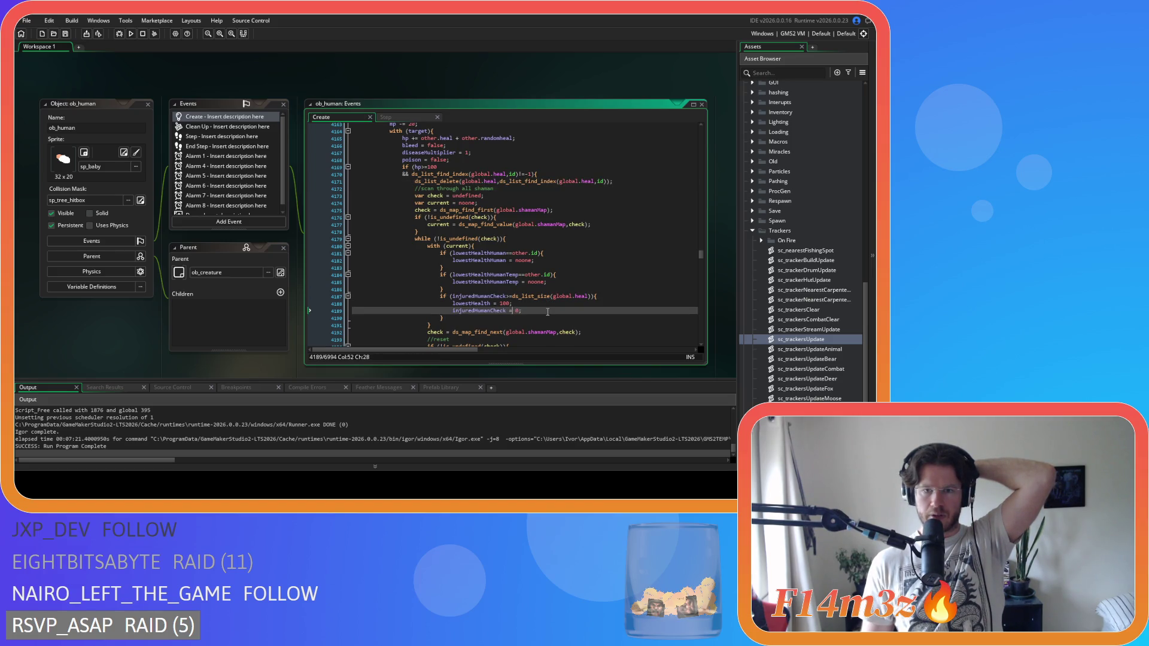
left_click(479, 297)
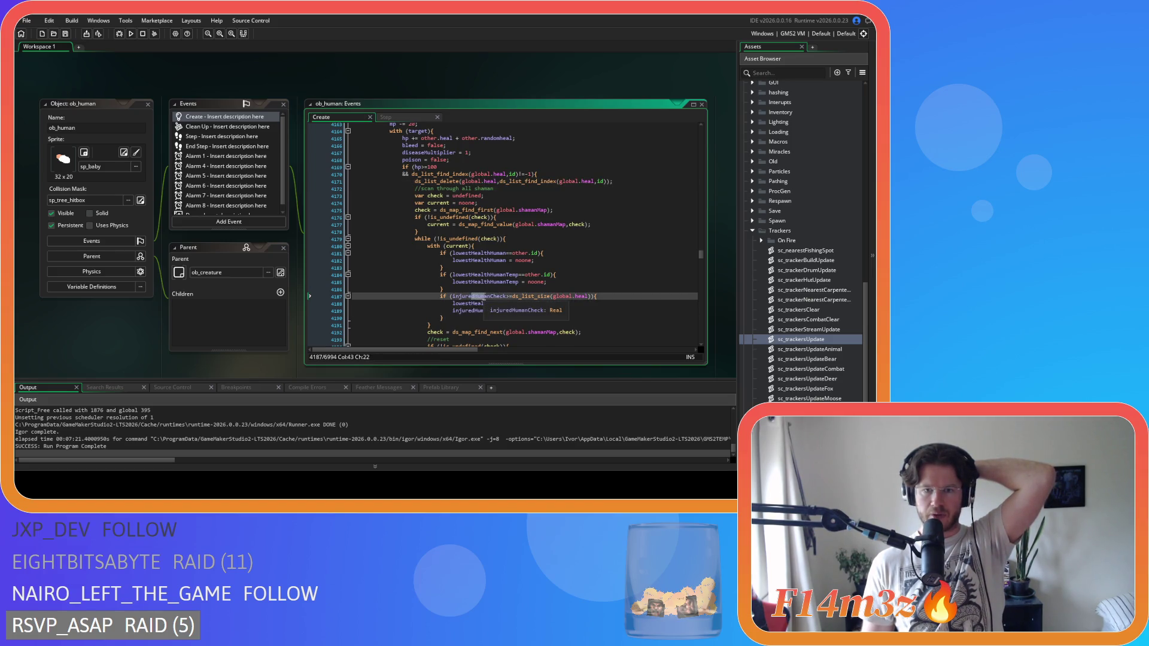
left_click(511, 296)
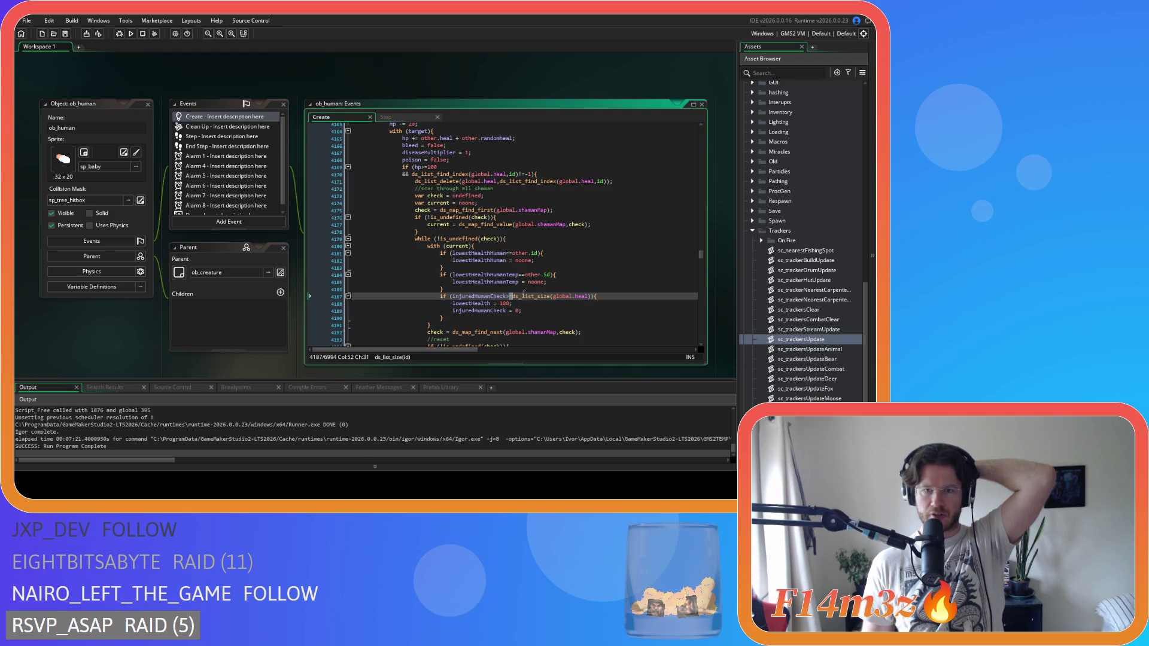
left_click_drag(513, 297, 591, 300)
left_click_drag(414, 180, 621, 181)
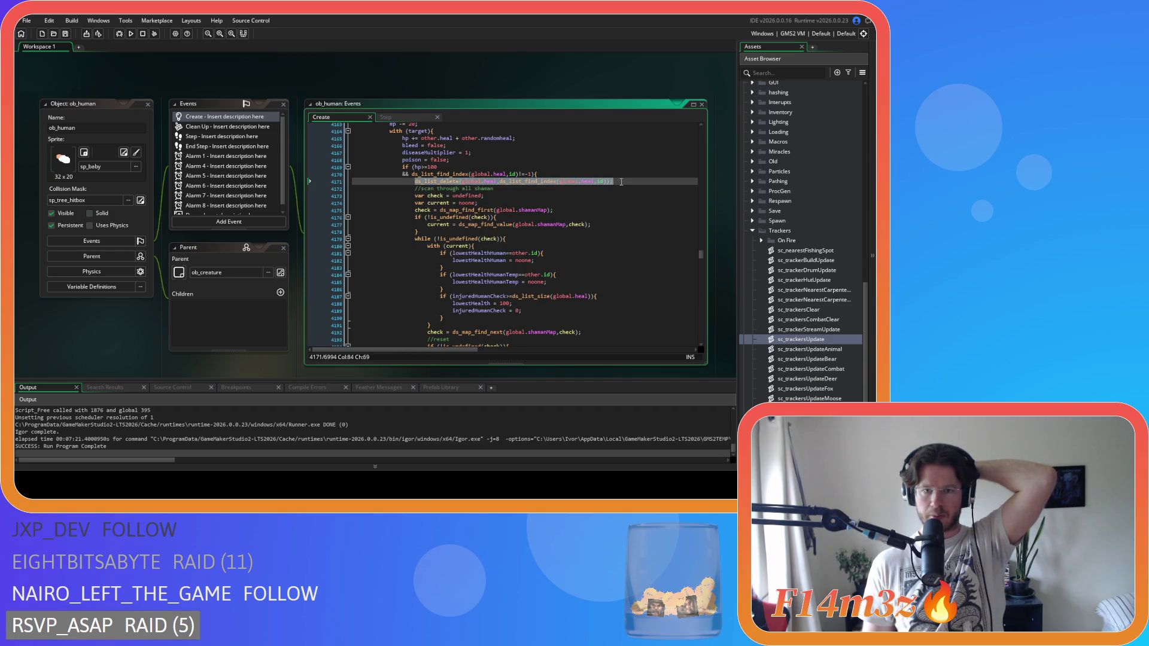
mouse_move(461, 303)
left_mouse_down()
mouse_move(519, 304)
mouse_move(506, 310)
left_mouse_up()
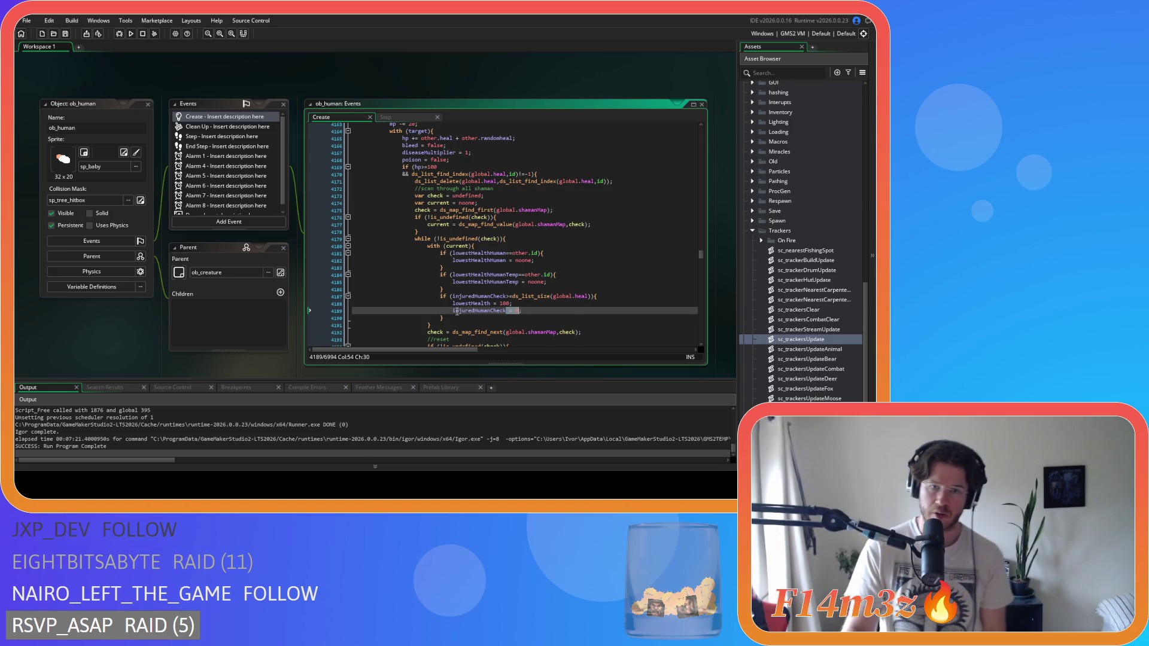
Select the ds_list_delete(global.heal call on line 4171 as the search text.
scroll(503, 332, "down", 2)
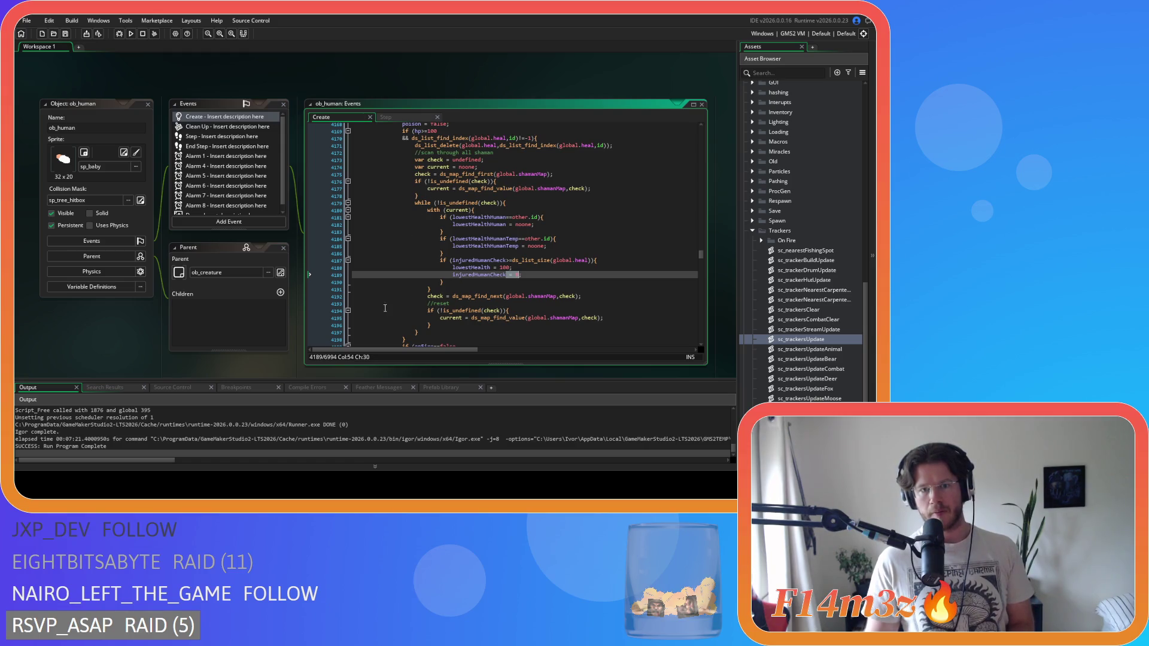
left_click_drag(424, 331, 422, 149)
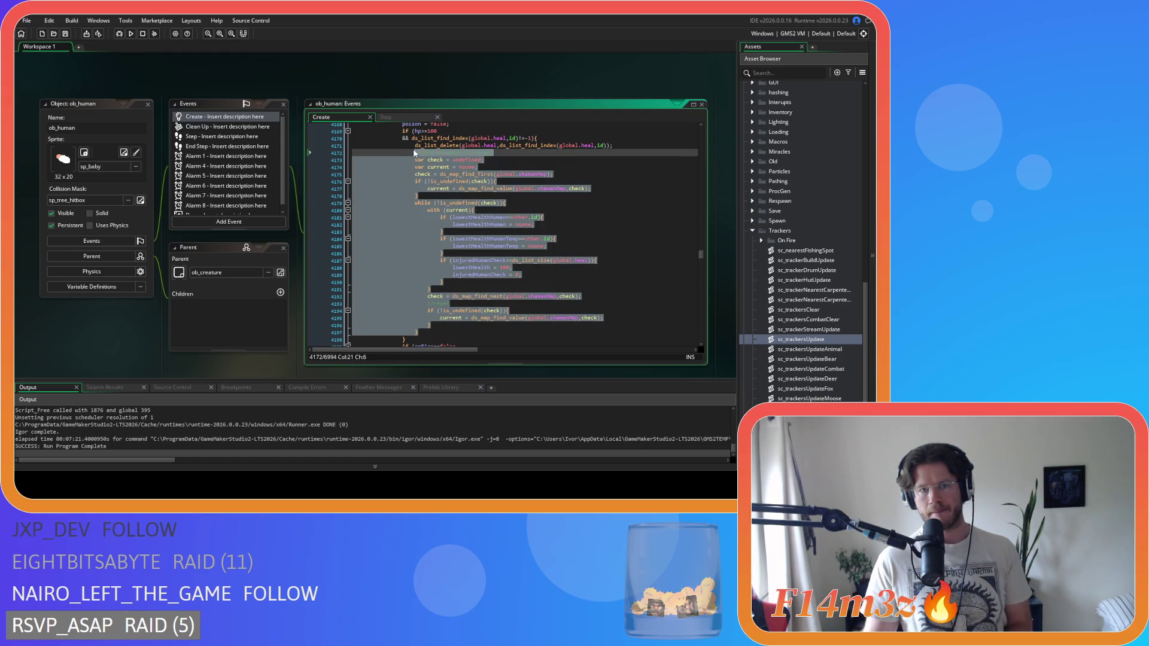
right_click(433, 179)
left_click(518, 208)
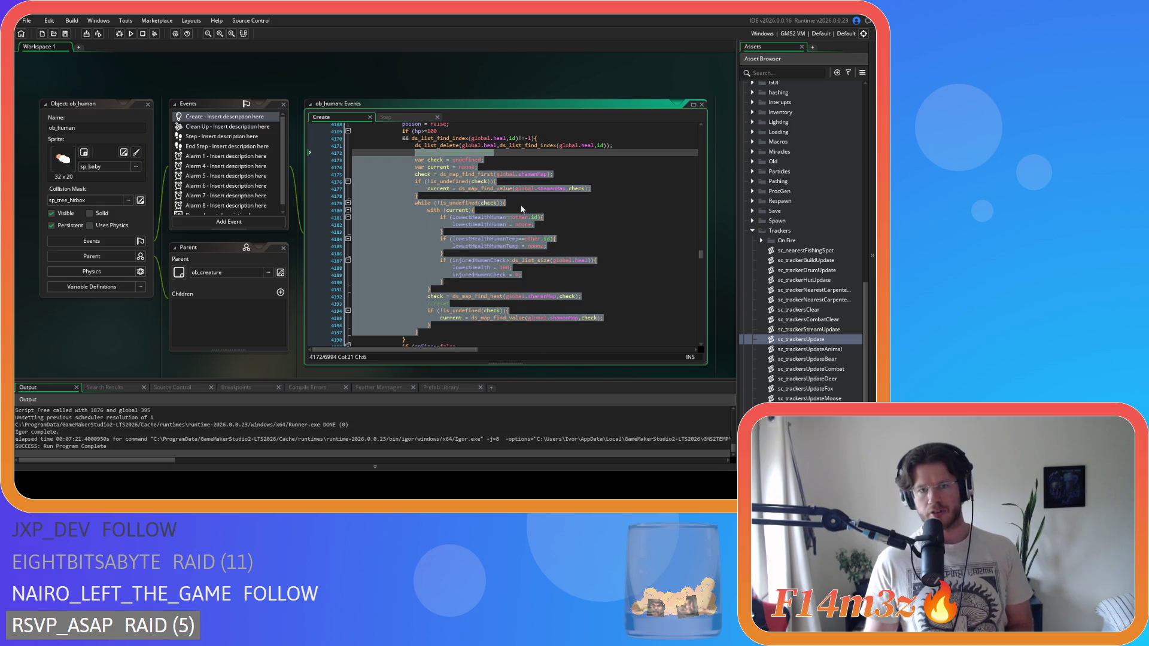
left_click(403, 218)
scroll(419, 203, "up", 2)
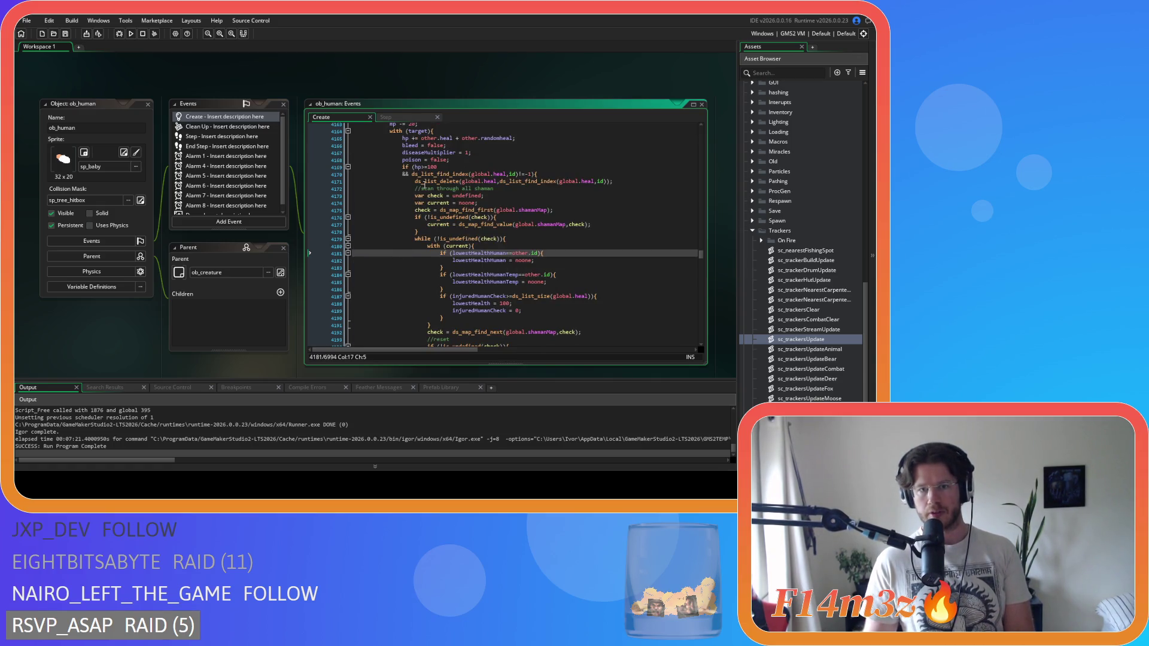
left_click_drag(415, 181, 497, 184)
Find all project matches for ds_list_delete(global.heal and open the sc_miracleHeal match at line 91.
key("ctrl+shift+f")
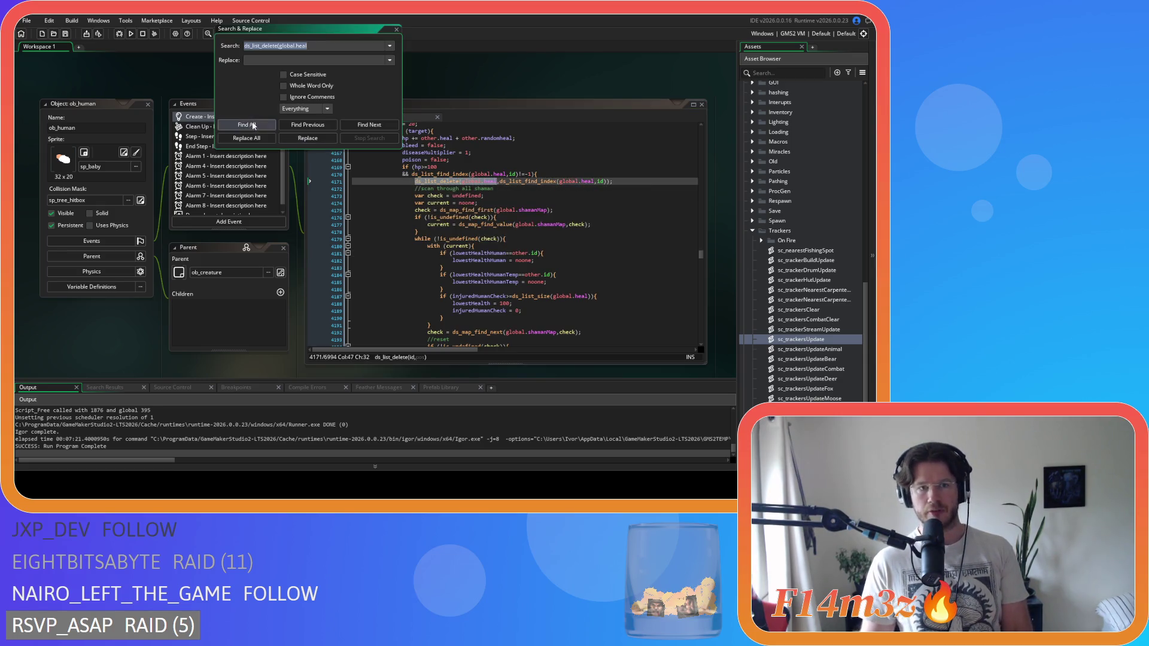
left_click(247, 125)
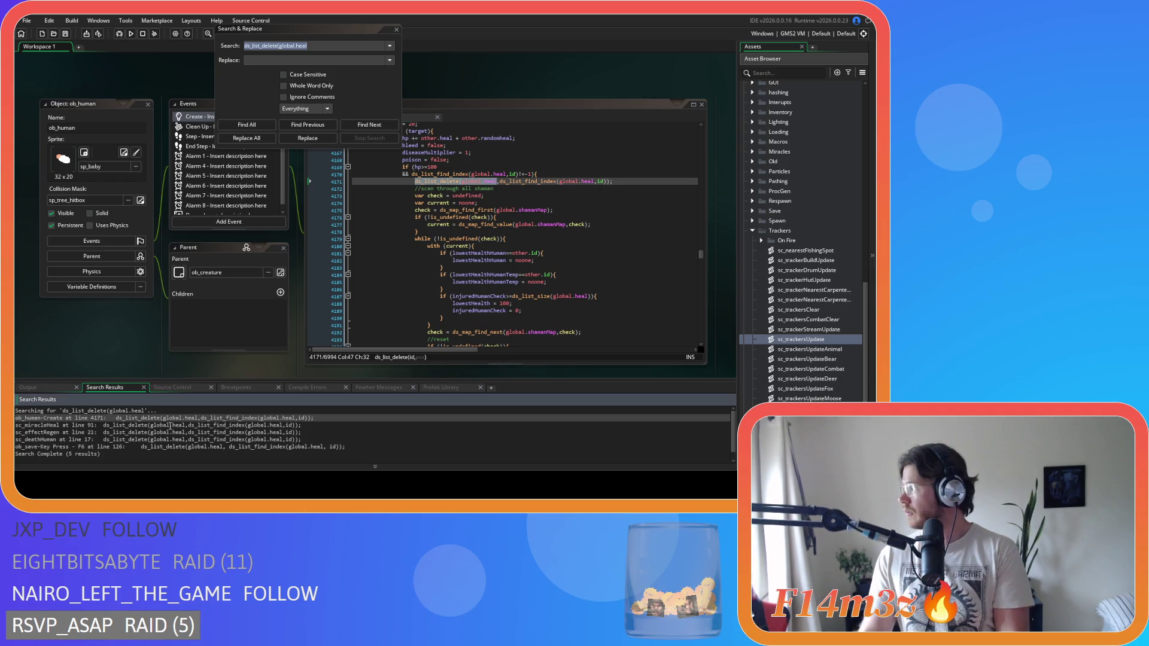
double_click(170, 425)
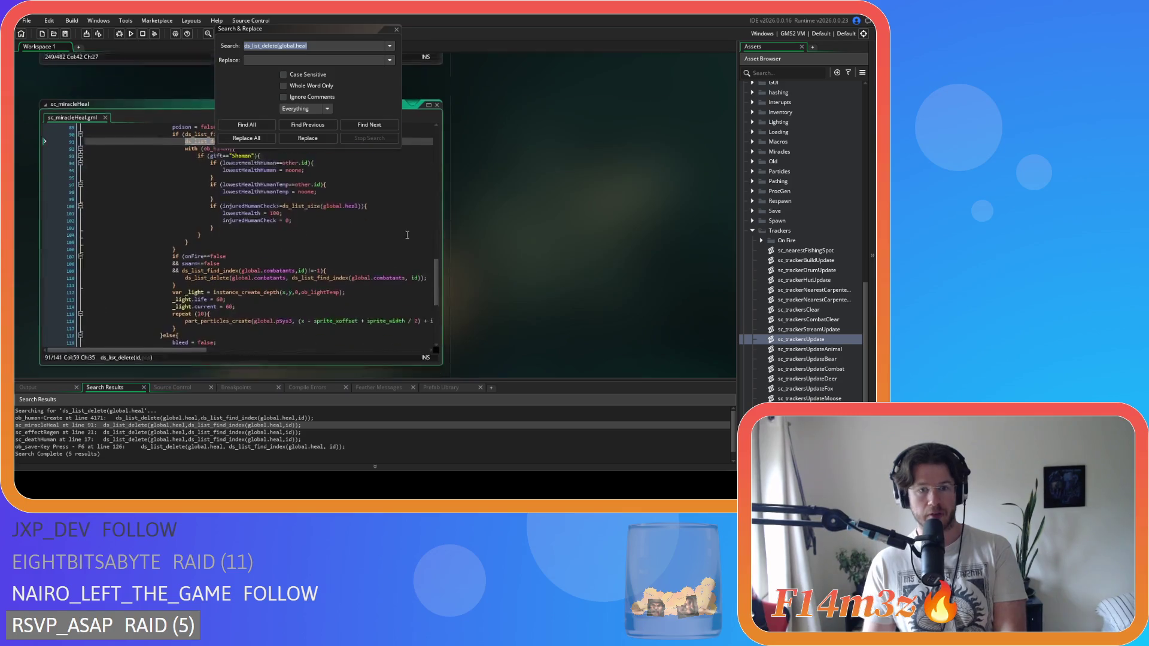
Replace lines 97–105 of sc_miracleHeal with the shaman-map loop, indent it and save.
left_click_drag(360, 36, 614, 43)
scroll(239, 198, "up", 1)
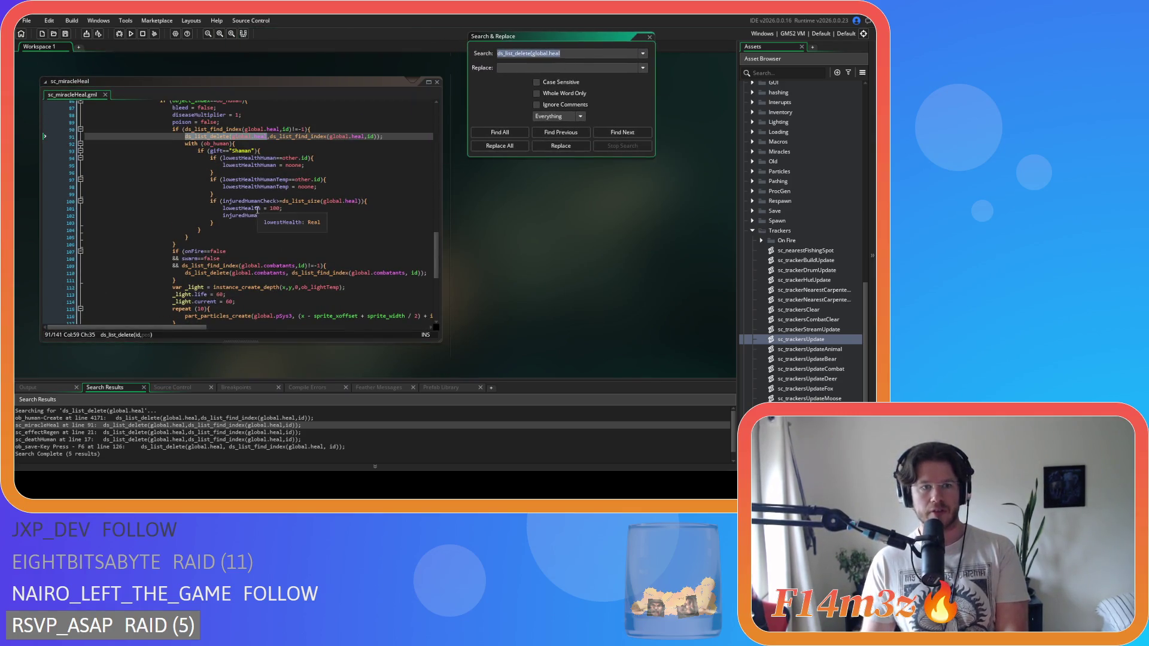
left_click_drag(189, 237, 187, 178)
key("ctrl+v")
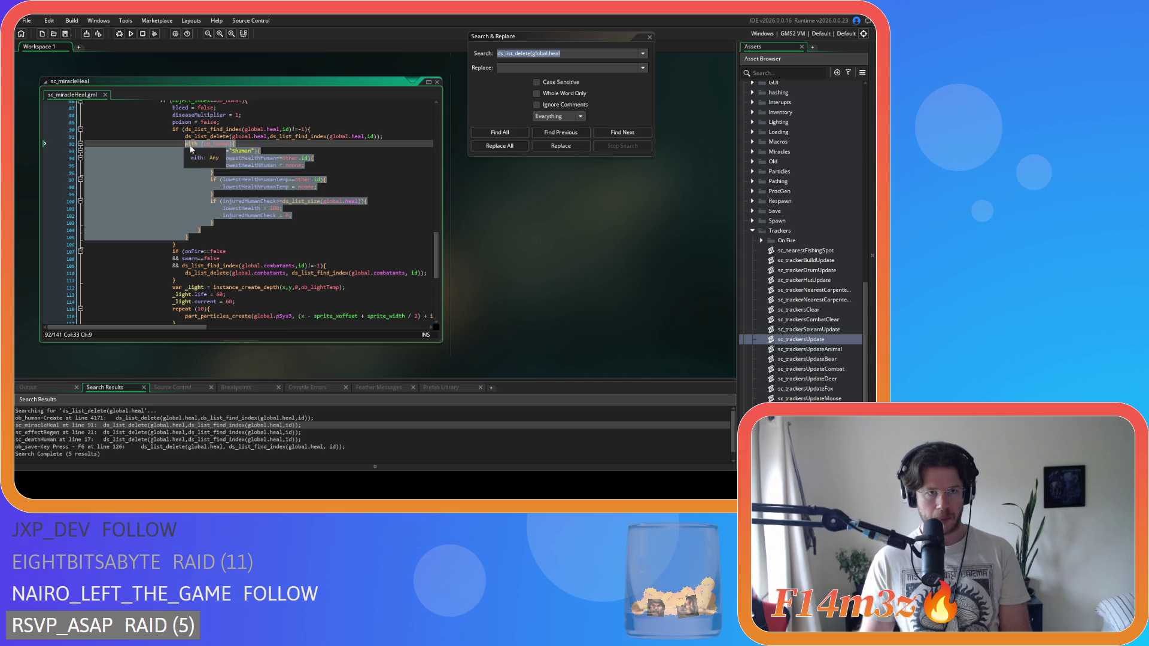
mouse_move(159, 270)
left_mouse_down()
mouse_move(90, 227)
mouse_move(82, 199)
left_mouse_up()
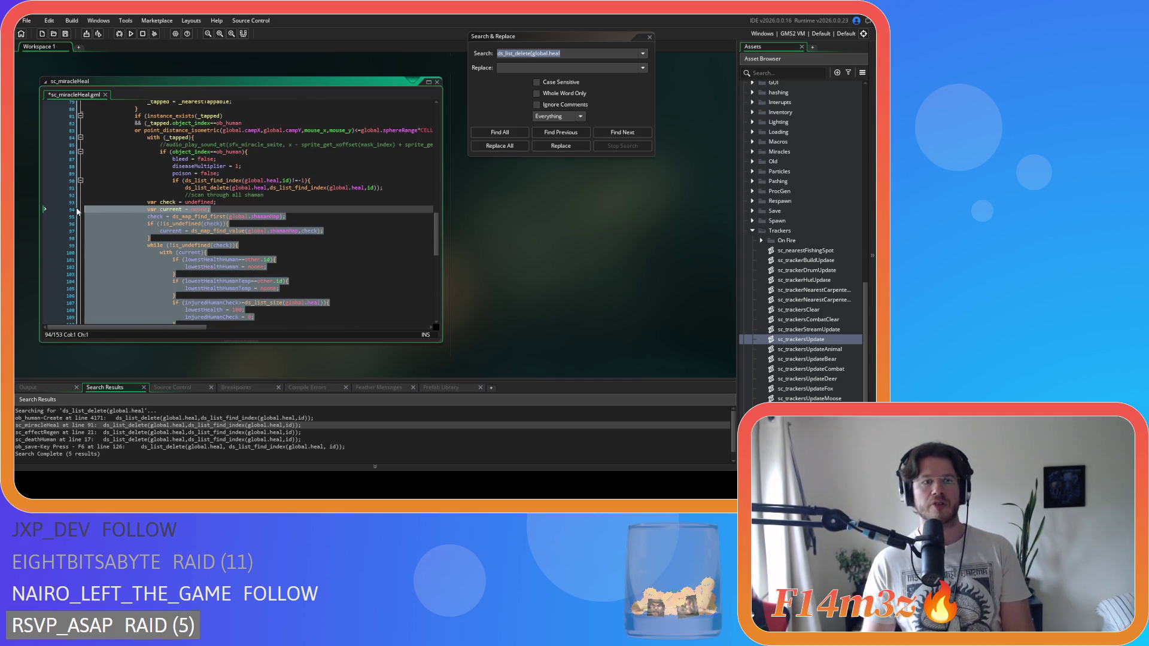
key("Tab")
key("Tab")
key("Tab")
key("ctrl+s")
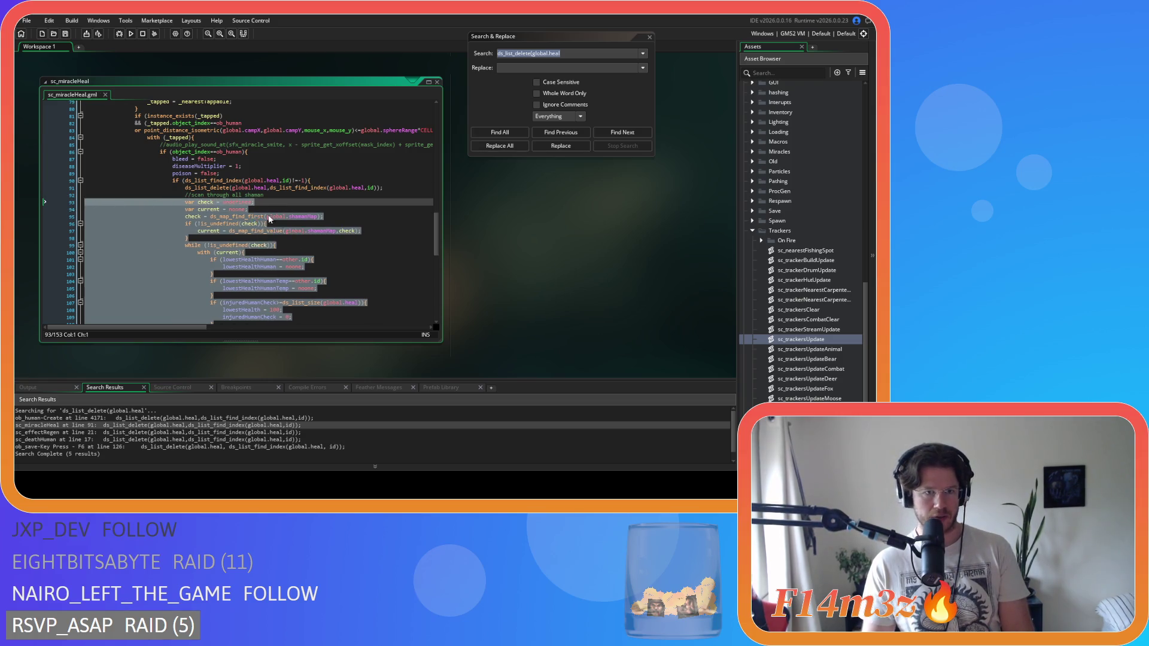
left_click(288, 209)
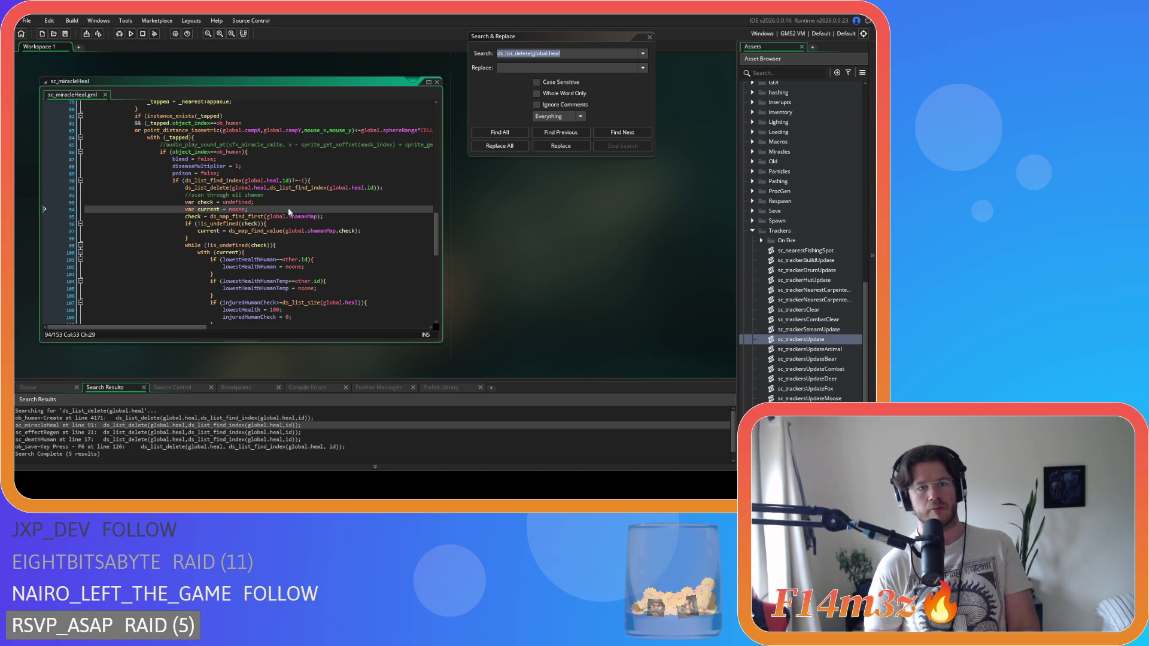
key("shift+Down")
key("shift+Down")
key("shift+Down")
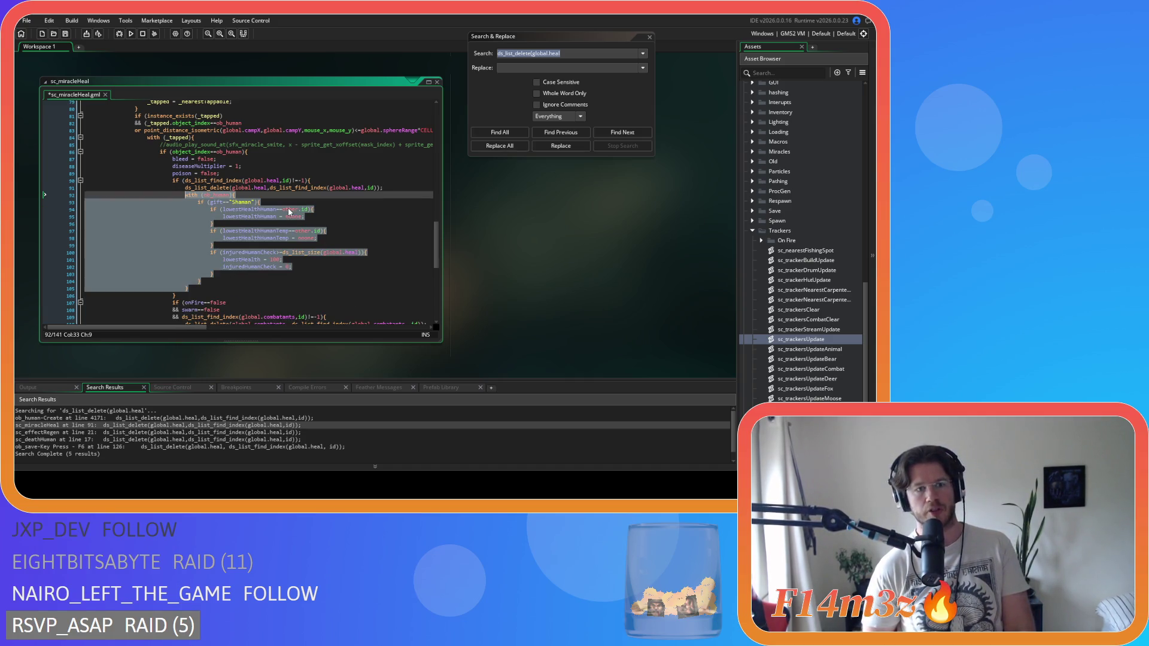
key("shift+Tab")
key("shift+Tab")
key("shift+Tab")
key("ctrl+z")
key("ctrl+z")
key("ctrl+z")
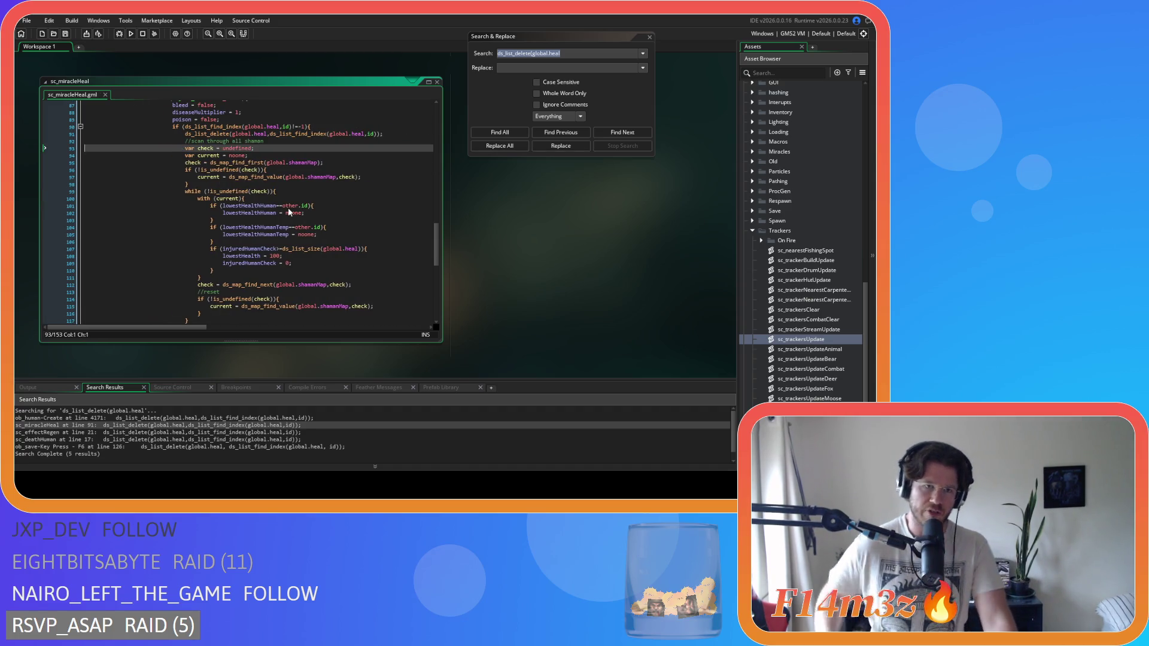
Return to line 96 in sc_miracleHeal, then open the sc_effectRegen match at line 21.
mouse_move(247, 187)
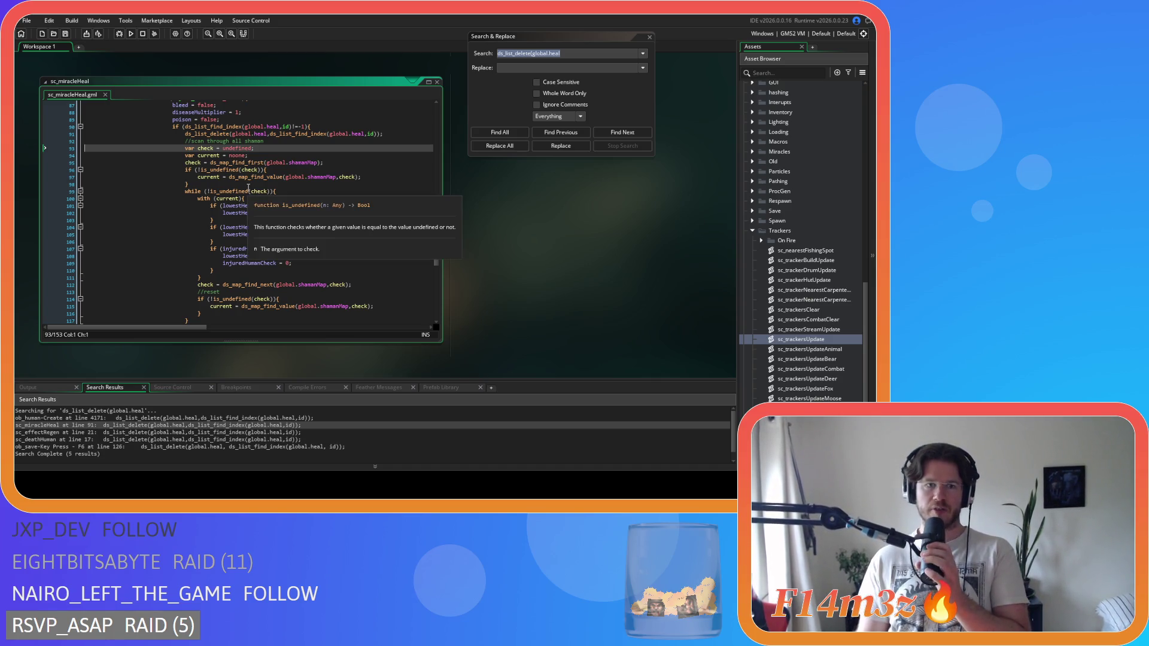
left_click(299, 169)
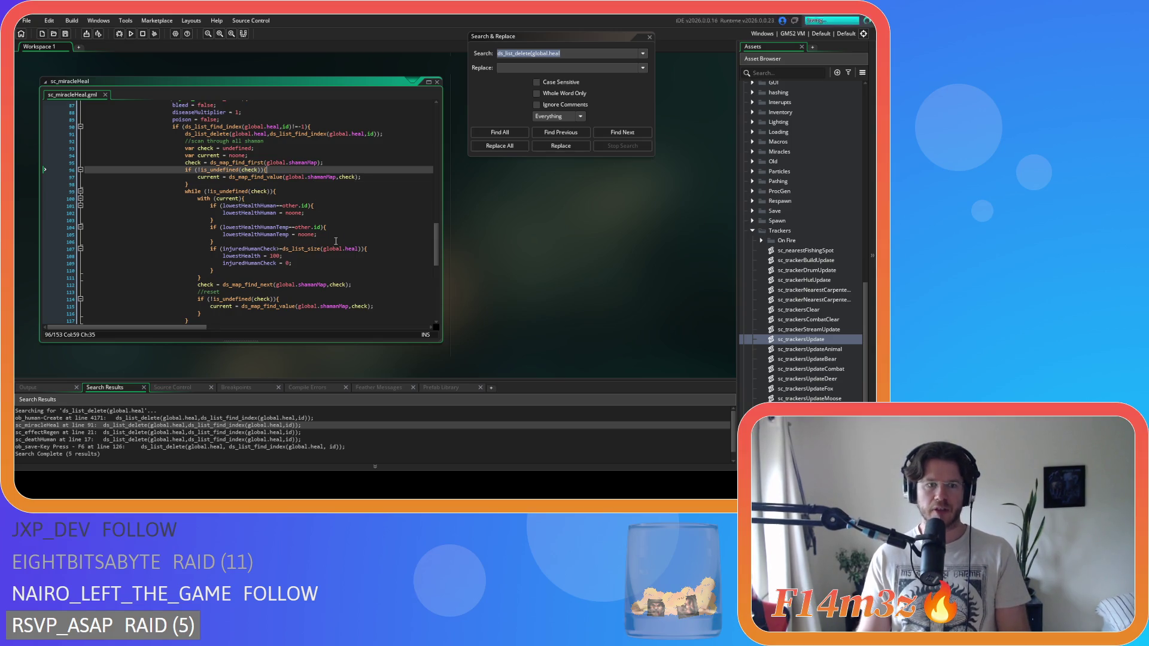
double_click(103, 432)
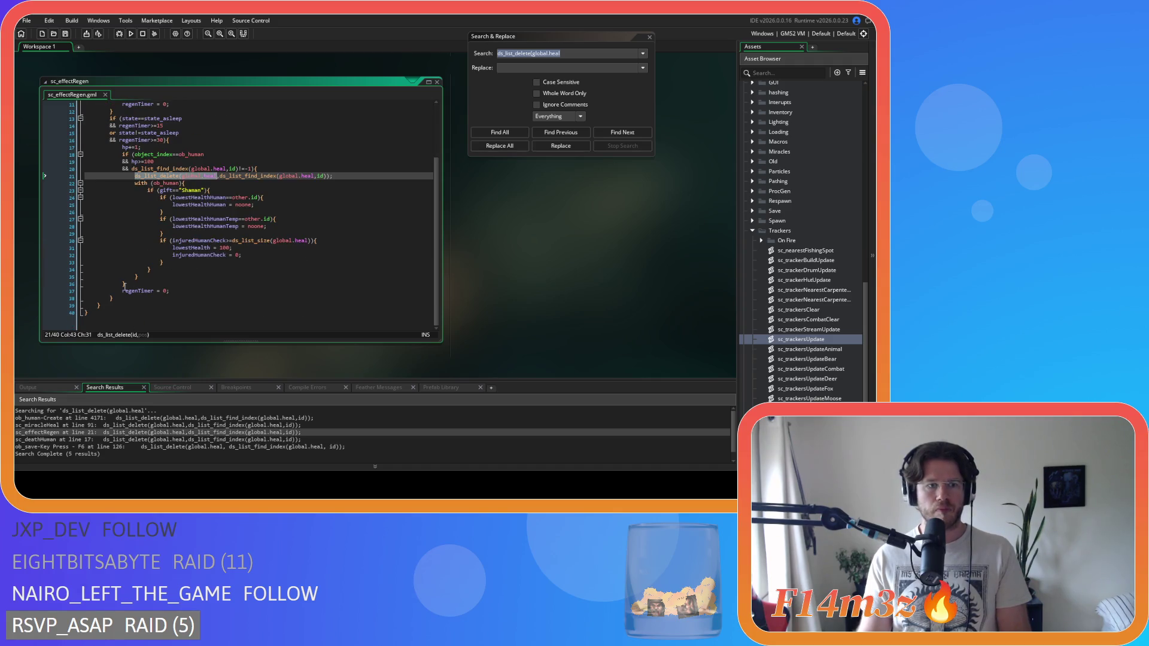
In sc_effectRegen, replace the with (ob_human) block on lines 22–35 with the shaman-map loop.
left_click(210, 175)
left_click(201, 183)
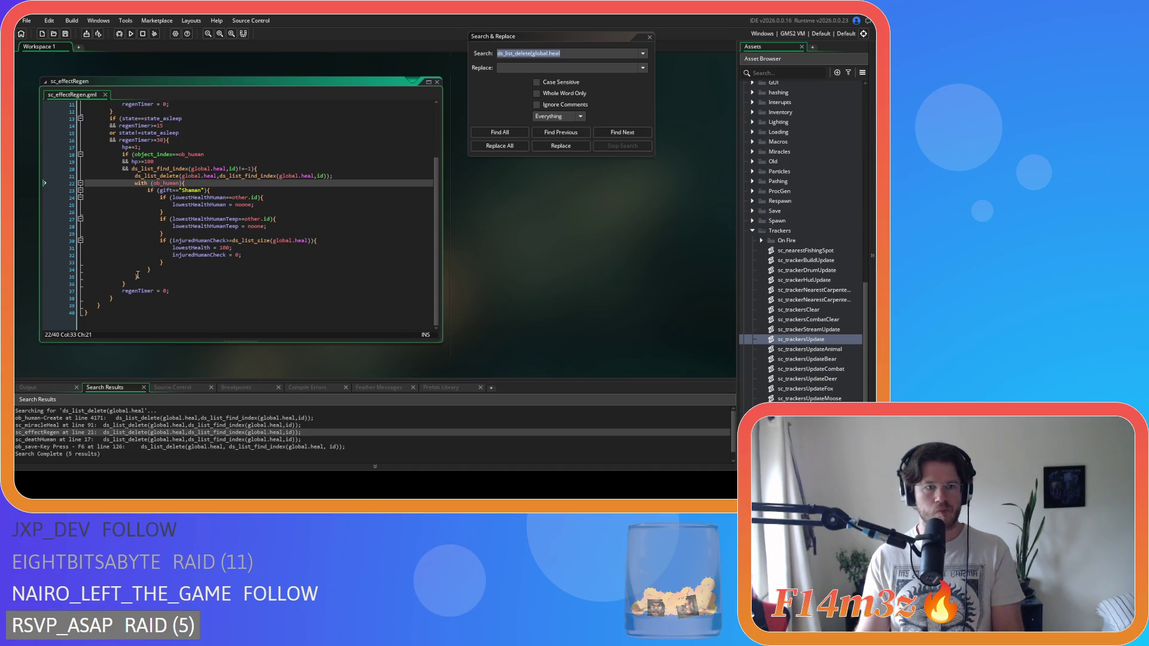
key("Left")
left_click_drag(143, 279, 135, 183)
key("ctrl+v")
scroll(240, 264, "down", 2)
left_click_drag(161, 275, 85, 197)
scroll(101, 225, "up", 4)
scroll(382, 273, "up", 3)
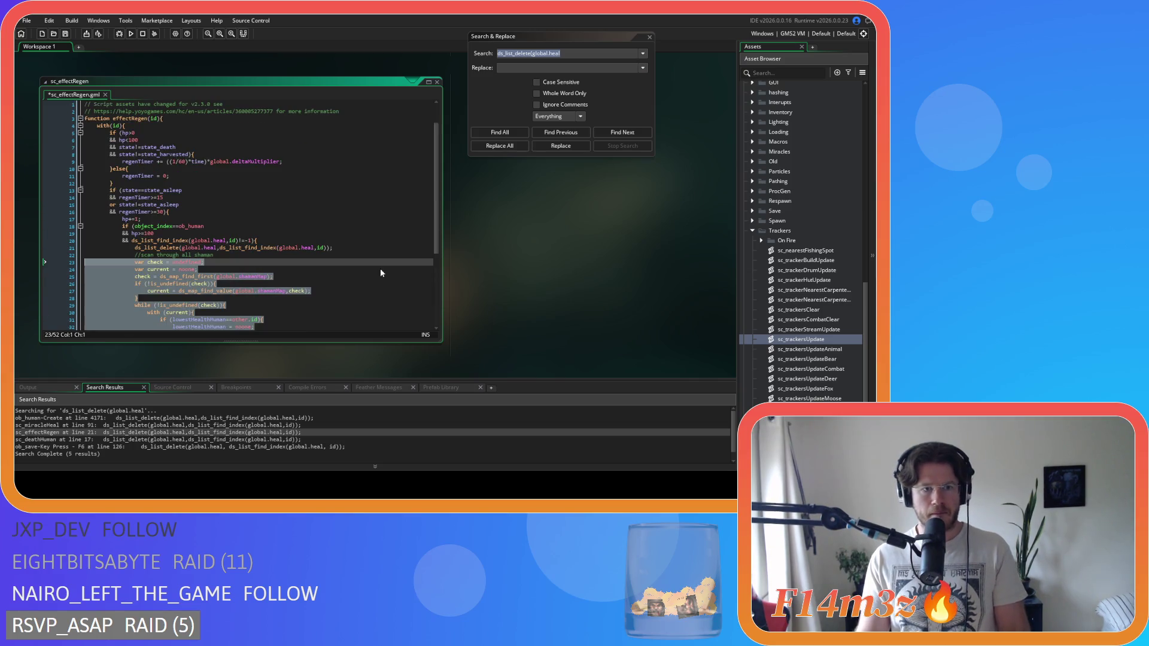
scroll(468, 280, "up", 5)
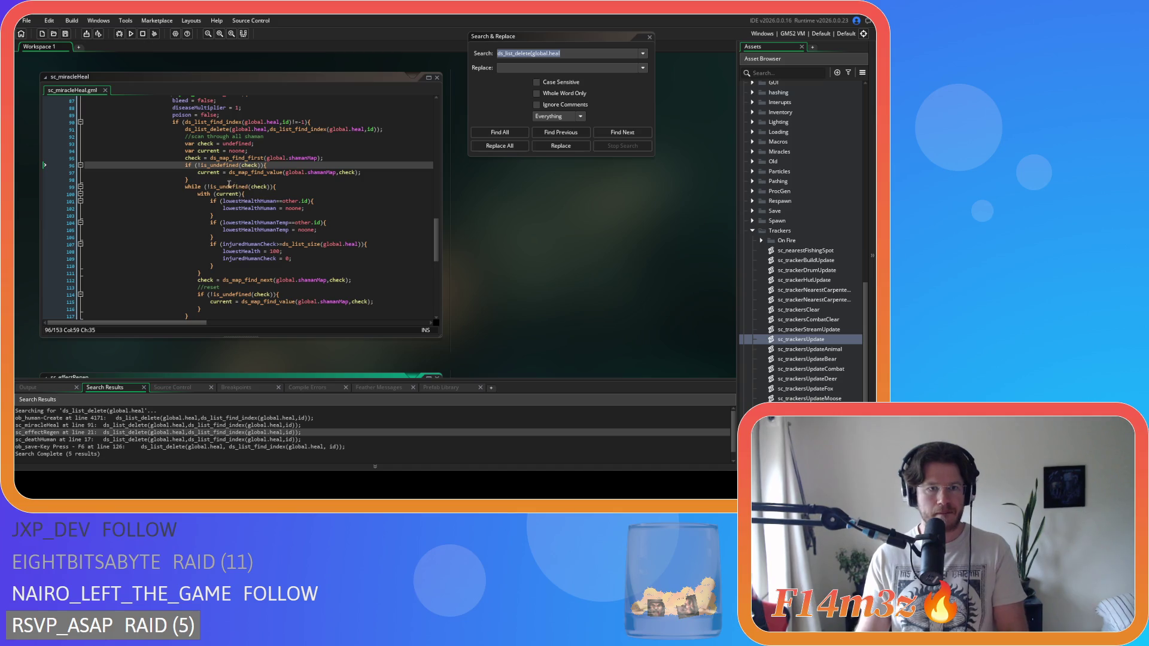
Recheck sc_miracleHeal around line 90, then open the sc_deathHuman match at line 17.
left_click(326, 123)
scroll(332, 160, "down", 4)
scroll(197, 239, "up", 3)
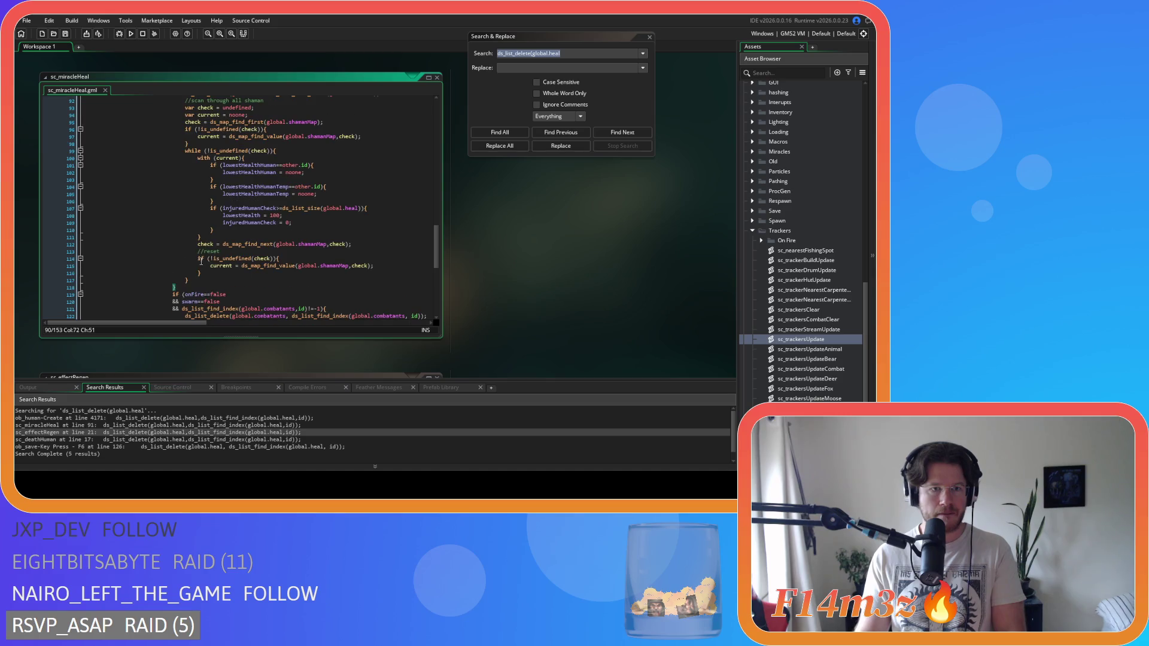
scroll(204, 292, "up", 3)
scroll(204, 292, "down", 3)
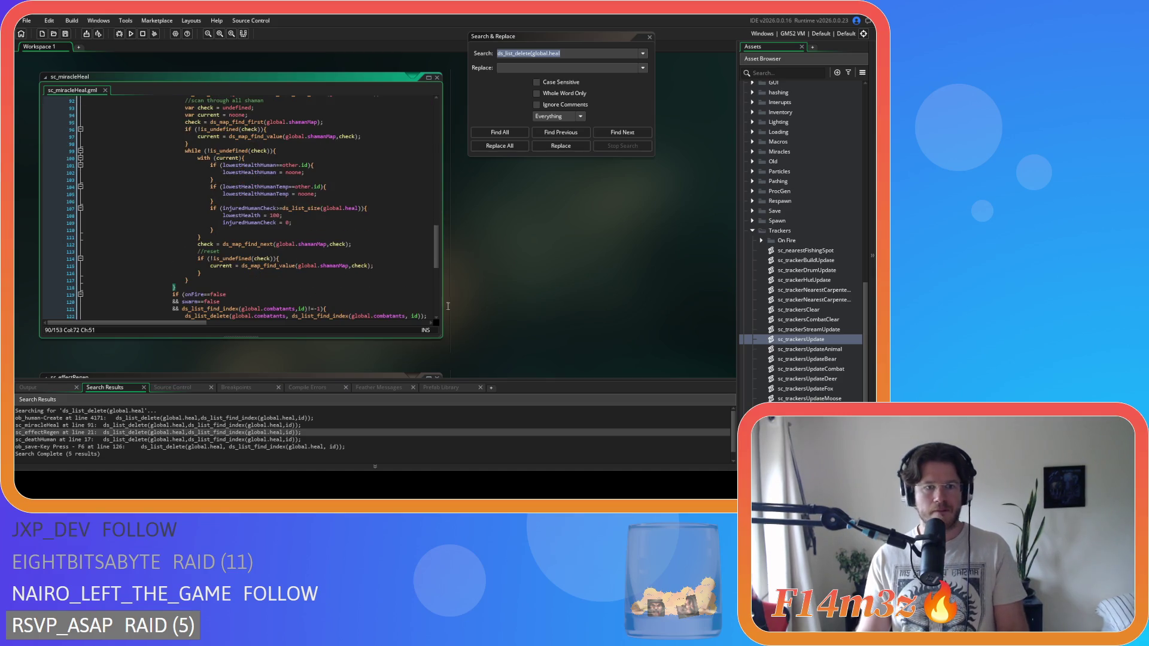
left_click(163, 439)
double_click(163, 440)
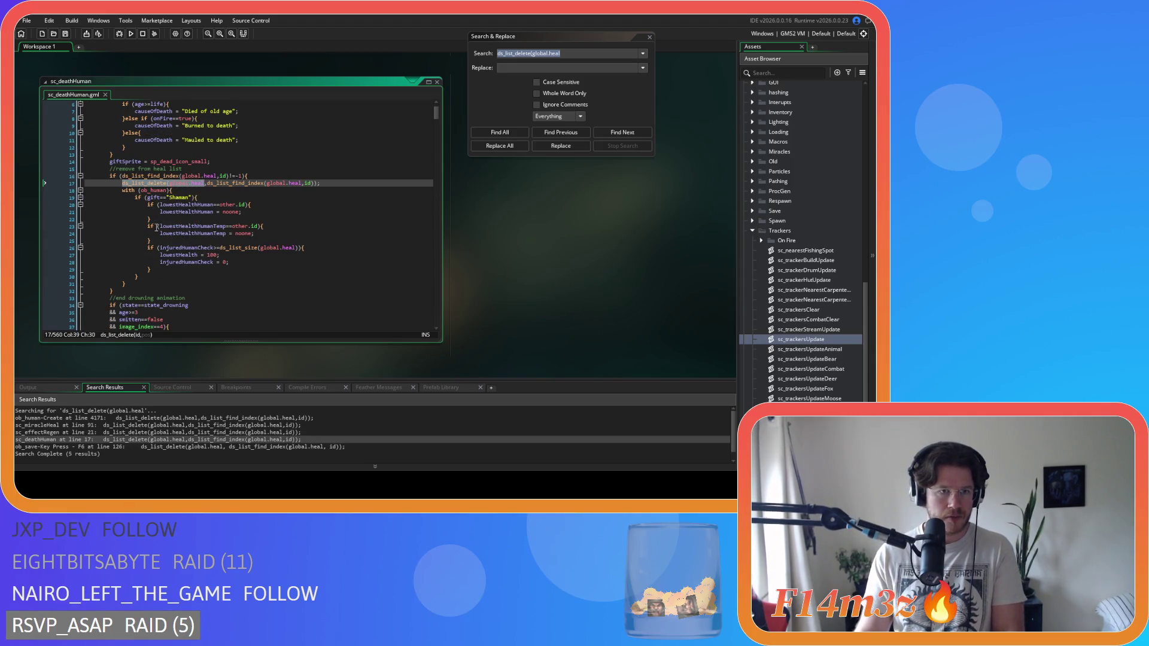
Paste the shaman-map loop over sc_deathHuman's lines 18–31, fix its indentation and save.
left_click(135, 284)
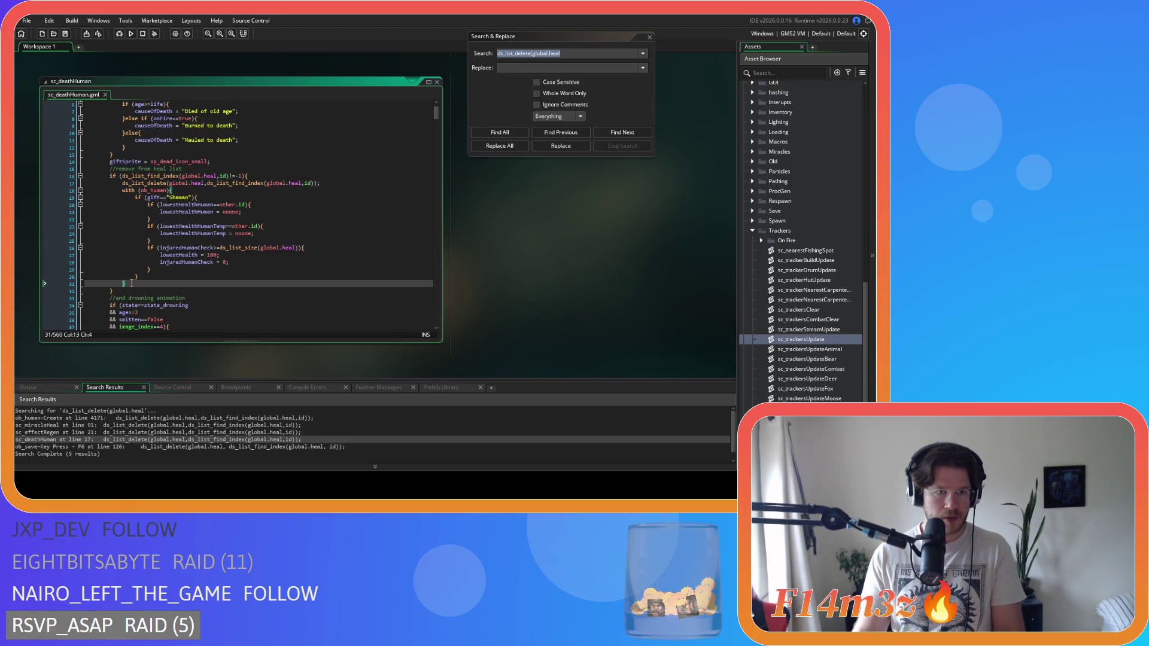
key("shift+Up")
key("shift+Up")
key("shift+Up")
key("ctrl+v")
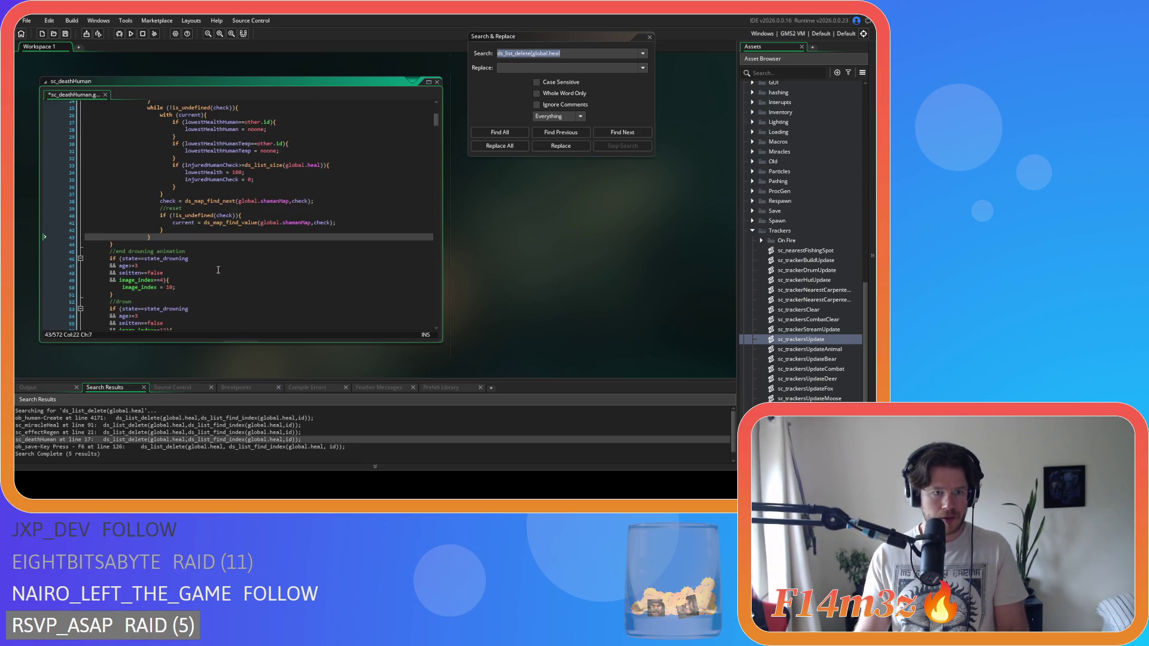
key("shift+Up")
key("shift+Up")
key("shift+Up")
key("shift+Home")
key("ctrl+s")
left_click(273, 225)
left_click(331, 217)
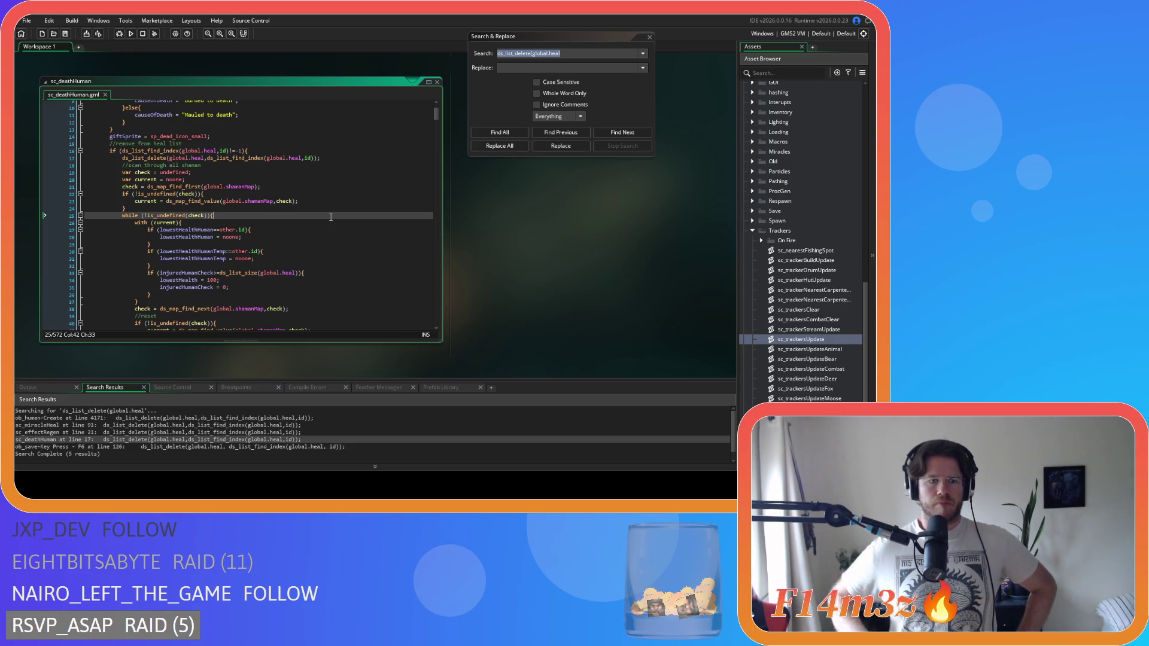
Recheck the sc_effectRegen match at line 21 and the sc_miracleHeal match at lines 90–91.
double_click(195, 433)
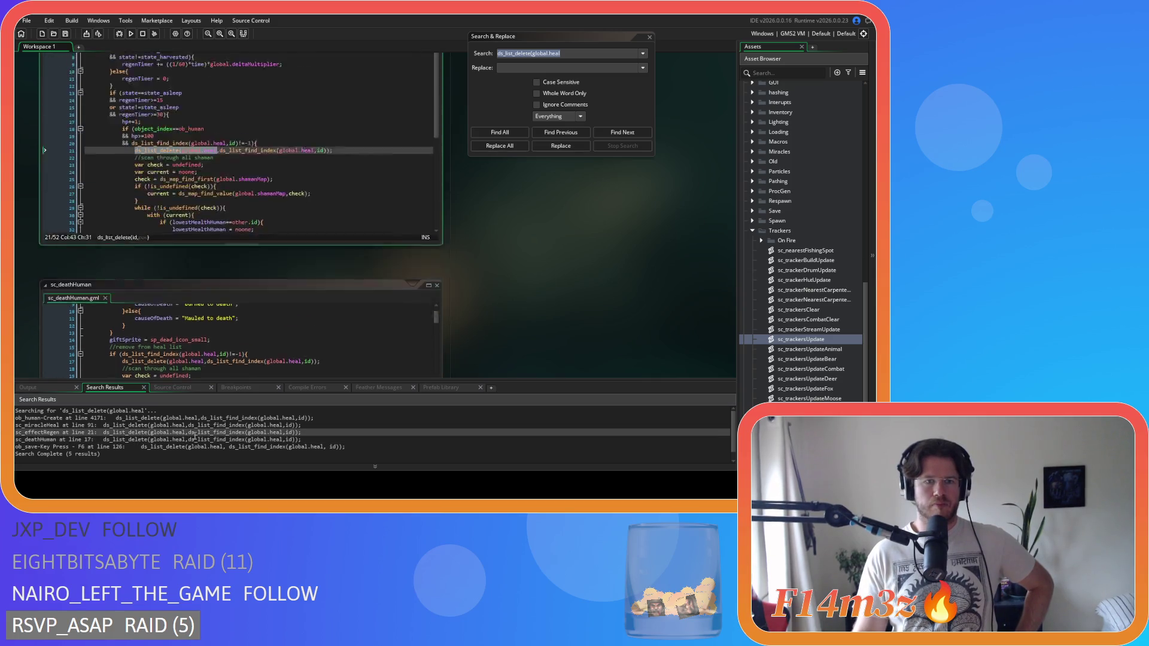
left_click(258, 241)
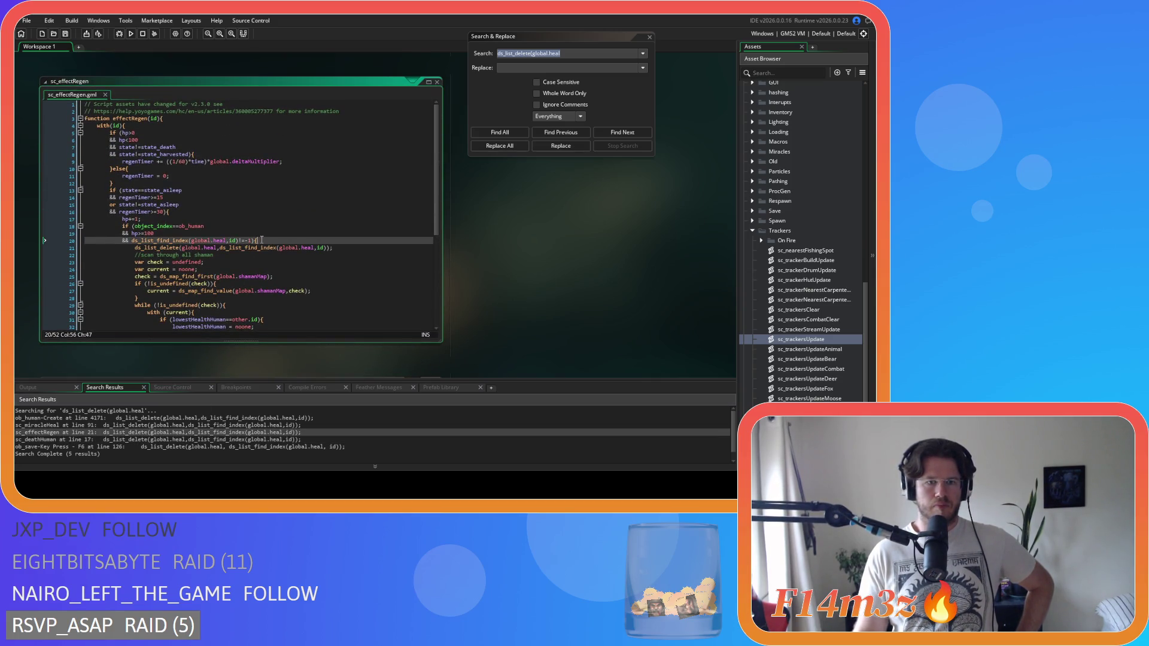
scroll(261, 240, "down", 1)
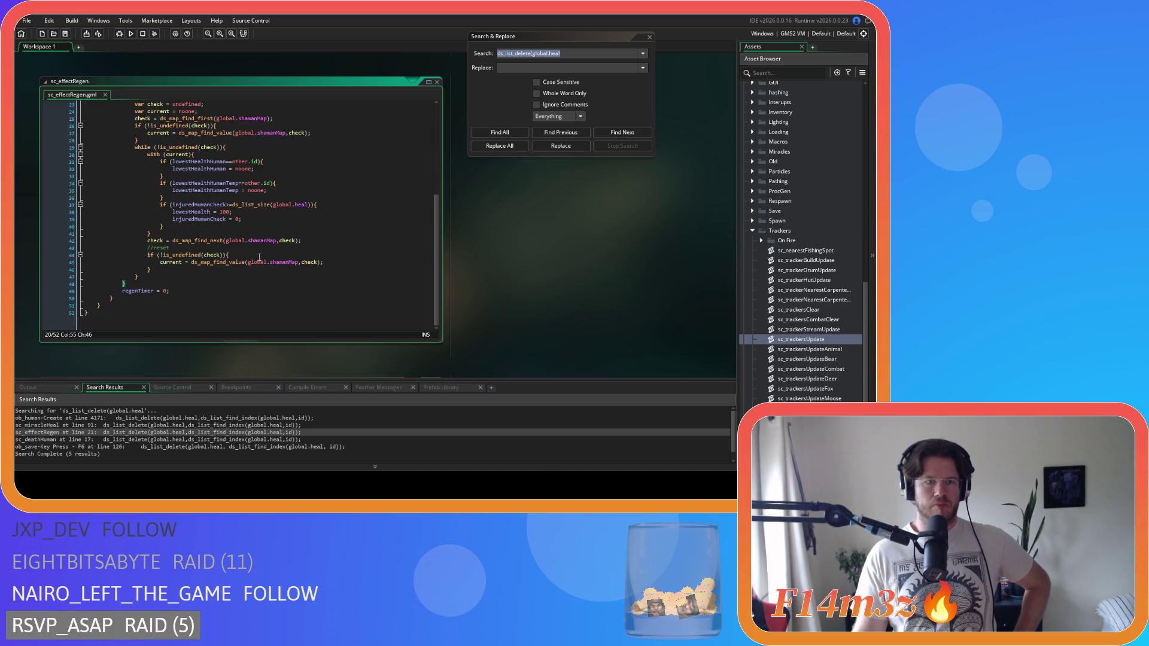
scroll(264, 242, "up", 2)
scroll(259, 257, "down", 1)
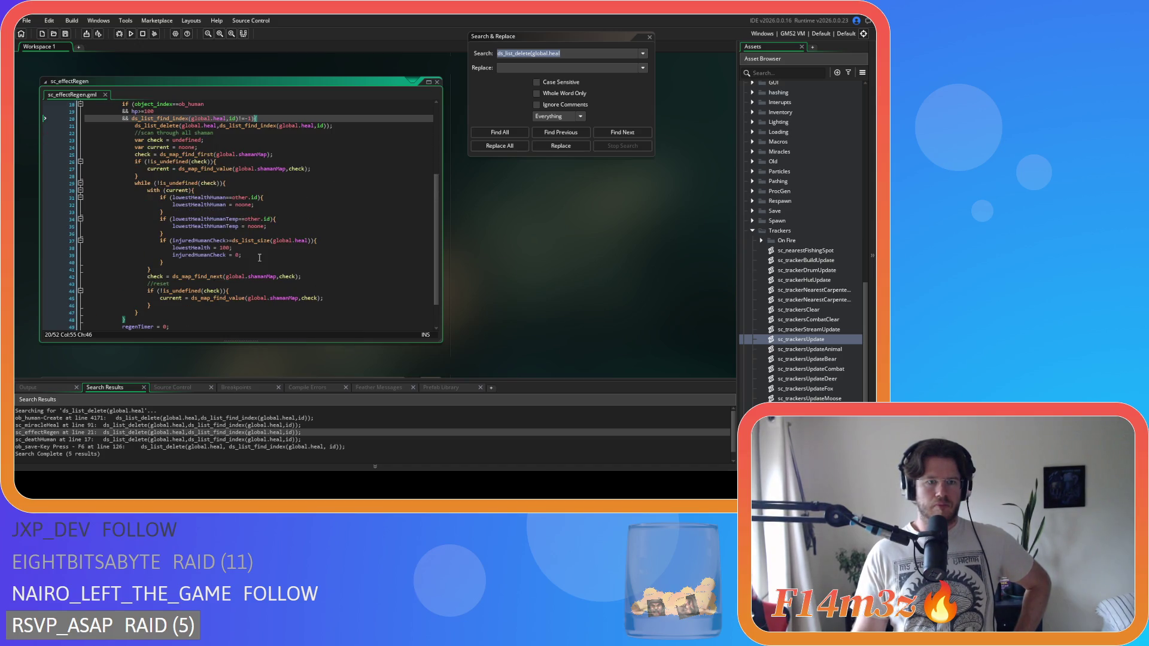
double_click(142, 424)
scroll(243, 239, "up", 3)
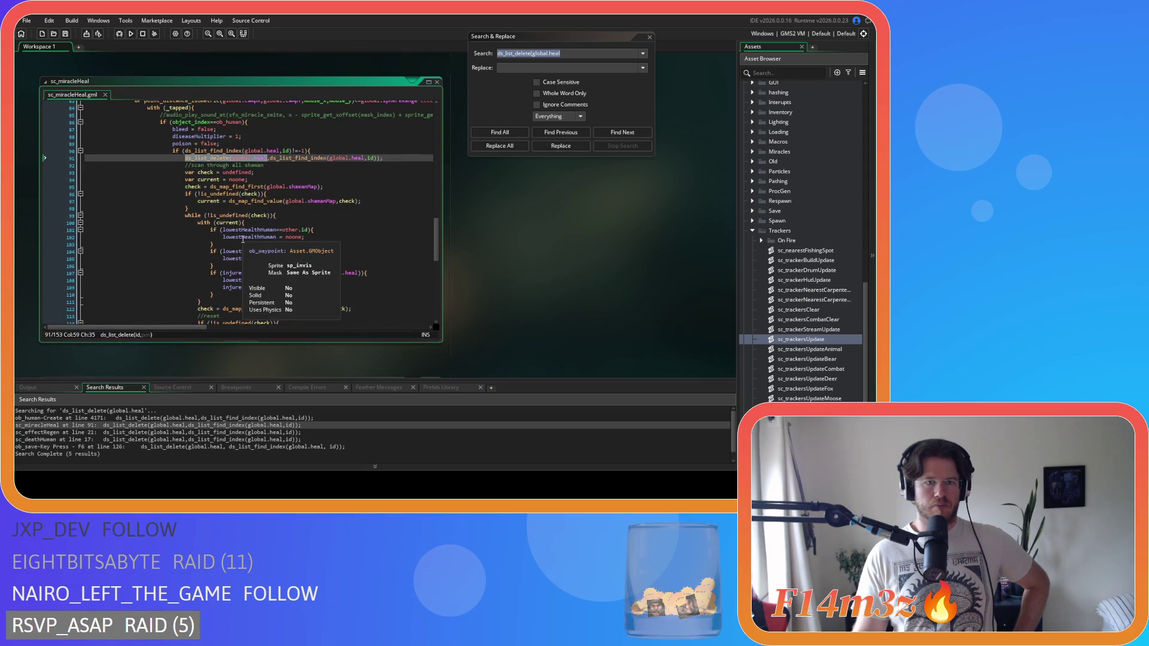
left_click(330, 158)
left_click(334, 149)
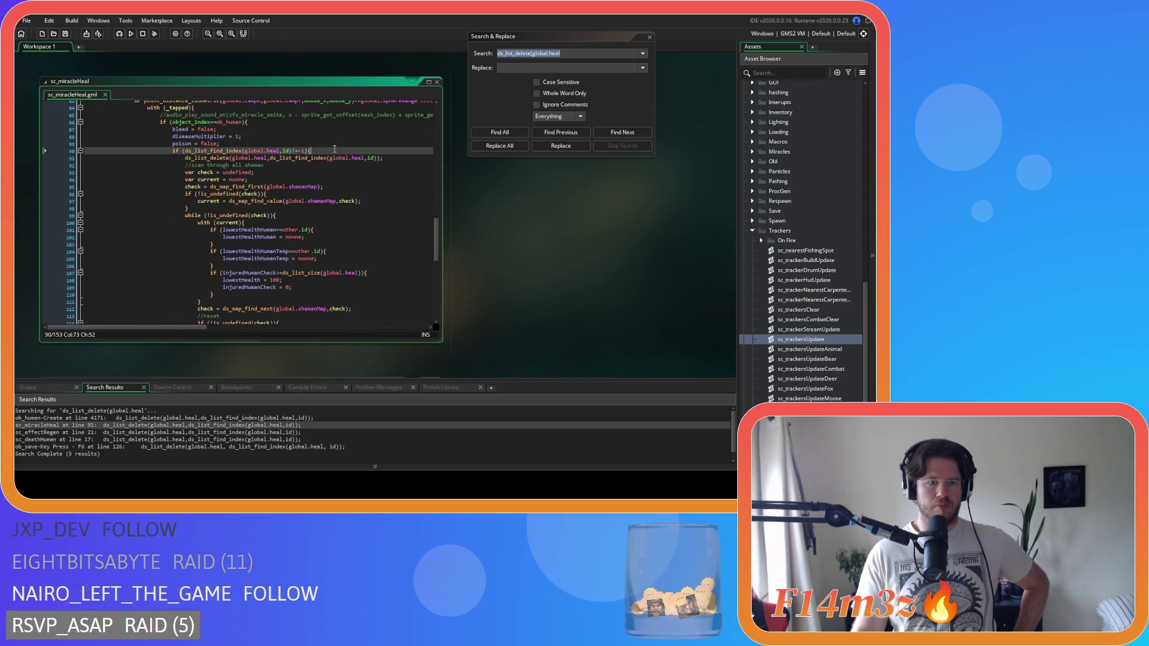
scroll(335, 162, "down", 3)
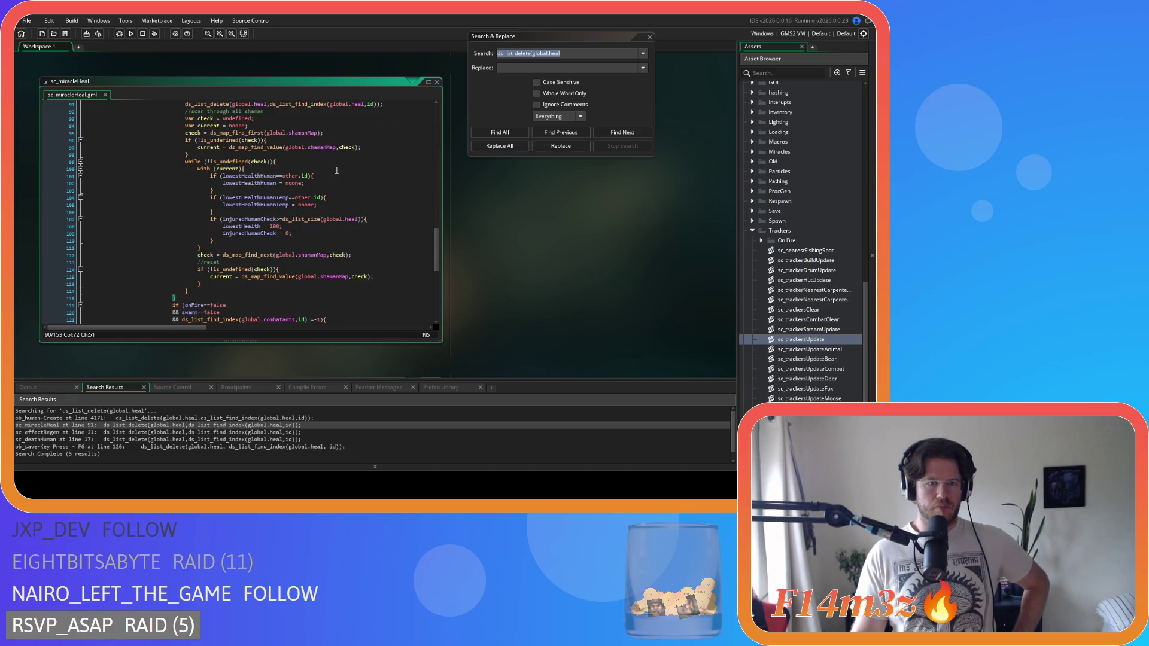
scroll(336, 171, "up", 2)
Open the ob_human Create match at line 4171 and close the Search & Replace dialog.
double_click(129, 417)
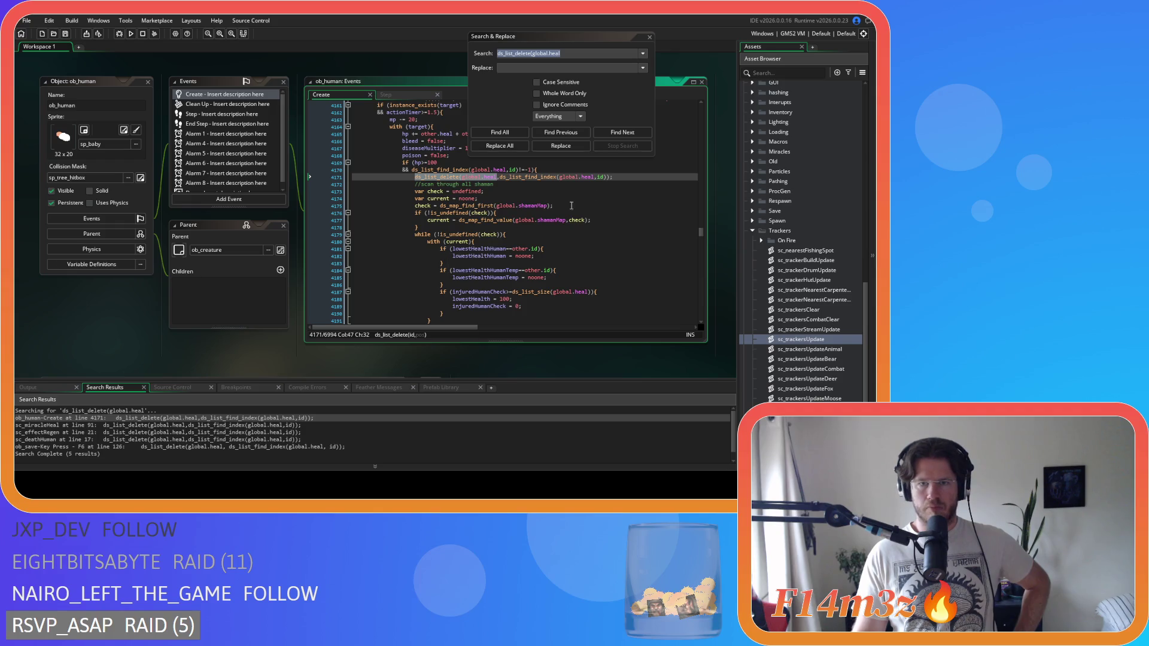
left_click(589, 168)
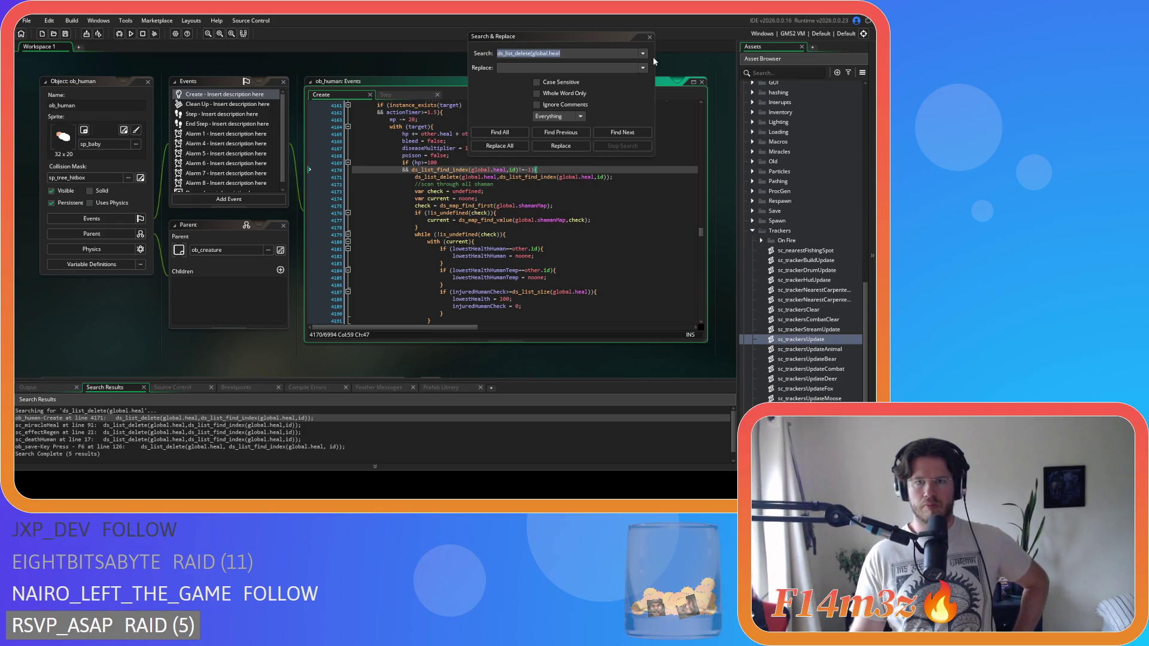
left_click(649, 40)
right_click(133, 323)
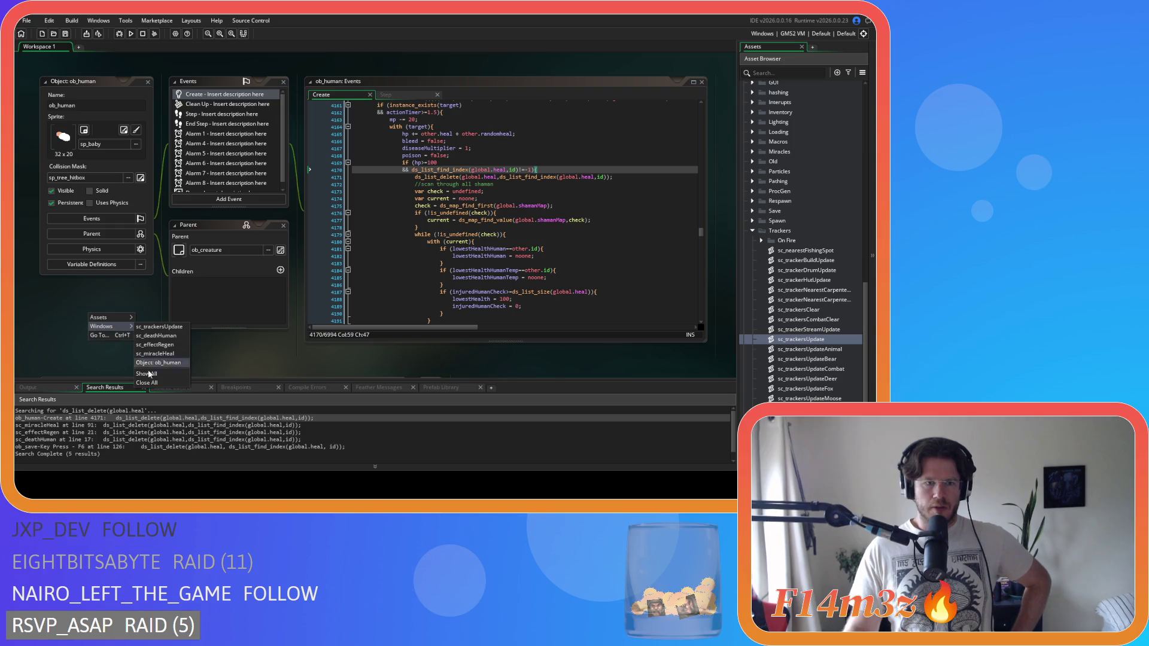
Close all editors with Windows > Close All and collapse the Animal and Objects folders.
left_click(155, 386)
left_click(752, 230)
scroll(821, 303, "up", 3)
left_click(744, 175)
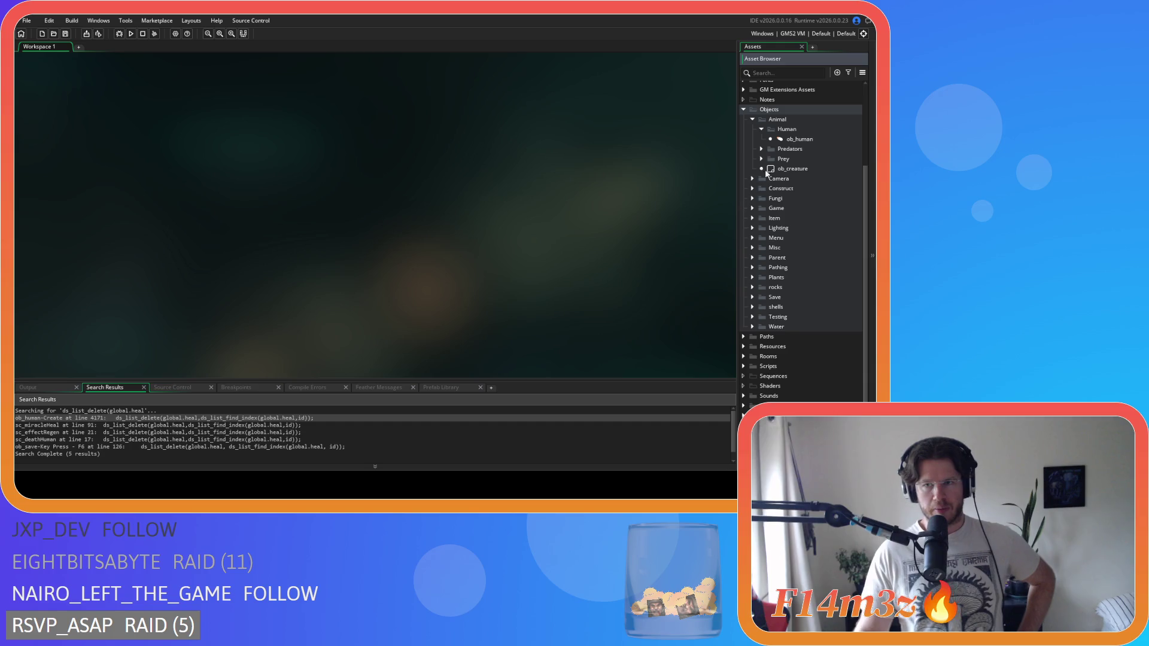
left_click(753, 129)
left_click(742, 160)
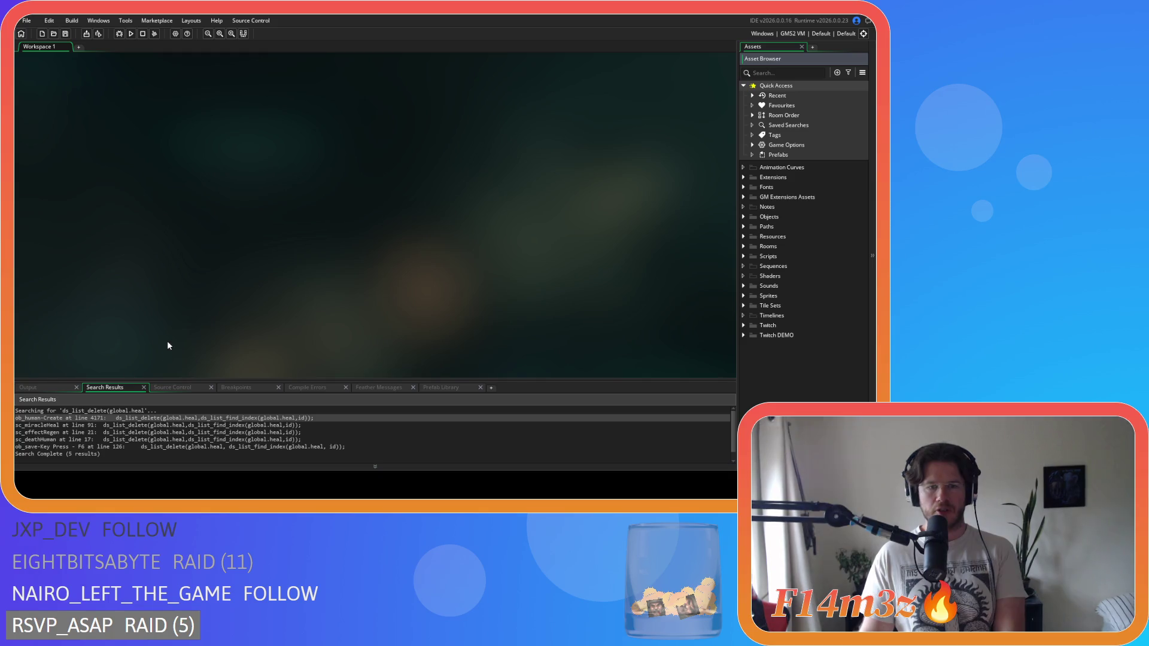
Expand Objects > Animal > Human and open ob_human's Step event code.
left_click(270, 288)
right_click(465, 226)
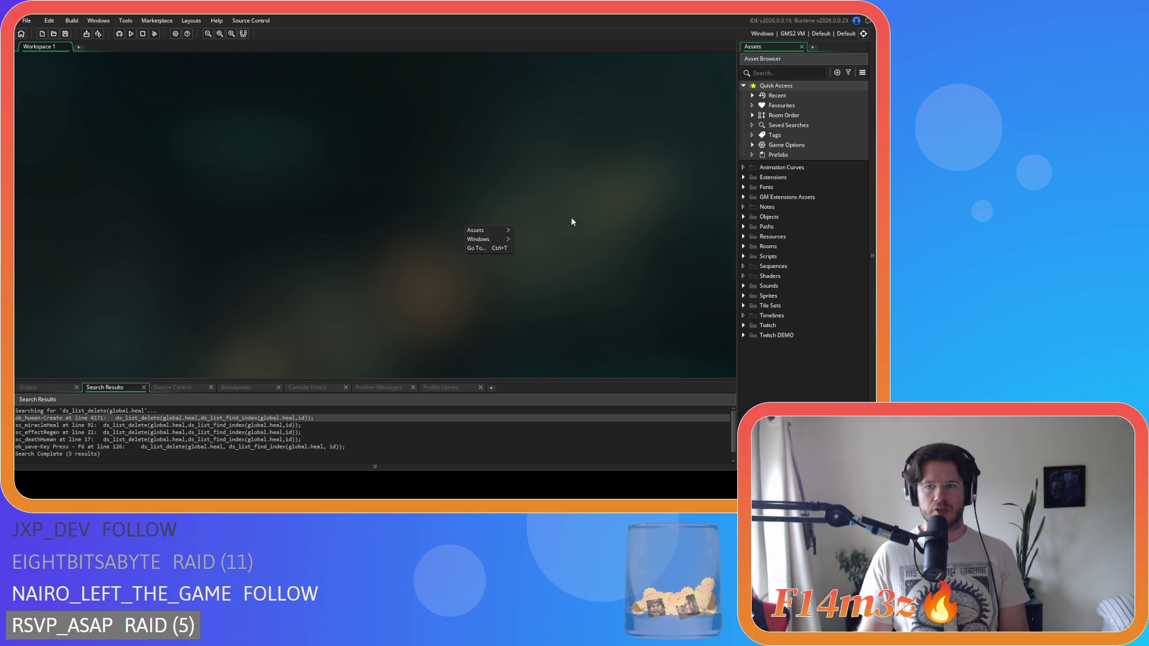
left_click(708, 220)
double_click(768, 217)
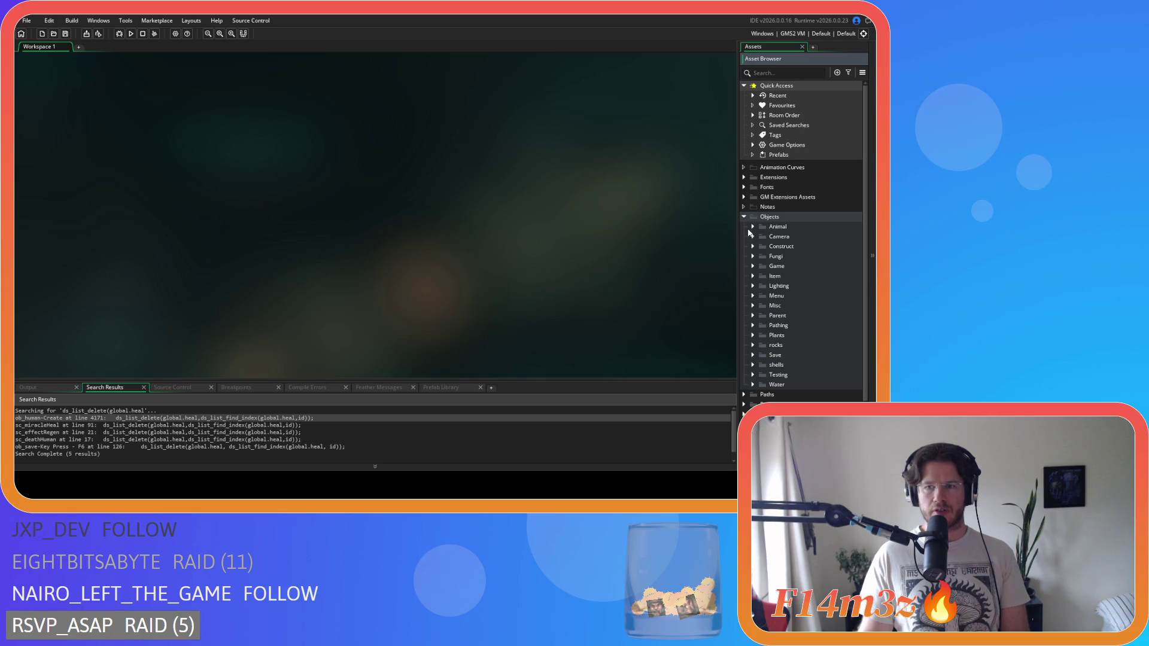
left_click(753, 227)
left_click(762, 236)
left_click(775, 247)
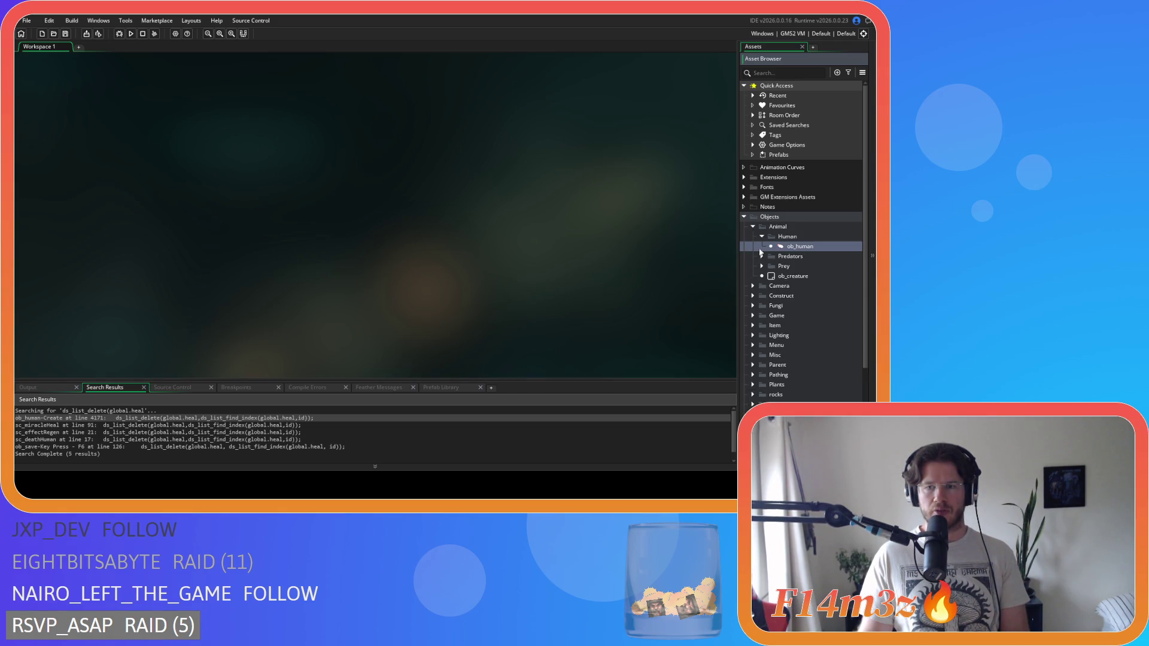
key("Return")
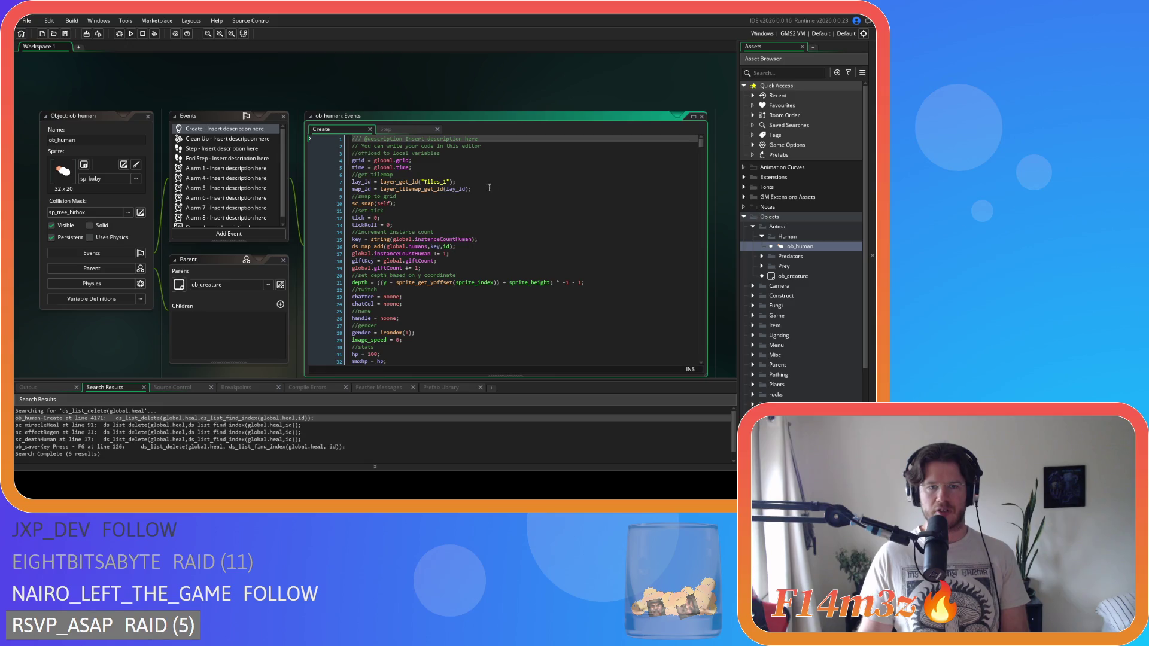
left_click(383, 129)
Review the threatMap predator scan and Hunter loops around lines 430–470 of the Step code.
scroll(593, 230, "down", 20)
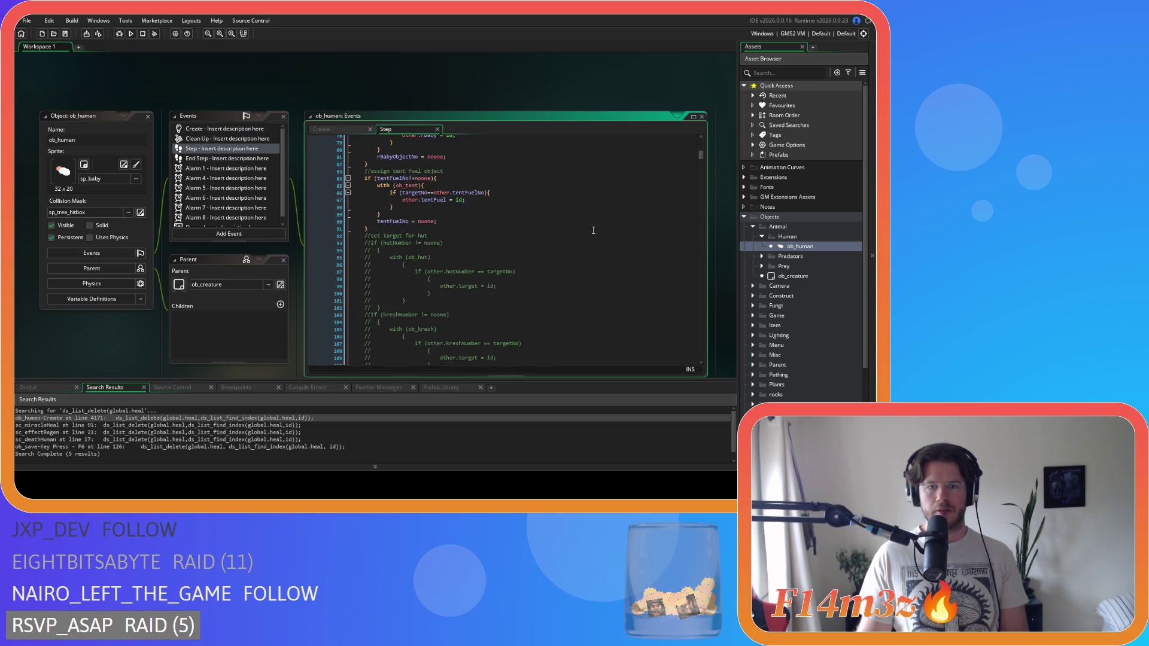
scroll(593, 230, "down", 20)
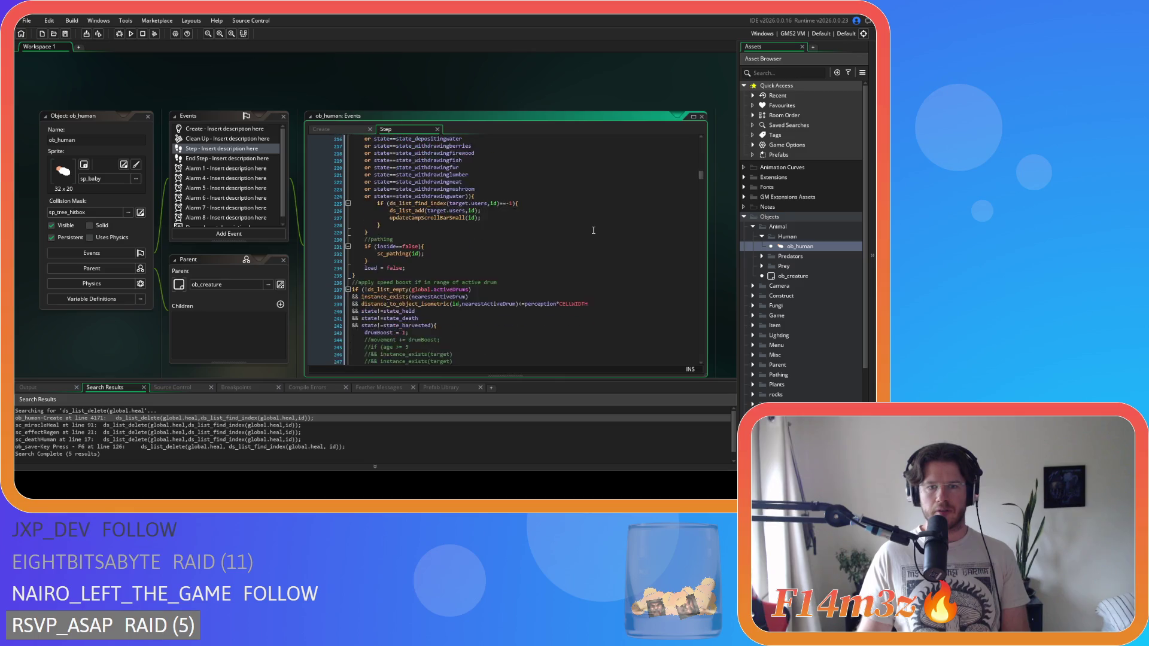
scroll(593, 230, "down", 20)
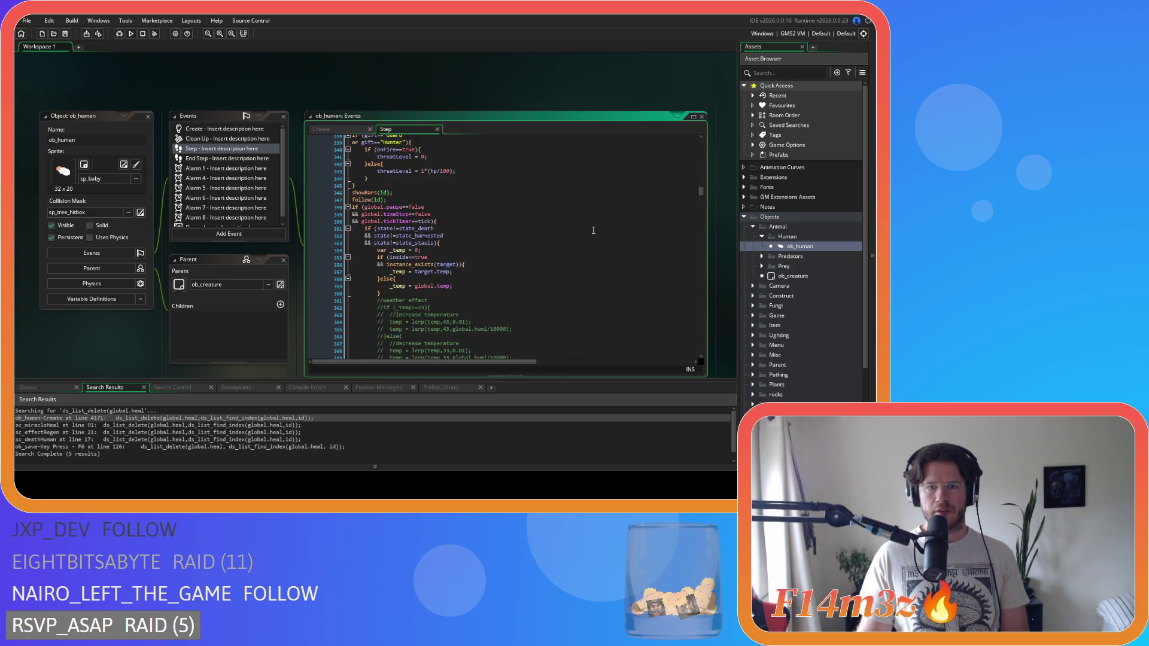
scroll(593, 231, "down", 17)
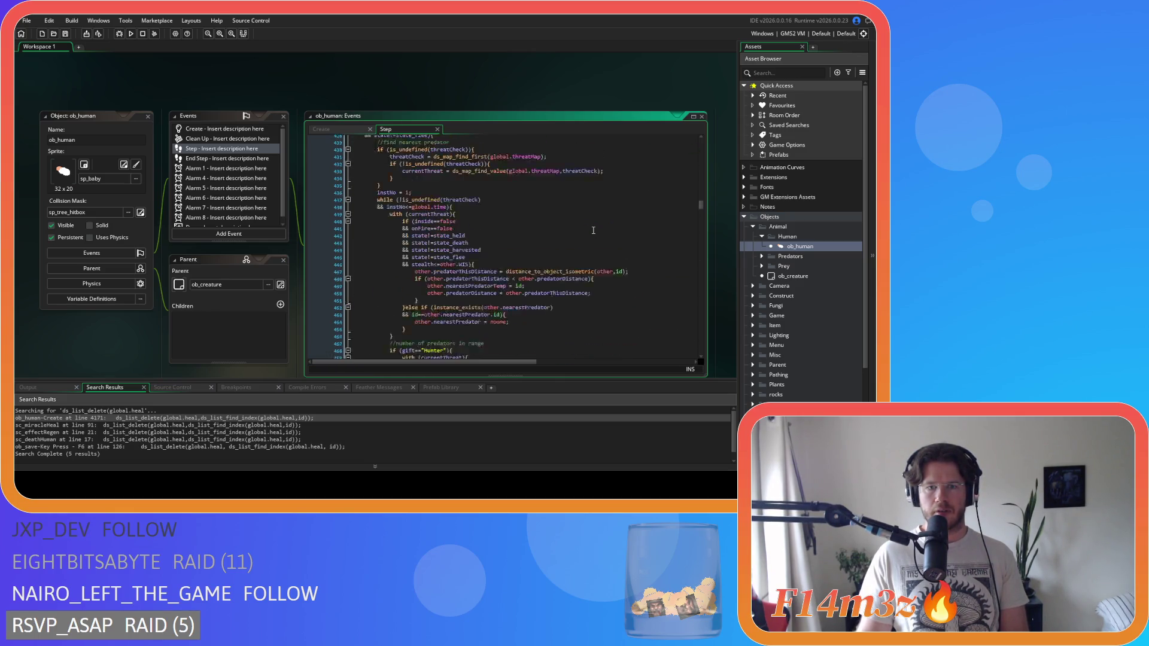
left_click(574, 157)
left_click(574, 164)
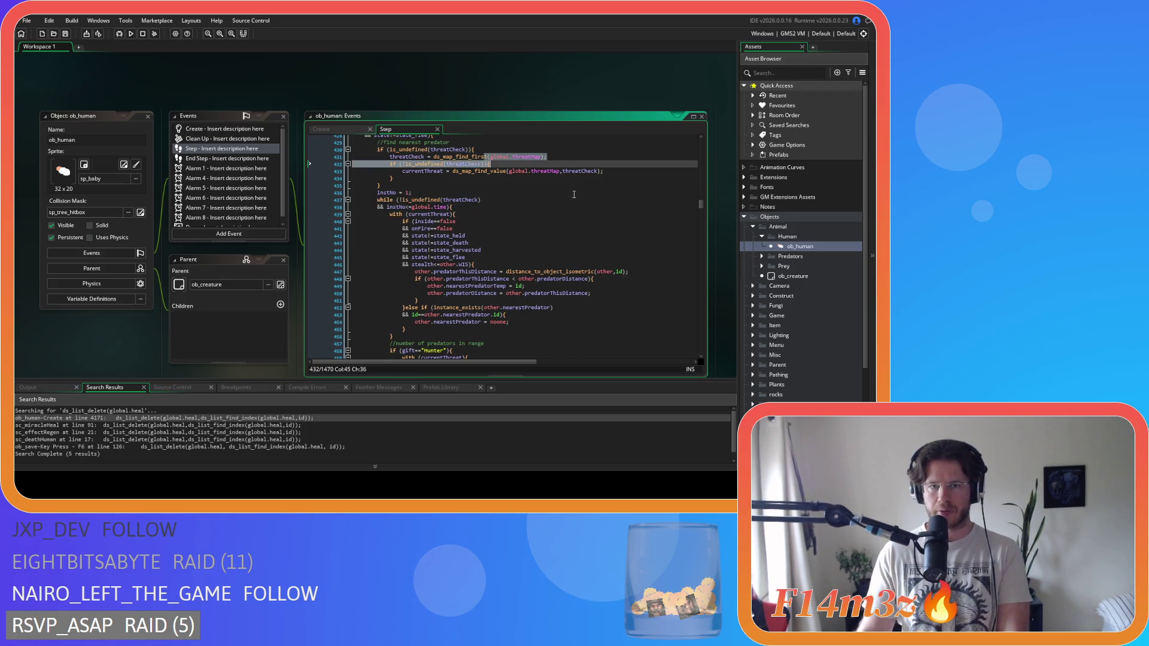
scroll(574, 196, "down", 2)
scroll(566, 247, "up", 1)
mouse_move(456, 185)
left_mouse_down()
mouse_move(471, 231)
mouse_move(508, 252)
left_mouse_up()
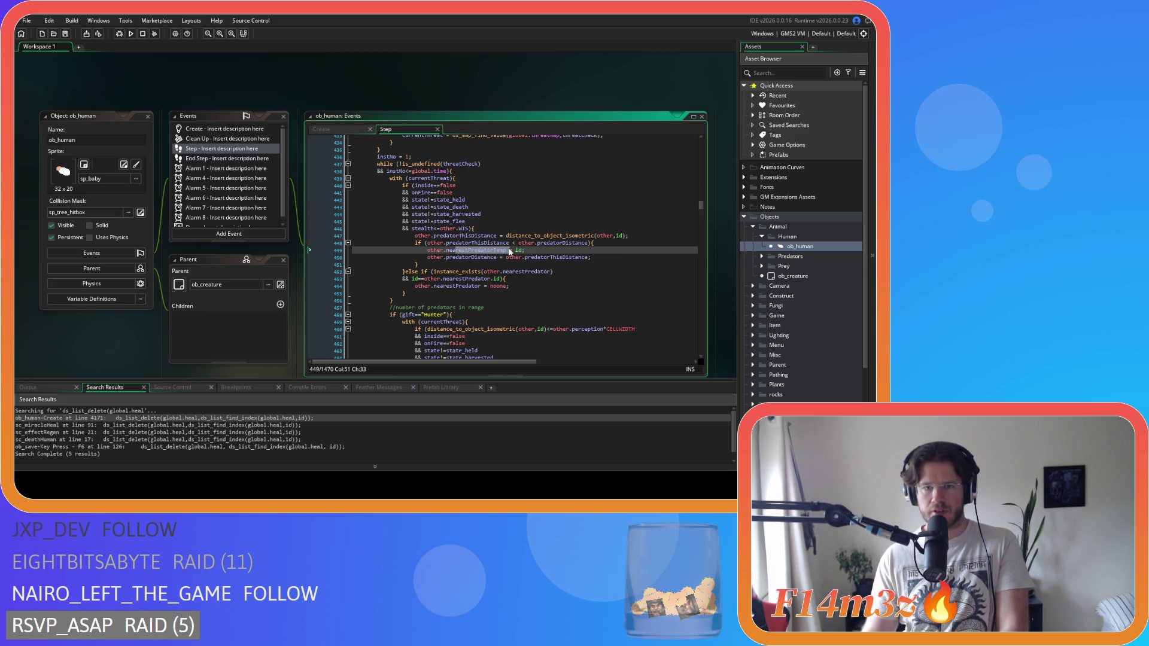
scroll(527, 263, "down", 5)
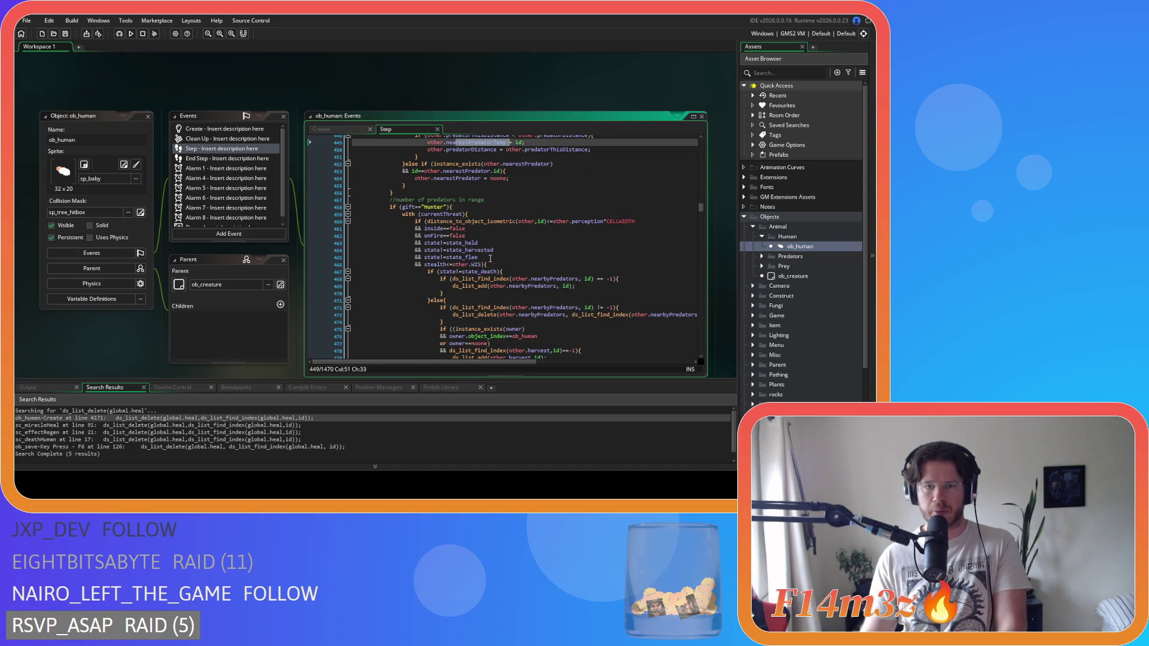
mouse_move(470, 229)
left_mouse_down()
mouse_move(473, 263)
mouse_move(546, 224)
mouse_move(443, 240)
left_mouse_up()
scroll(549, 286, "down", 3)
scroll(548, 255, "down", 2)
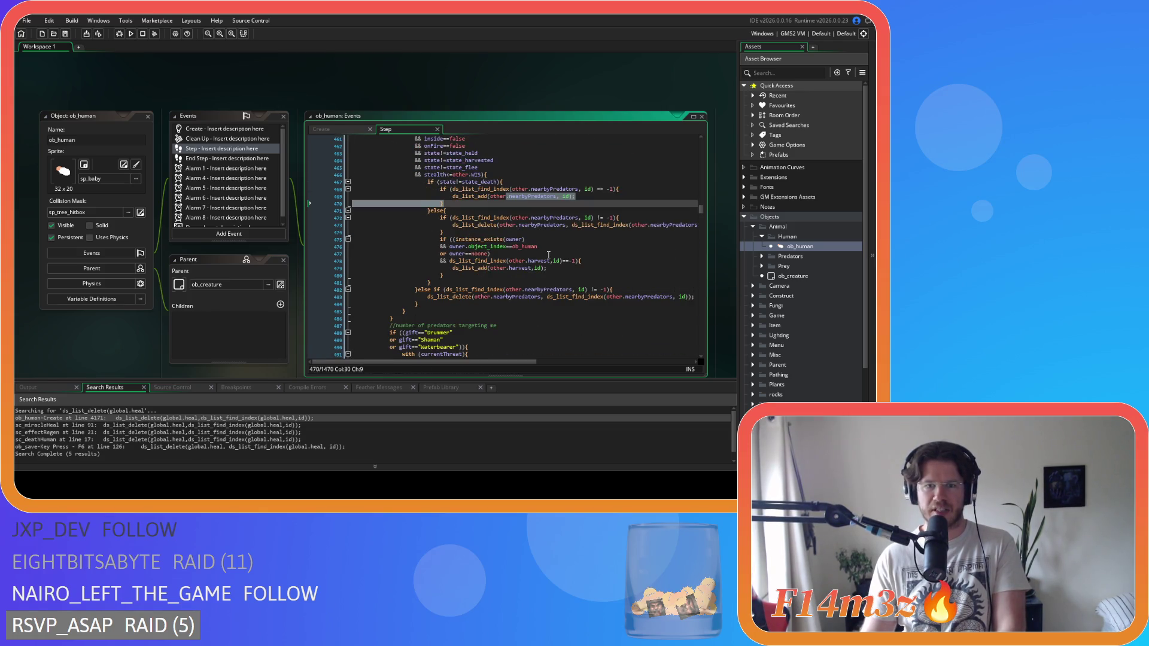
scroll(548, 254, "up", 4)
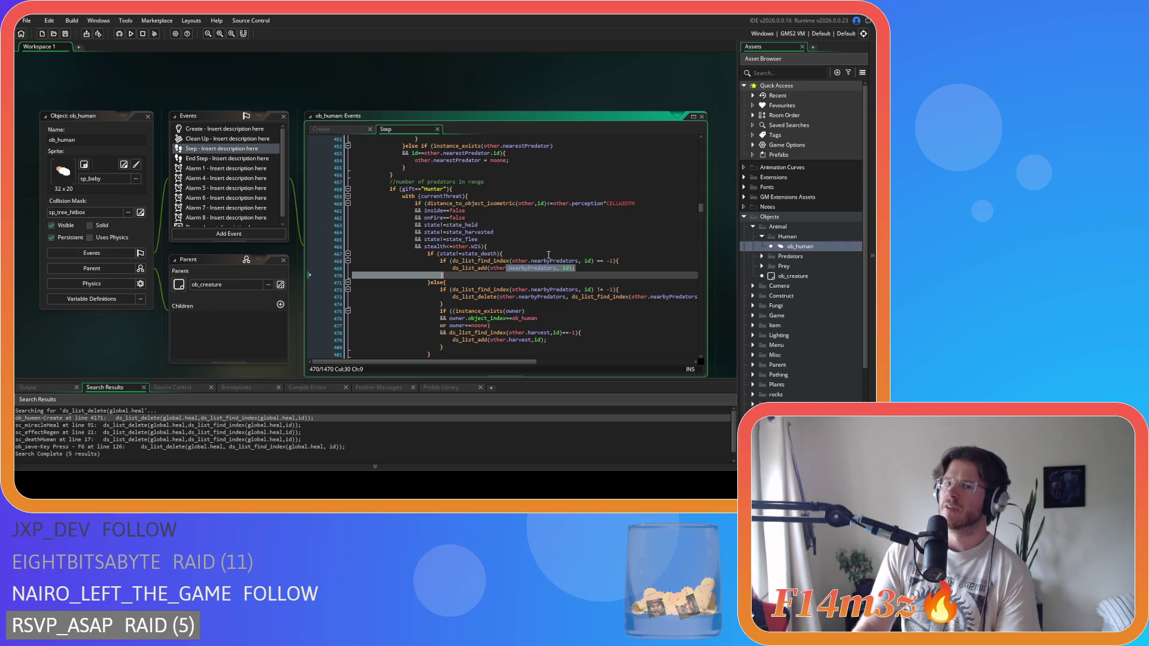
scroll(548, 255, "down", 2)
scroll(547, 257, "up", 6)
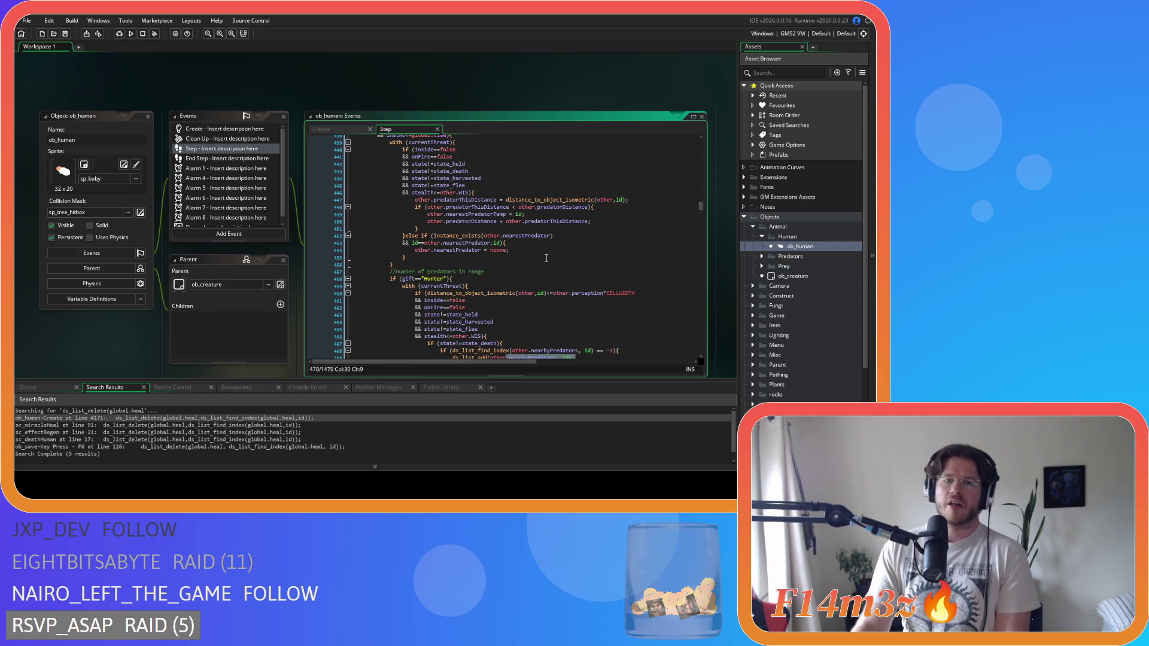
scroll(545, 258, "up", 2)
left_click_drag(424, 185, 438, 216)
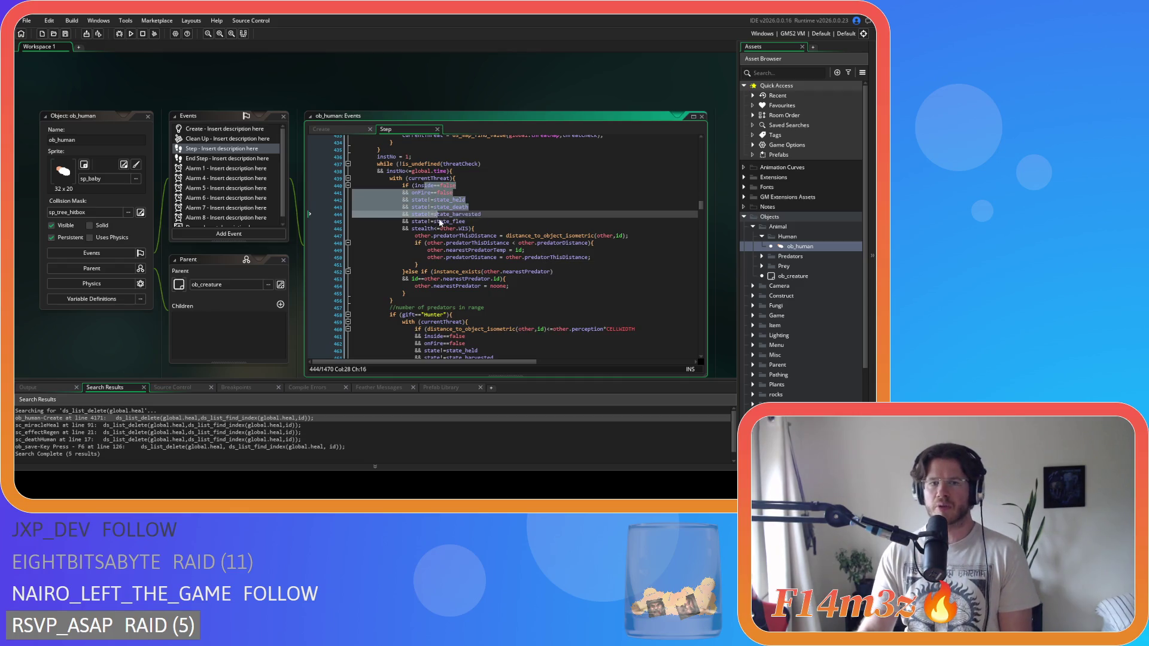
scroll(439, 220, "down", 3)
left_click_drag(440, 289, 470, 318)
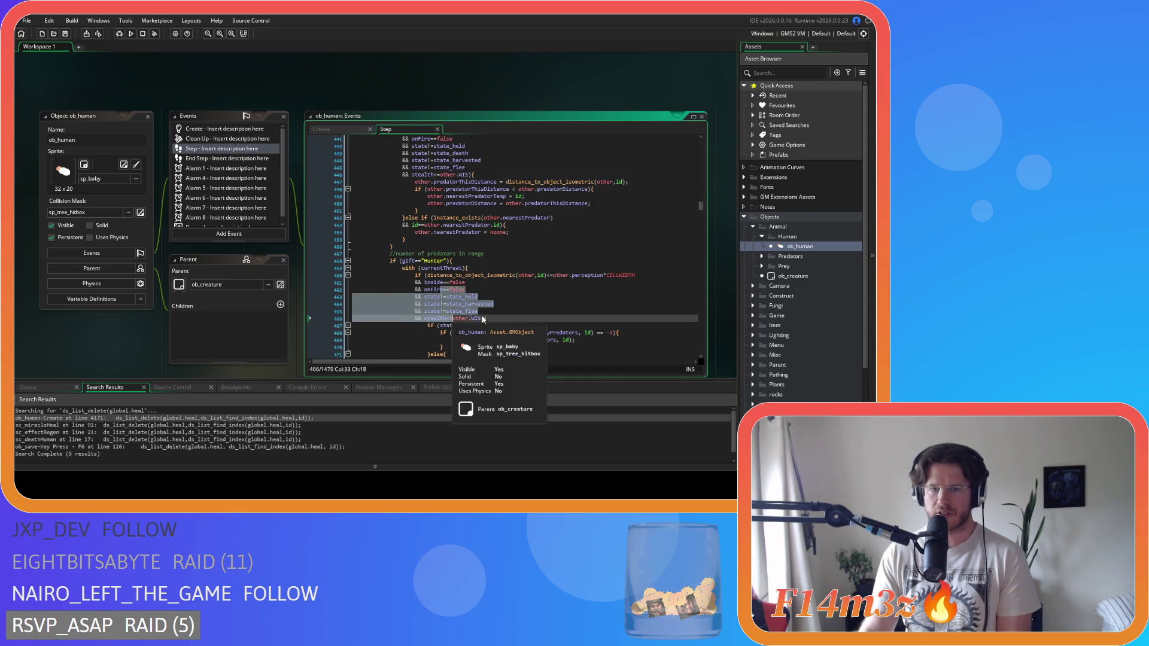
scroll(456, 233, "up", 5)
scroll(585, 330, "down", 5)
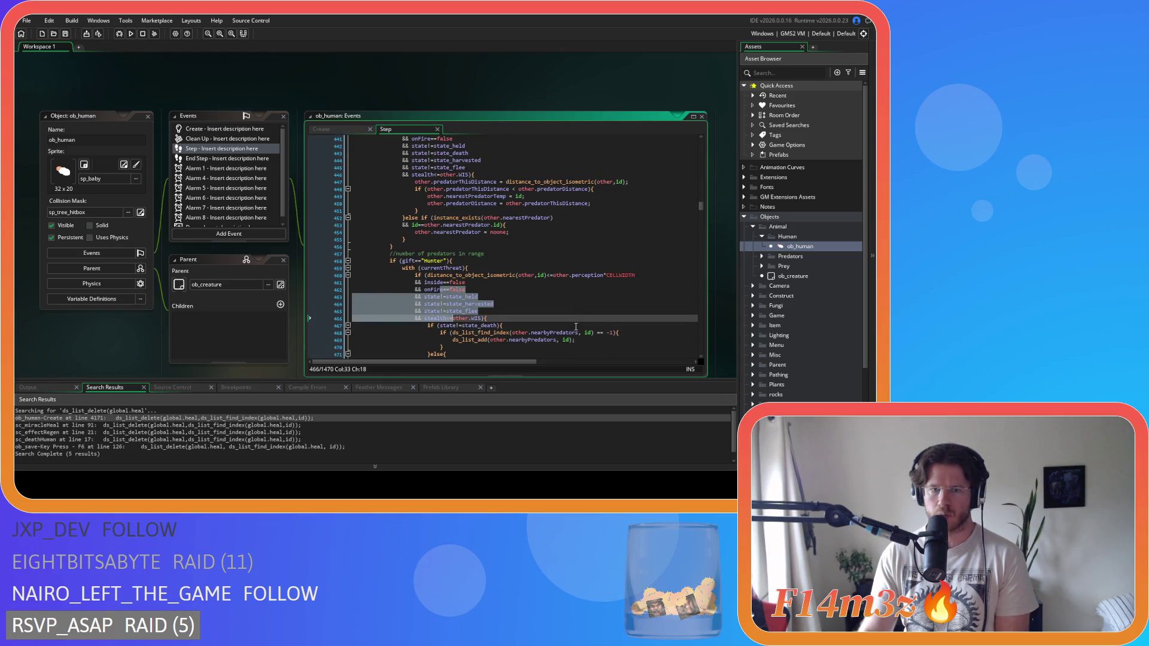
scroll(576, 326, "up", 5)
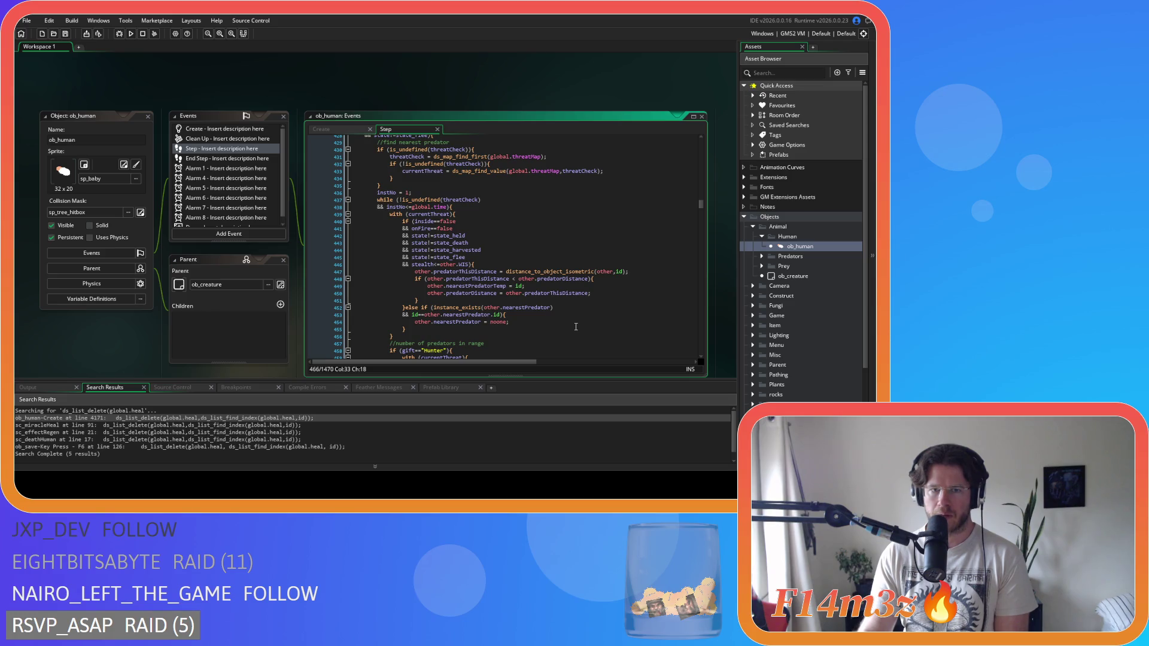
scroll(575, 326, "up", 3)
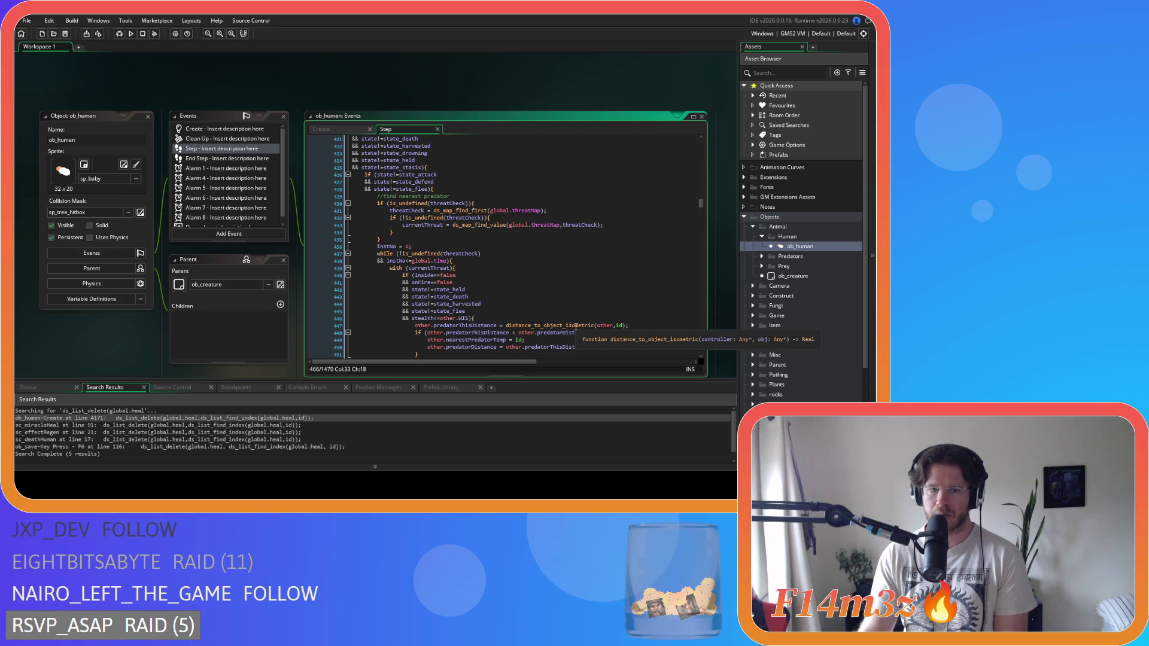
scroll(576, 327, "down", 4)
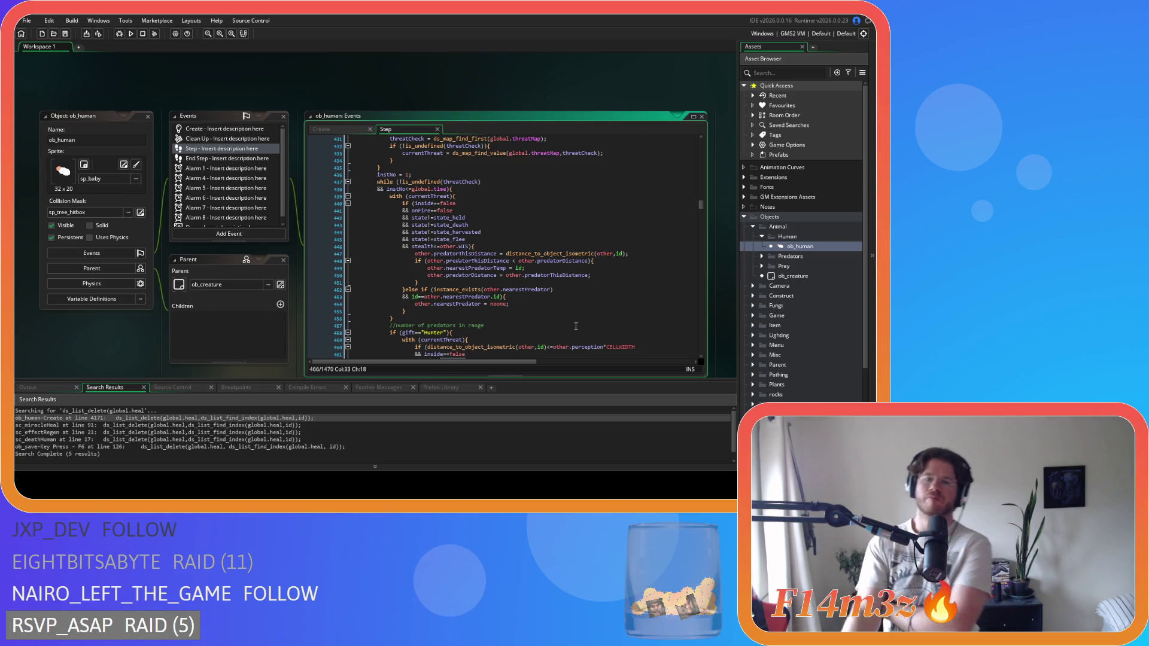
scroll(575, 326, "down", 3)
scroll(566, 311, "down", 9)
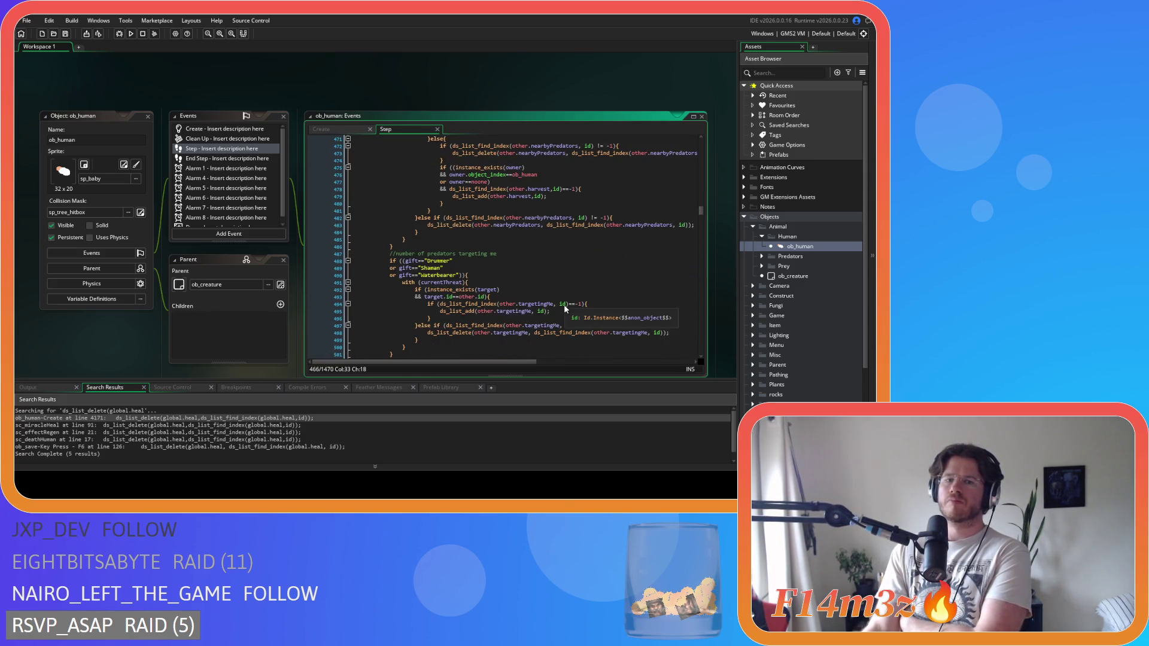
scroll(565, 307, "down", 9)
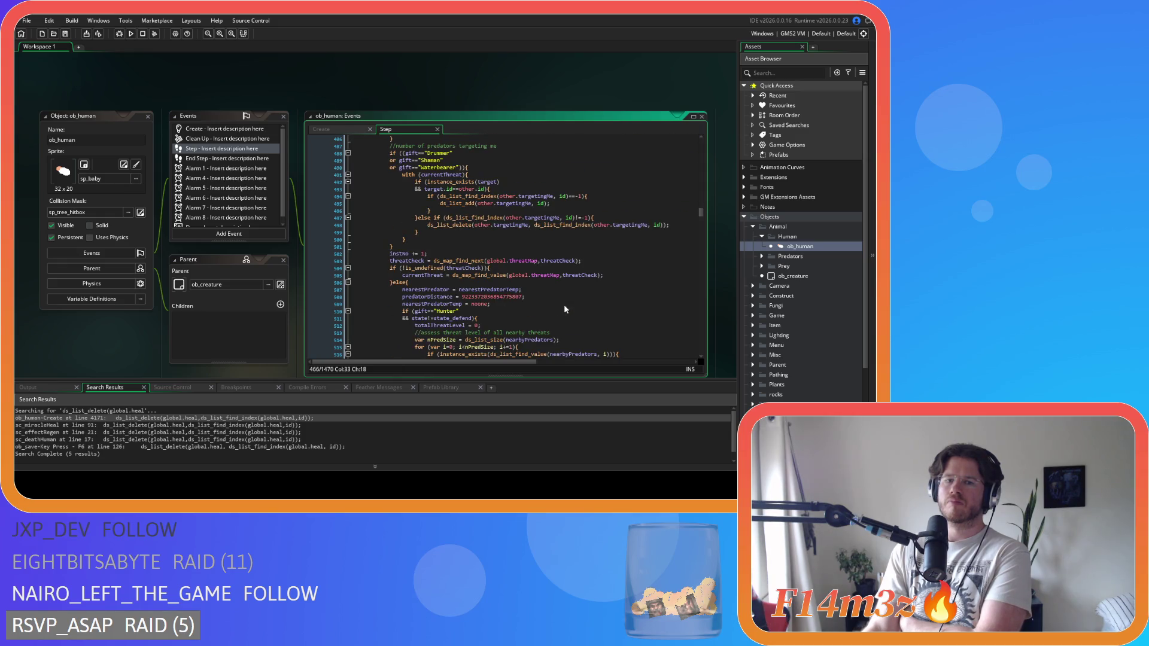
scroll(564, 309, "down", 12)
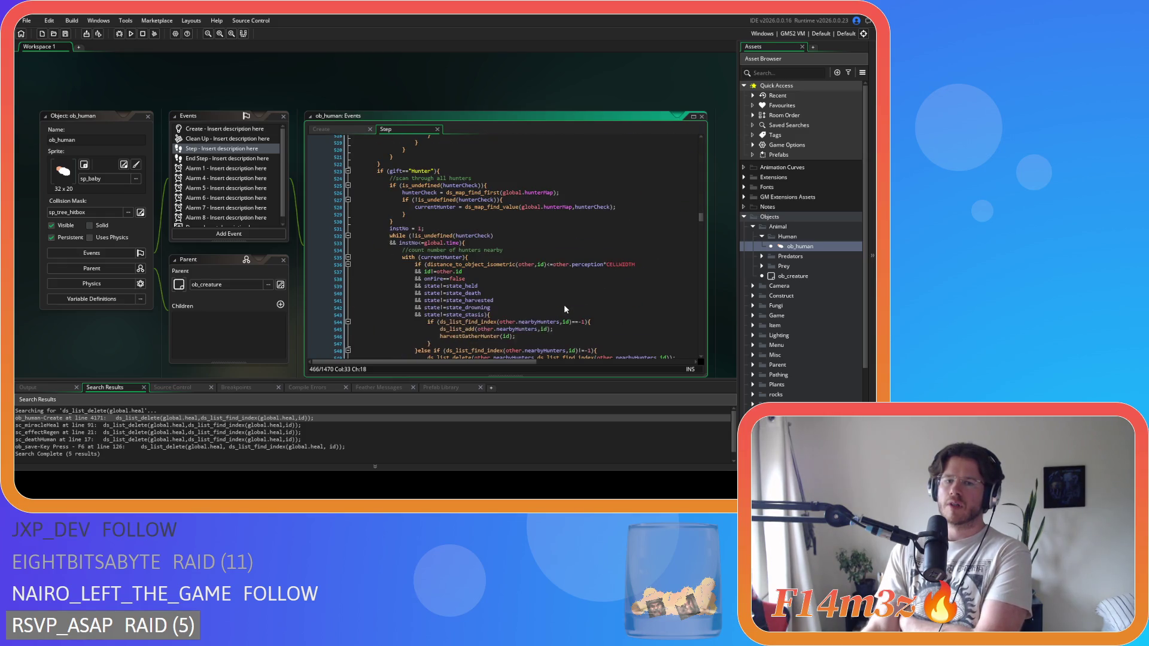
scroll(564, 310, "down", 4)
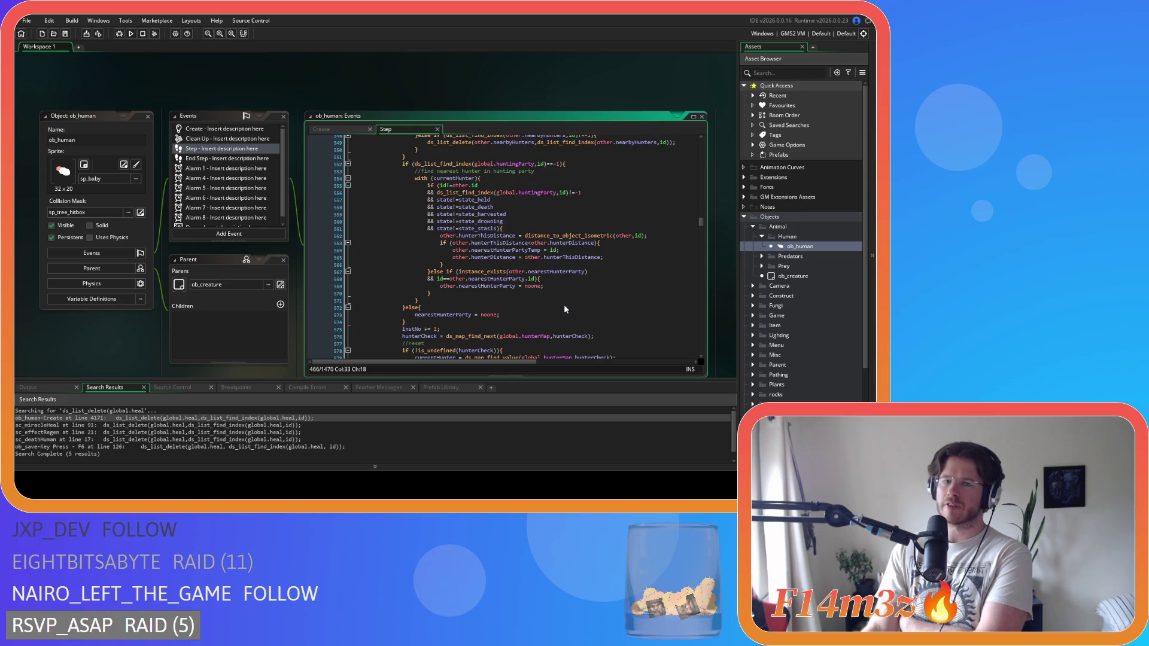
scroll(564, 309, "down", 4)
scroll(564, 309, "down", 3)
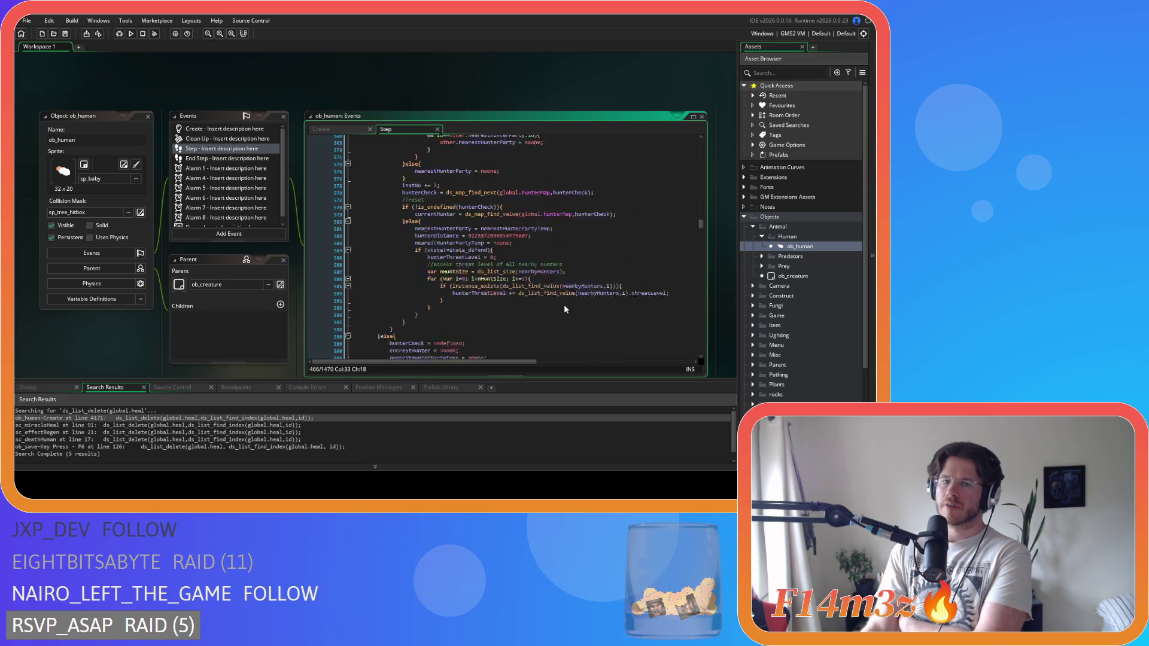
scroll(565, 309, "up", 12)
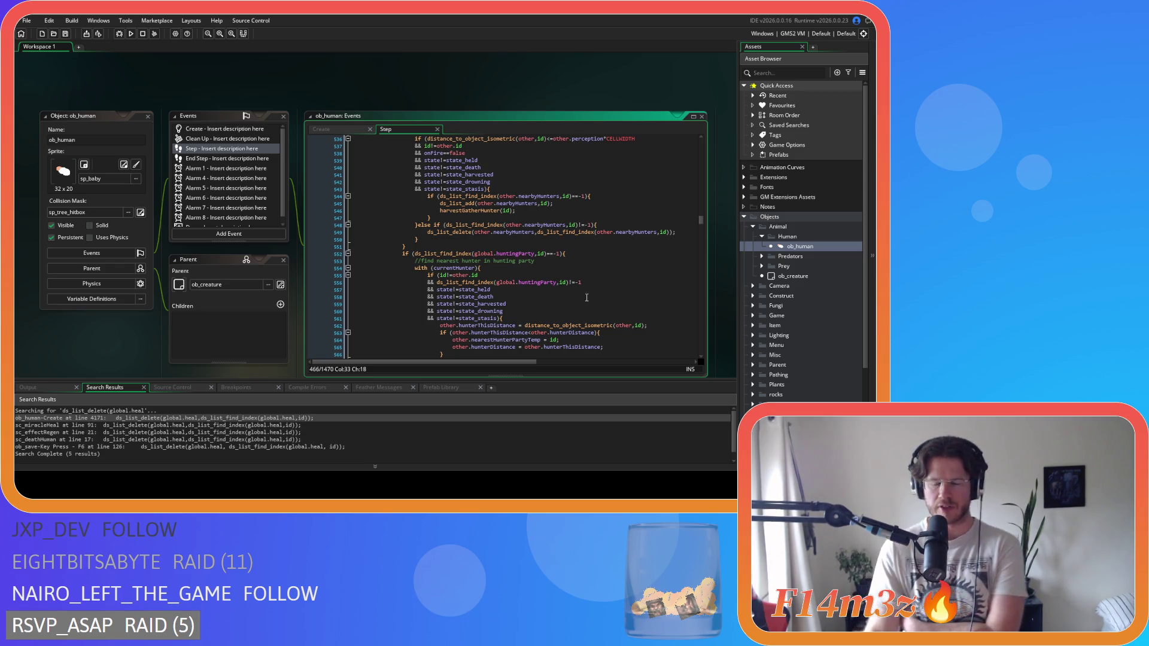
scroll(485, 293, "up", 20)
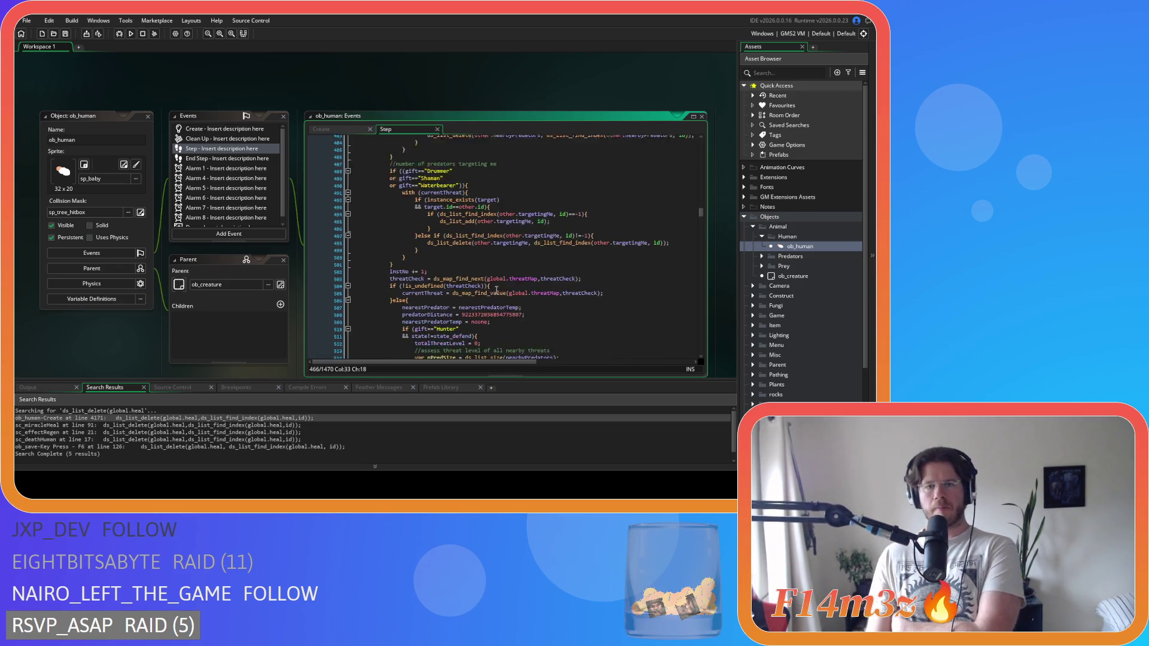
scroll(495, 289, "down", 7)
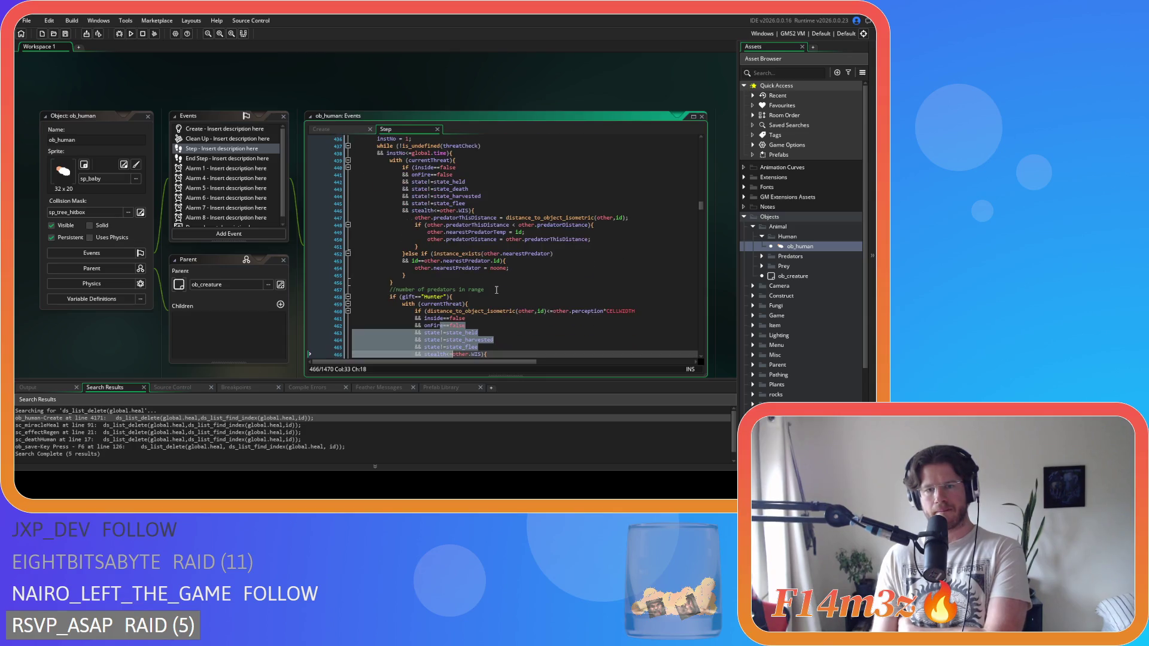
scroll(496, 289, "down", 3)
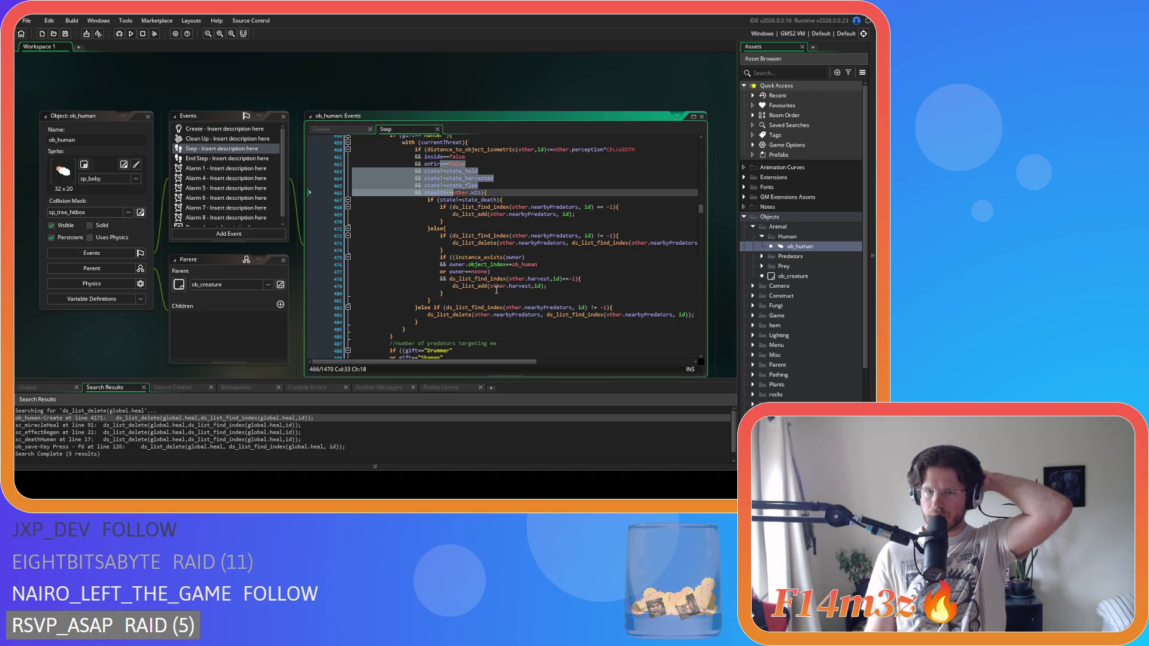
scroll(496, 289, "up", 2)
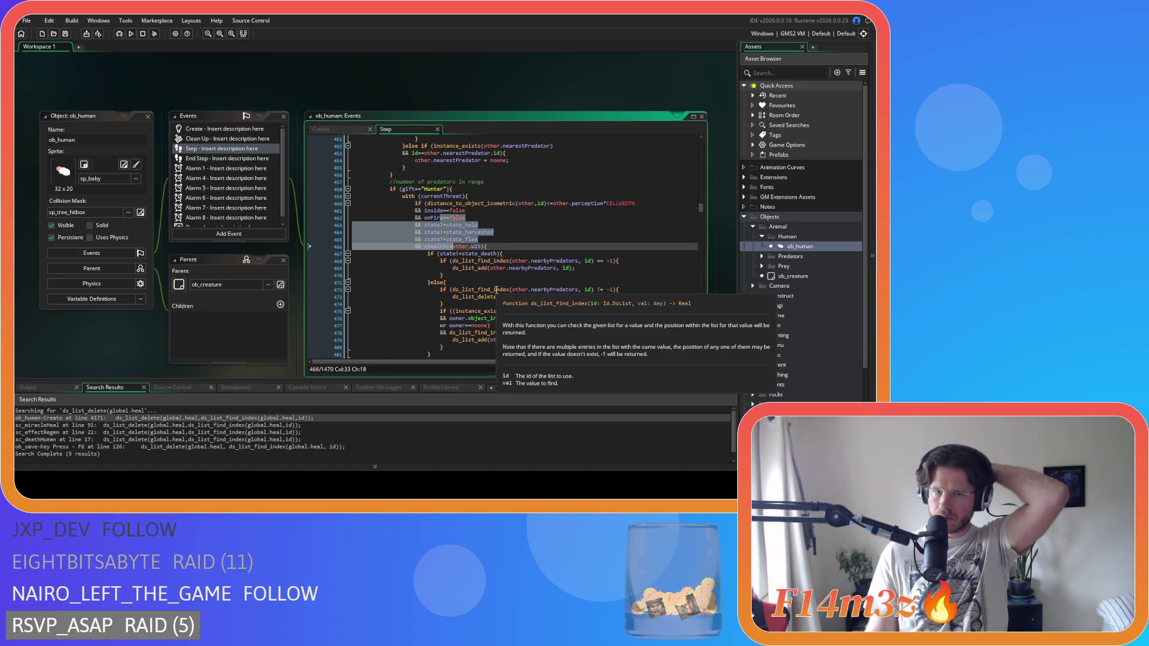
scroll(529, 259, "down", 2)
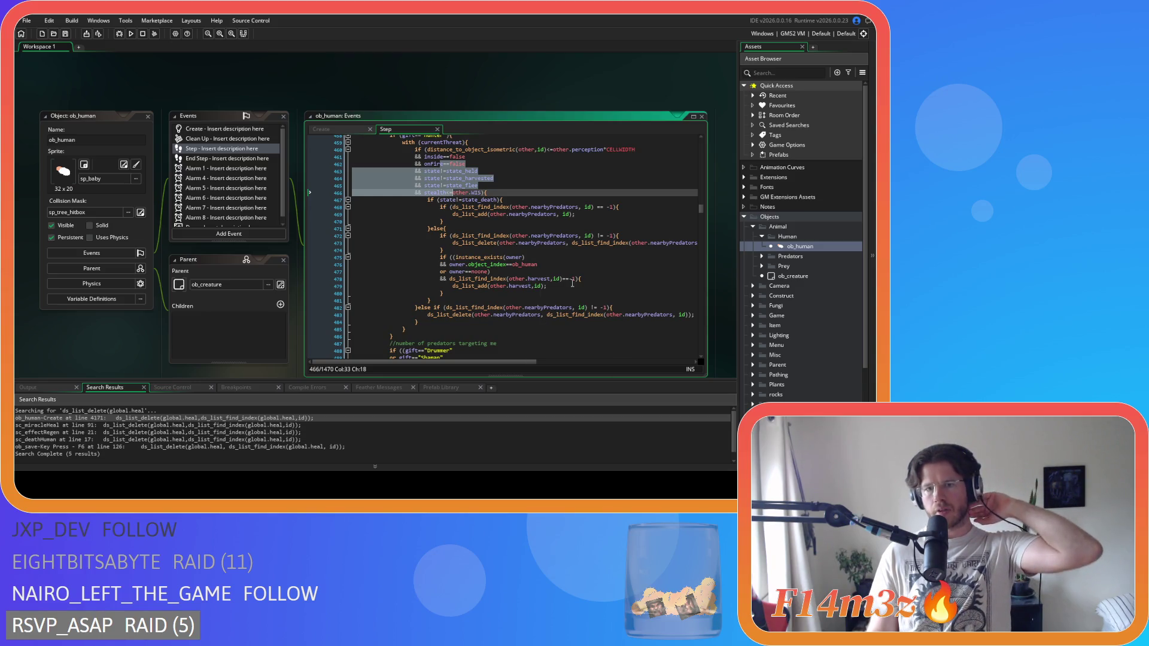
left_click(497, 285)
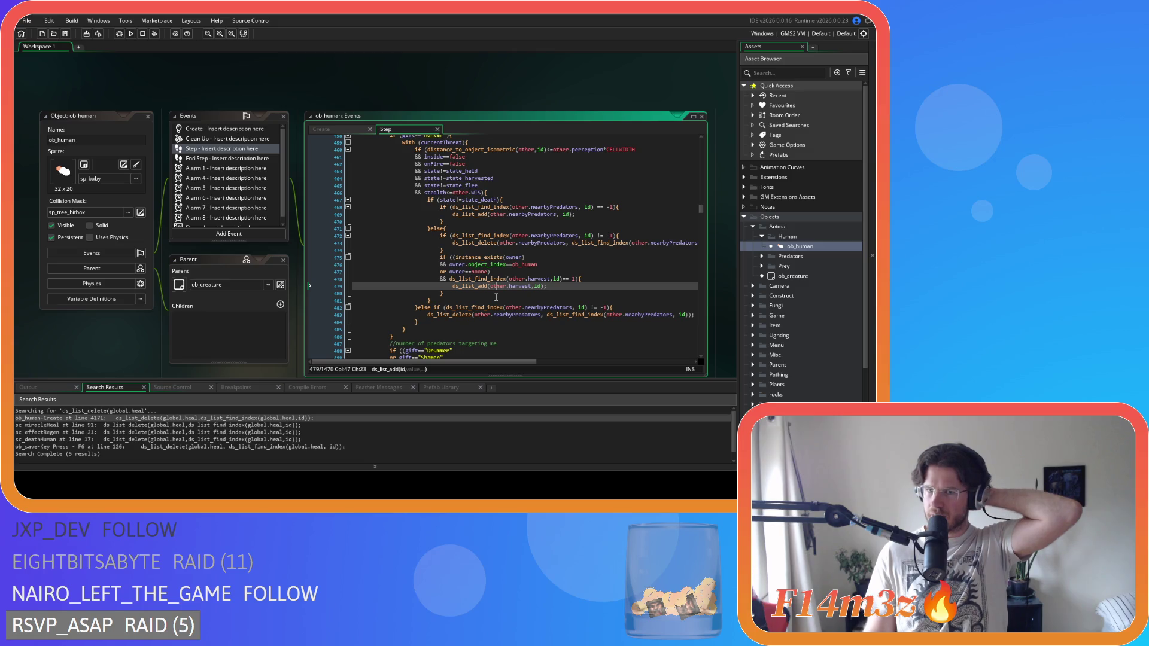
scroll(496, 296, "up", 3)
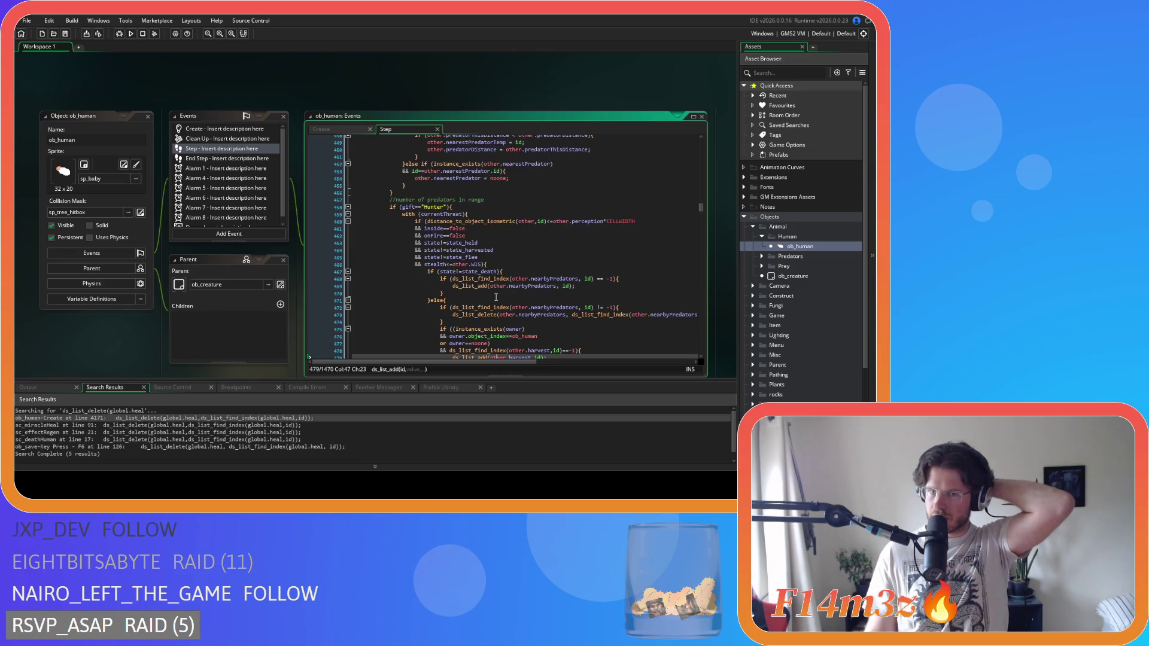
scroll(495, 297, "down", 20)
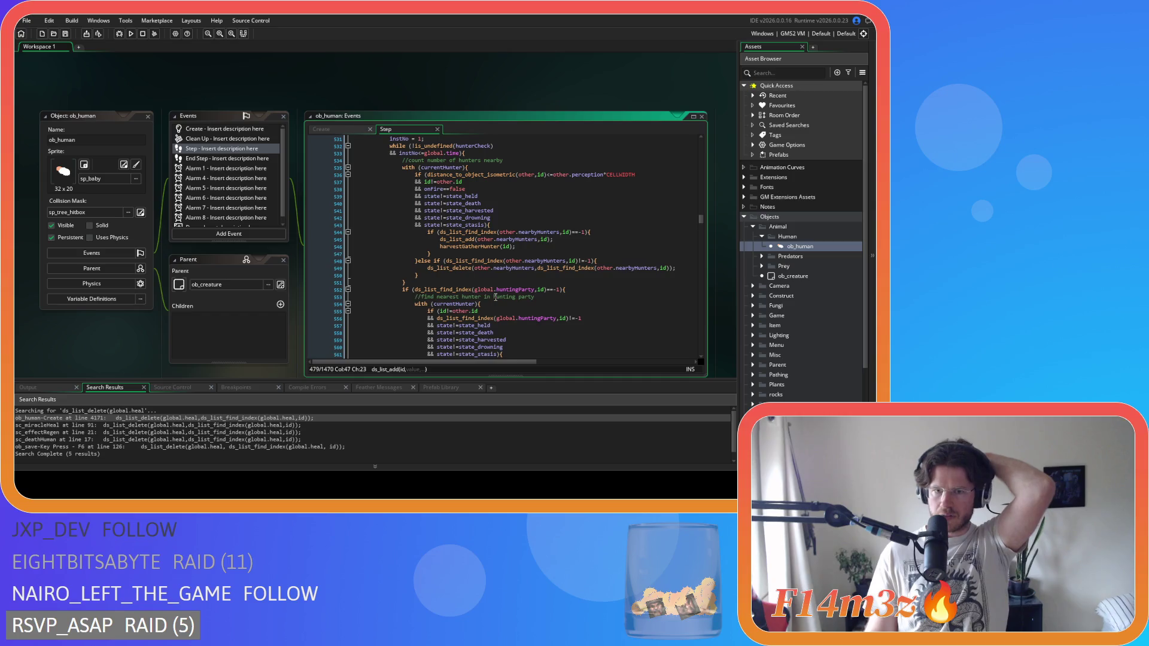
scroll(495, 297, "down", 20)
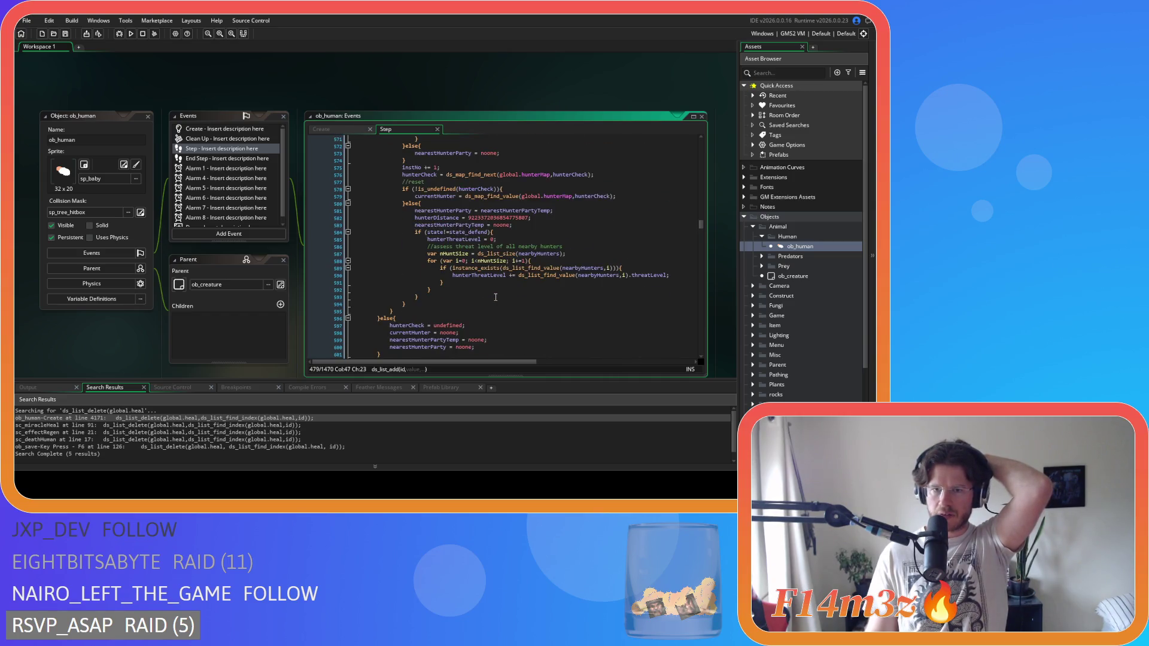
scroll(495, 297, "down", 20)
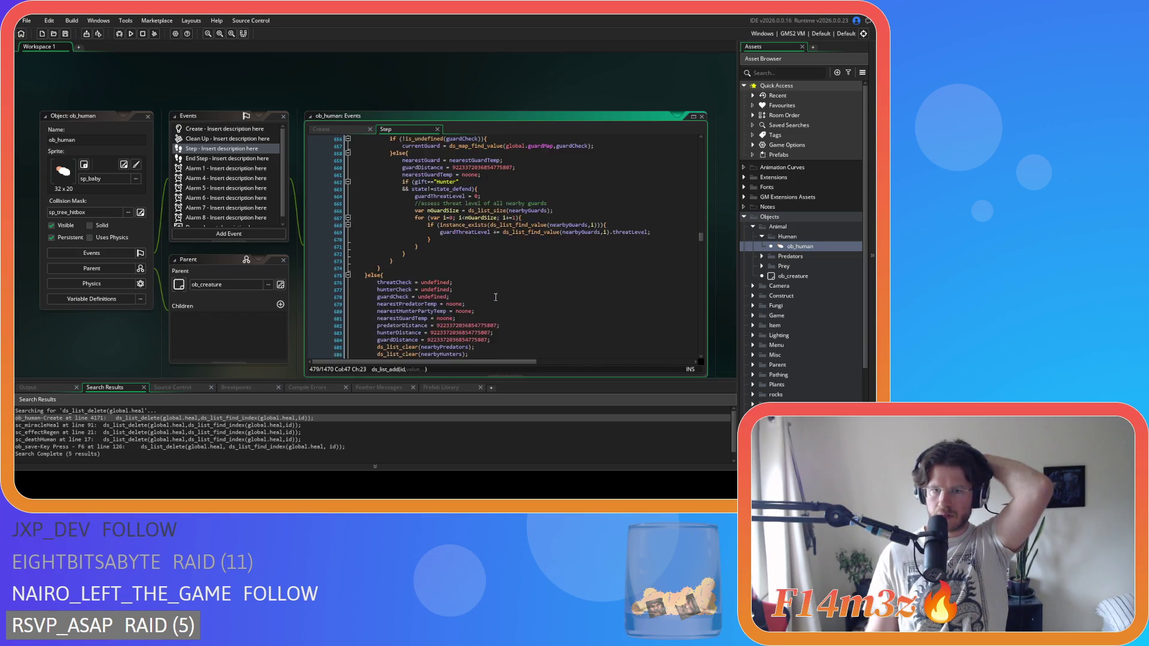
scroll(495, 297, "down", 20)
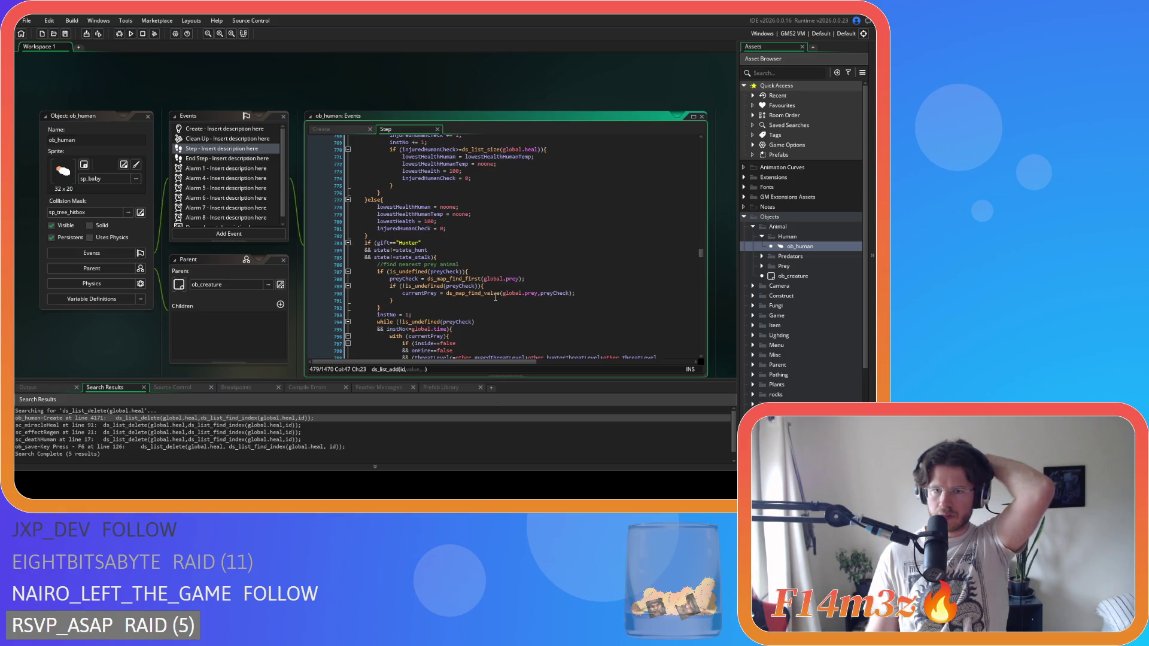
scroll(496, 296, "down", 5)
scroll(495, 297, "down", 5)
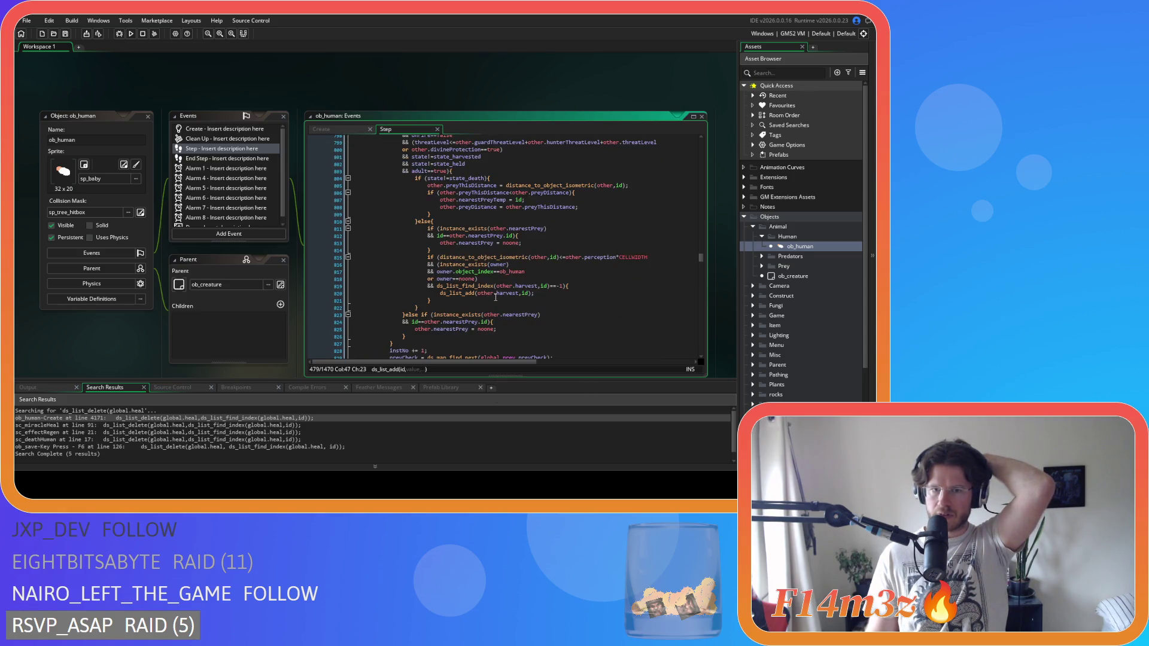
scroll(496, 297, "up", 2)
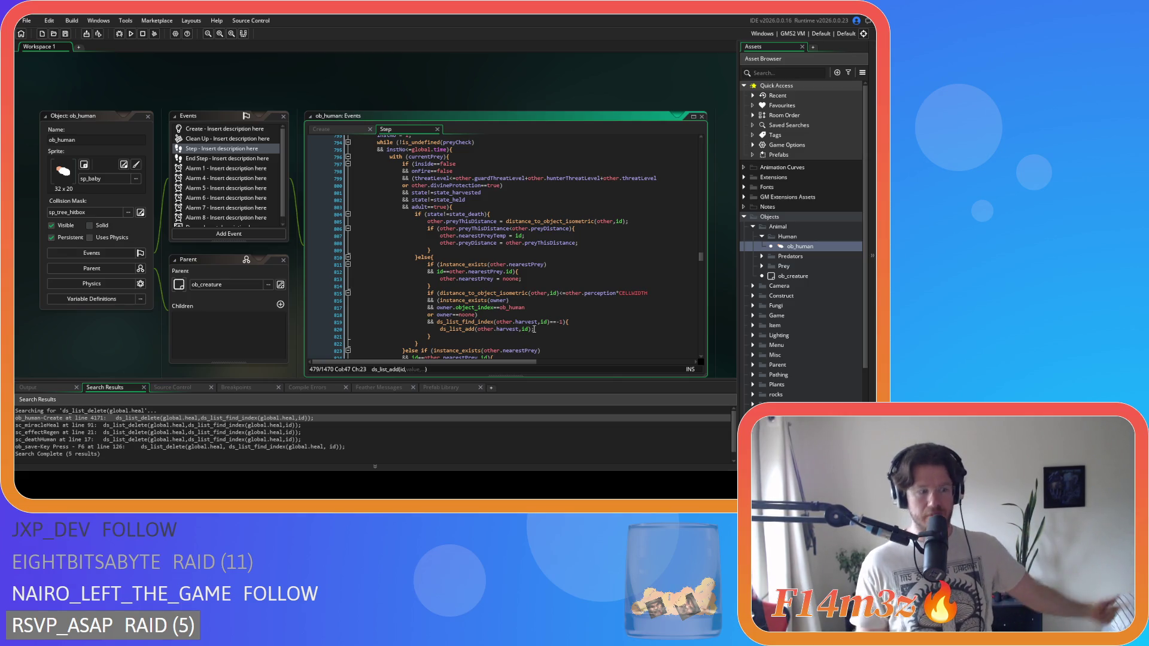
Place the caret on line 821 of the Step code, save the project and shrink the editor.
mouse_move(529, 329)
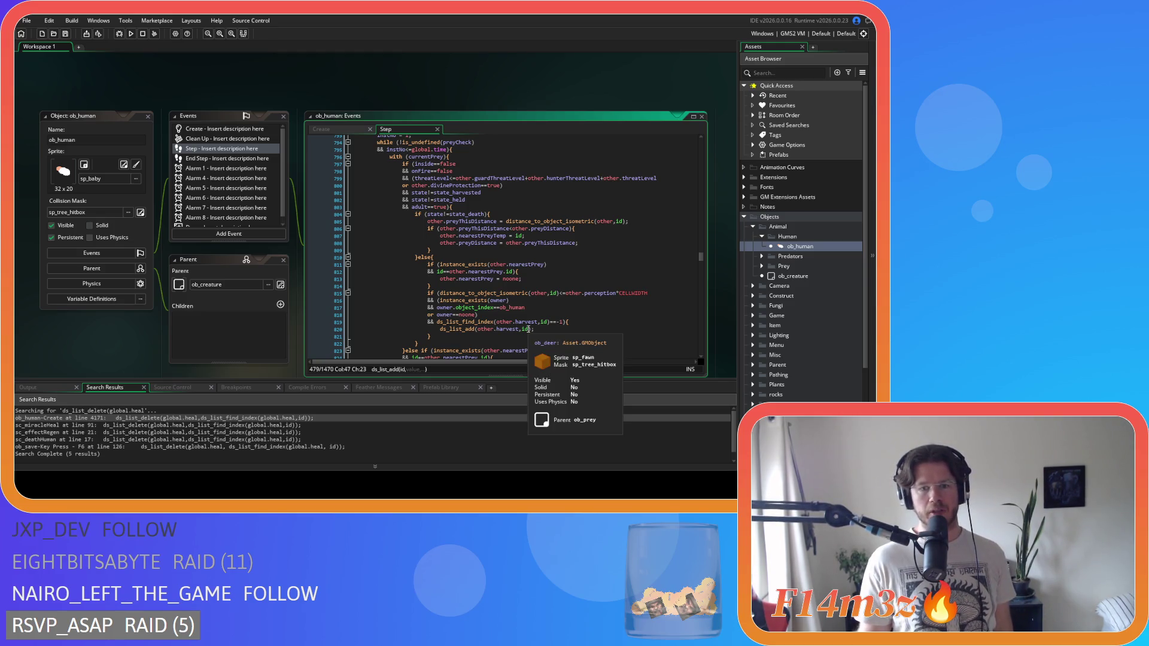
left_click(536, 337)
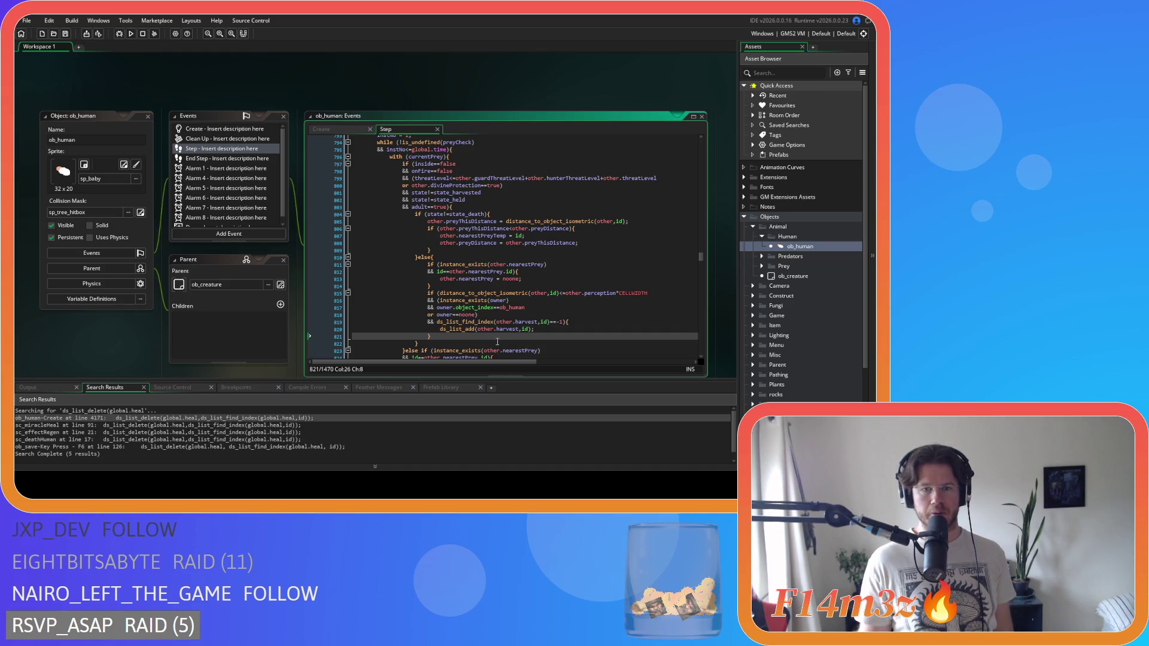
left_click(66, 34)
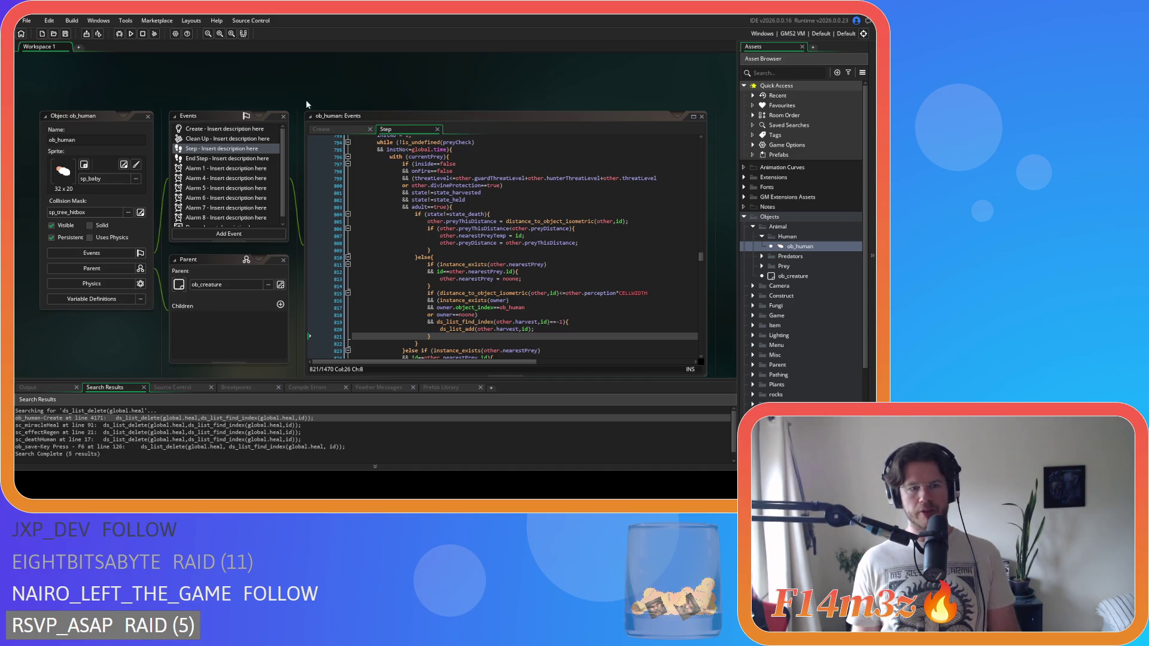
left_click_drag(643, 377, 642, 225)
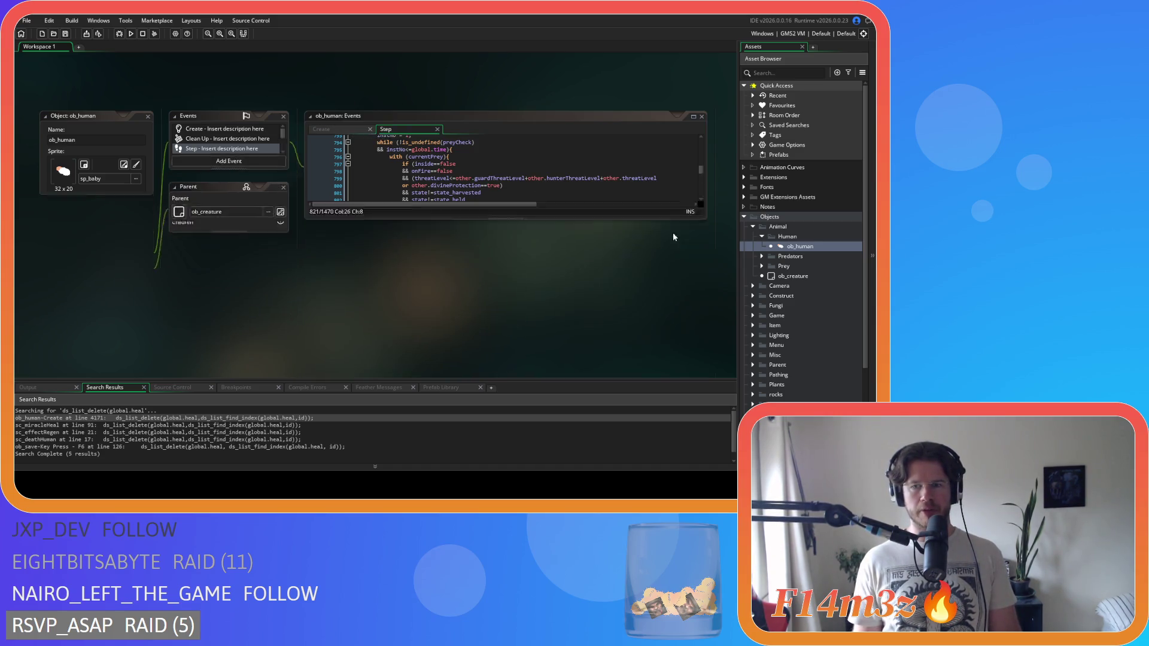
Close the ob_human editor with Ctrl+W and collapse the Human, Animal and Objects folders.
key("ctrl+w")
left_click(761, 236)
left_click(753, 227)
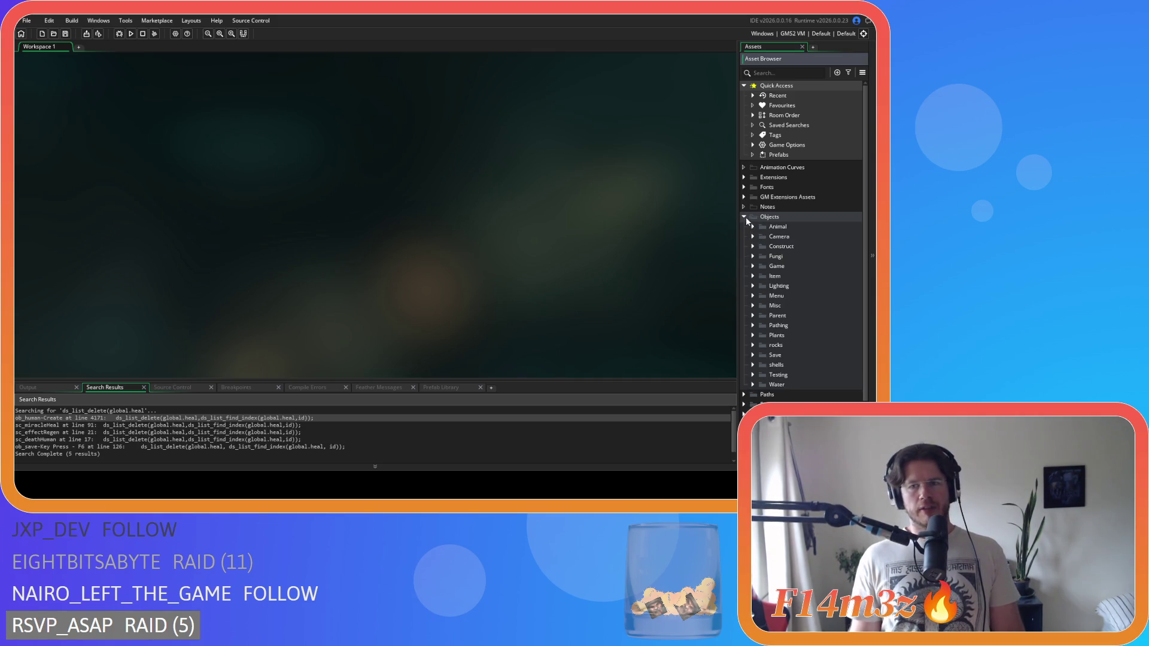
left_click(745, 218)
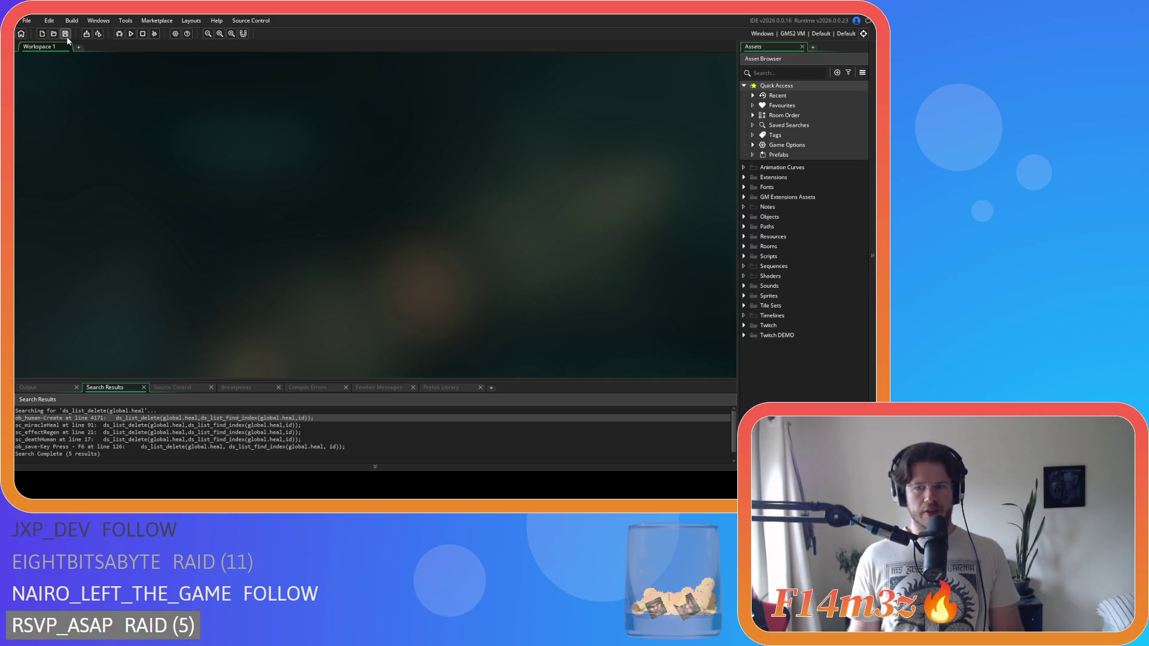